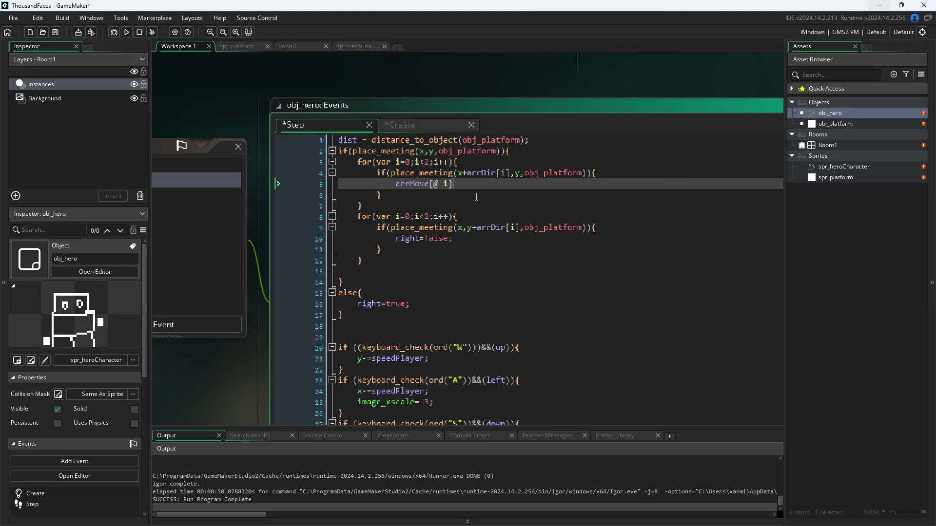
# Complete line 5's first-loop assignment so it sets arrMove[@ i] to false.
pyautogui.write(';')
pyautogui.write('=fl')
pyautogui.write('ase')
pyautogui.press('Down')
pyautogui.press('Down')
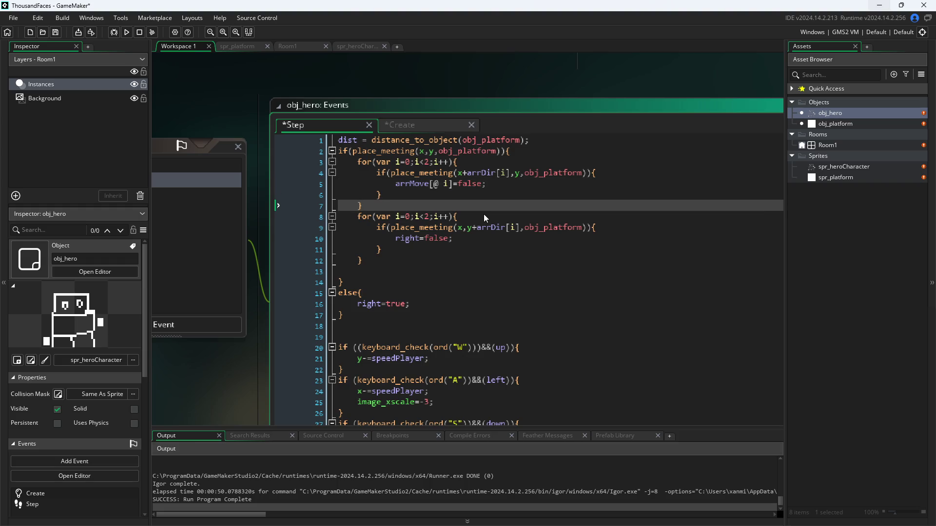
pyautogui.press('Up')
pyautogui.press('Up')
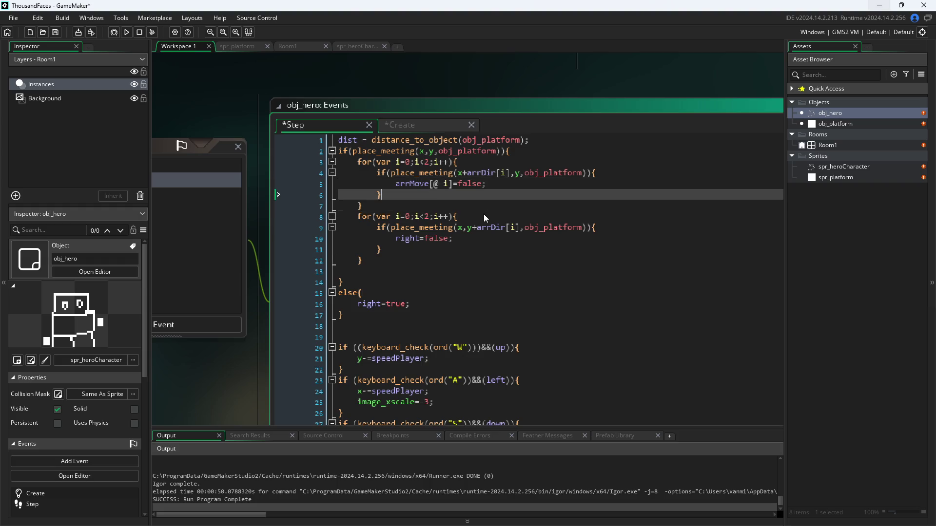
pyautogui.press('Down')
pyautogui.press('Down')
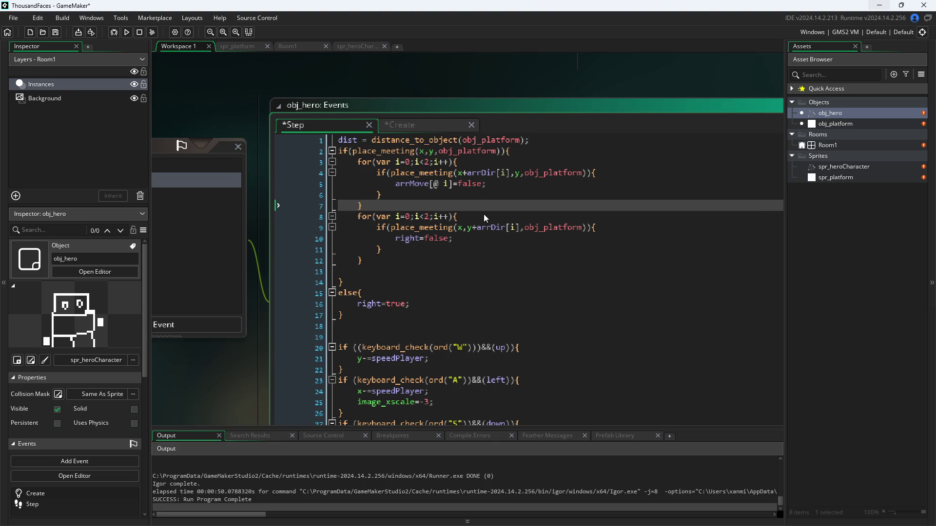
pyautogui.press('Up')
pyautogui.press('Up')
pyautogui.press('Down')
pyautogui.press('Down')
pyautogui.press('Up')
pyautogui.press('Up')
# Replace 'right' on line 10 with arrMove[@ i+2.
pyautogui.press('Down')
pyautogui.press('Down')
pyautogui.press('Down')
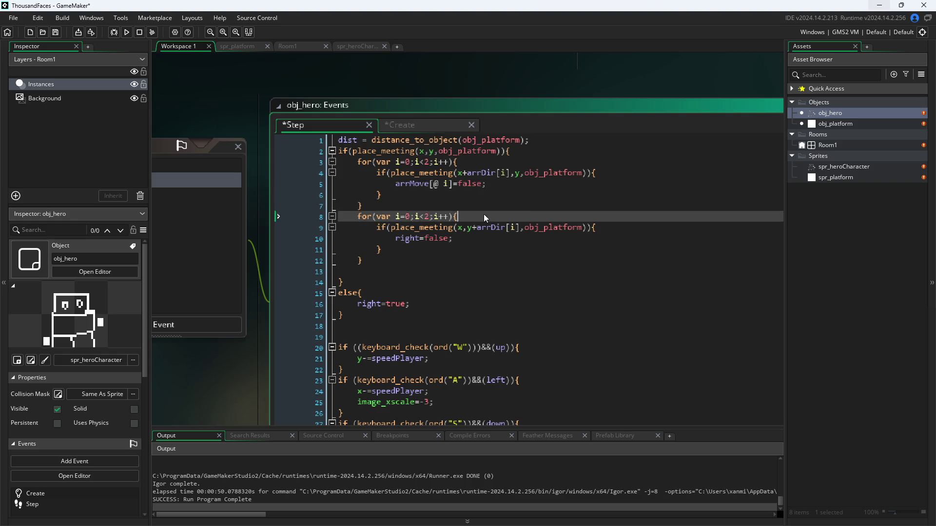
pyautogui.press('Left')
pyautogui.press('Left')
pyautogui.press('Left')
pyautogui.press('Left')
pyautogui.press('Left')
pyautogui.press('Left')
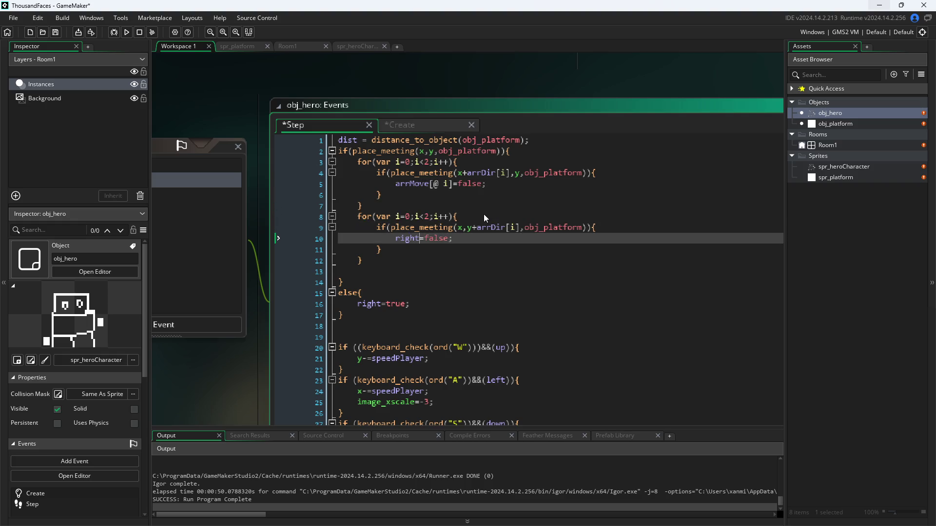
pyautogui.press('BackSpace')
pyautogui.press('BackSpace')
pyautogui.press('BackSpace')
pyautogui.write('arrMove')
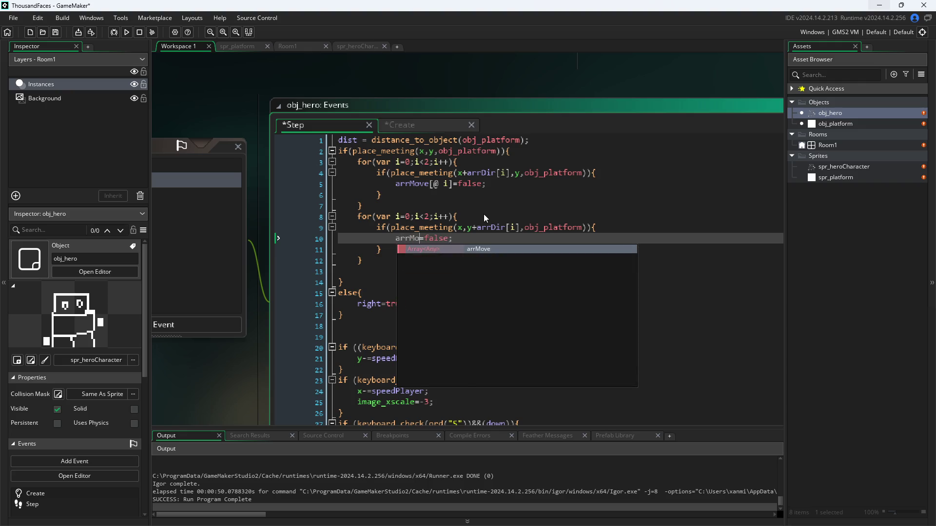
pyautogui.write('[')
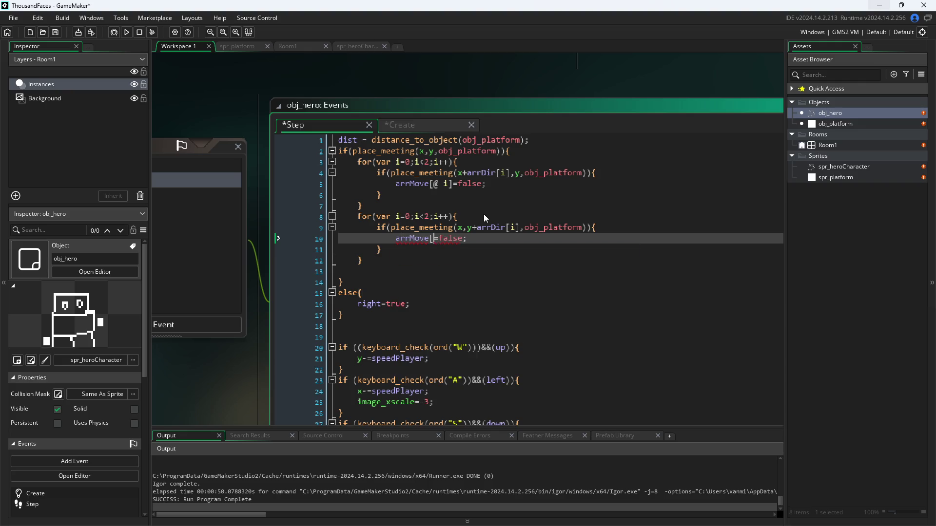
pyautogui.write('@ i')
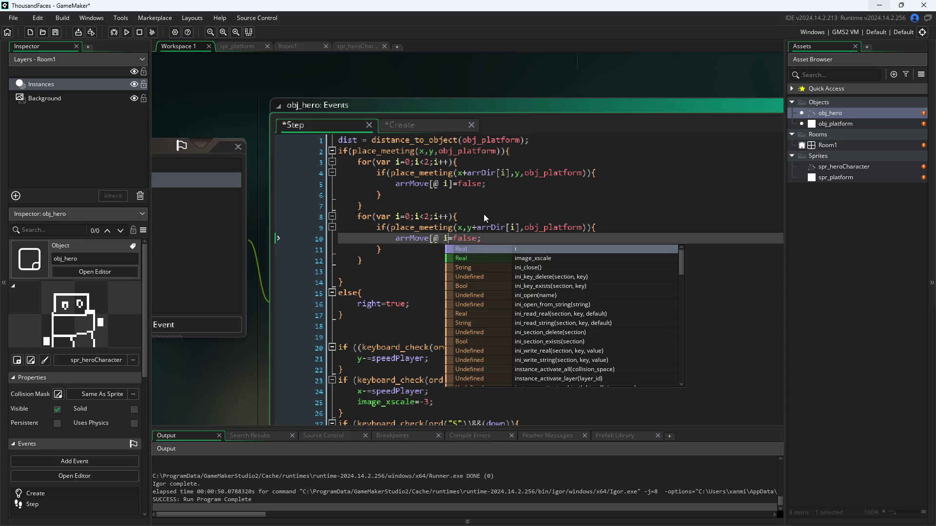
pyautogui.write('+')
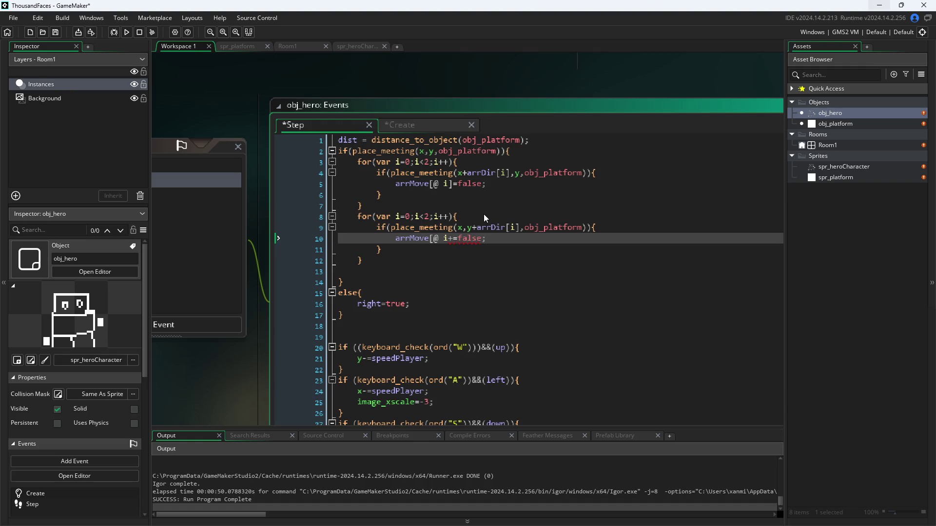
pyautogui.write('2')
# Make line 10 read arrMove[@ (i+2)]=false, then save and run the game.
pyautogui.click(483, 214)
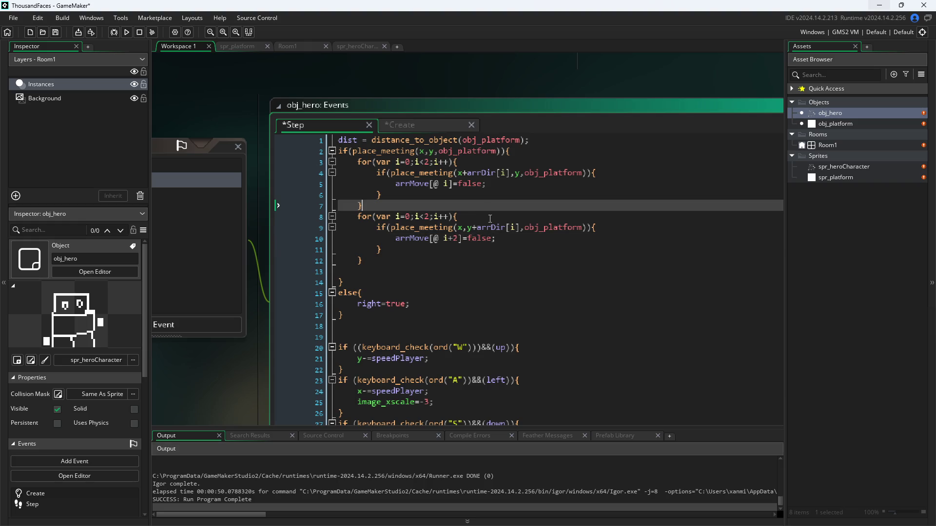
pyautogui.moveTo(540, 226)
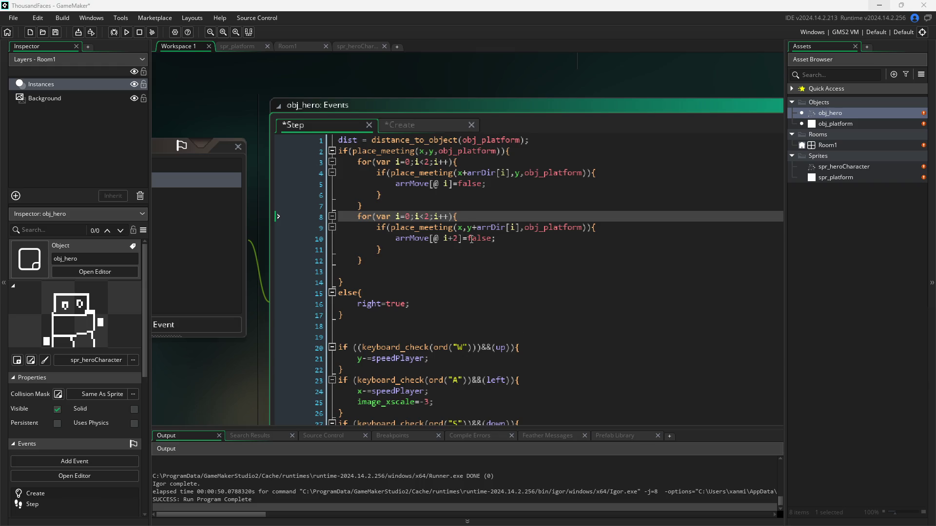
pyautogui.click(457, 249)
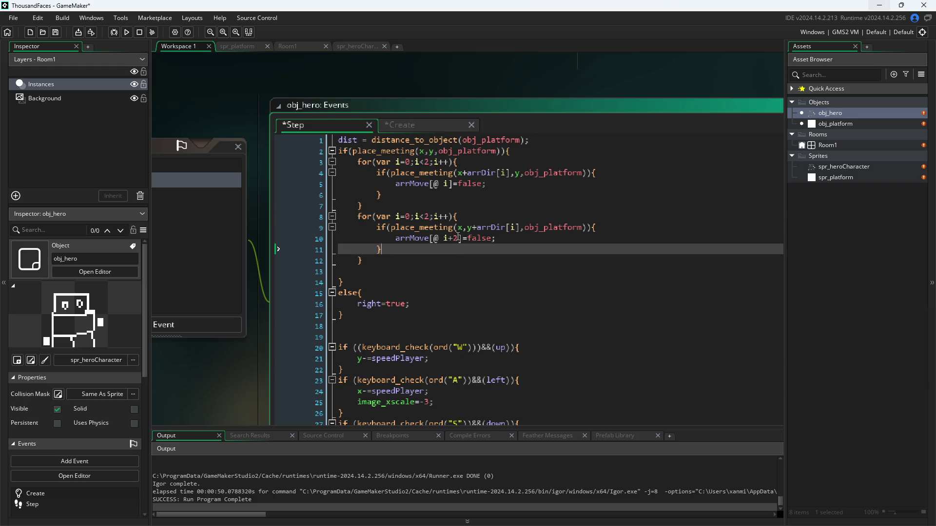
pyautogui.click(445, 239)
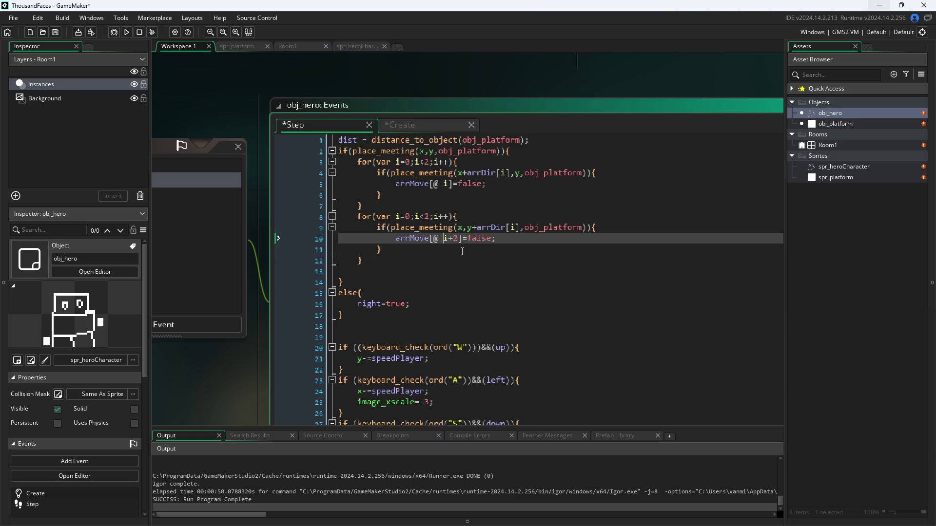
pyautogui.write('(')
pyautogui.press('Right')
pyautogui.press('Right')
pyautogui.press('Right')
pyautogui.write(')')
pyautogui.hotkey('ctrl', 's')
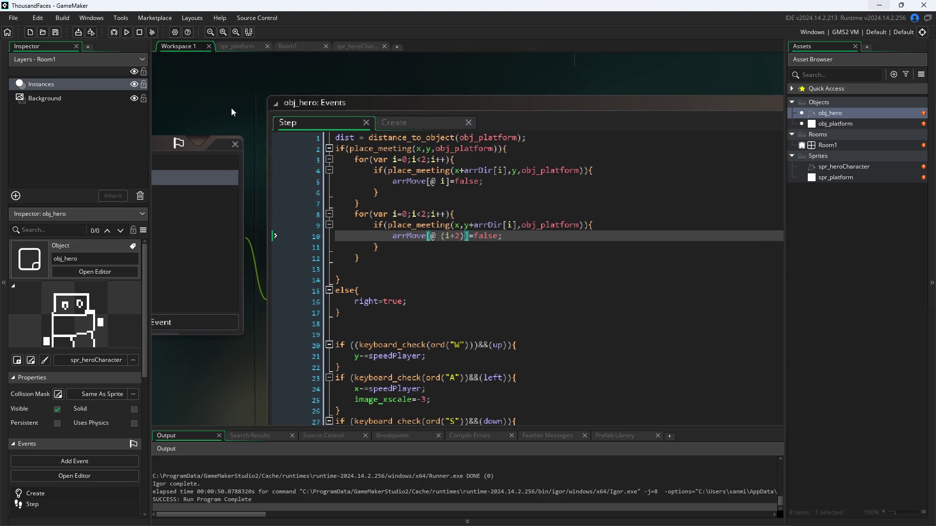
pyautogui.click(128, 32)
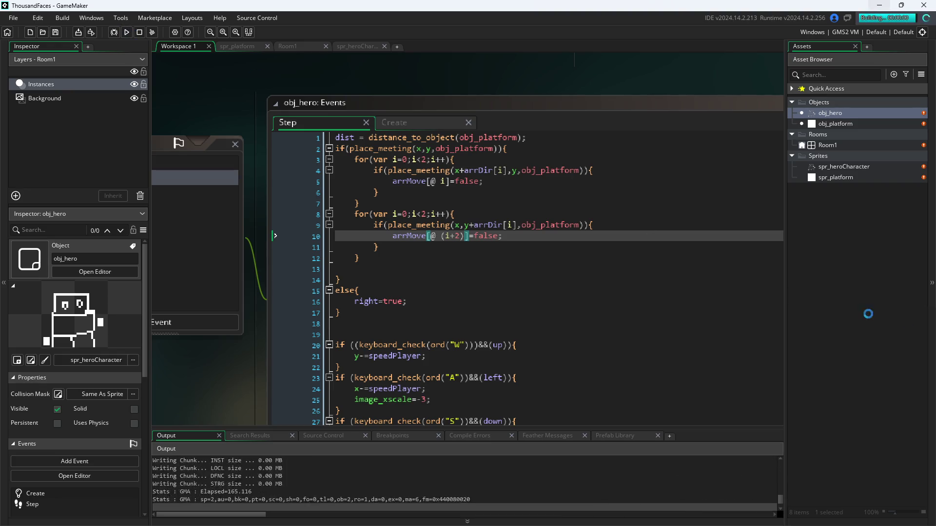
# Test the hero's A, S, W and S movement around the platform, then close Pixel Game.
pyautogui.moveTo(239, 192); pyautogui.dragTo(167, 92)
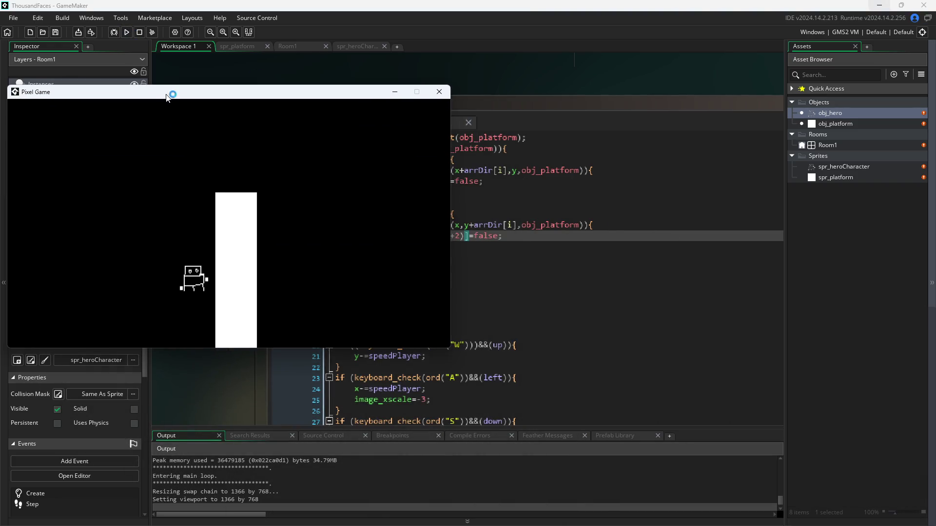
pyautogui.press('a')
pyautogui.press('s')
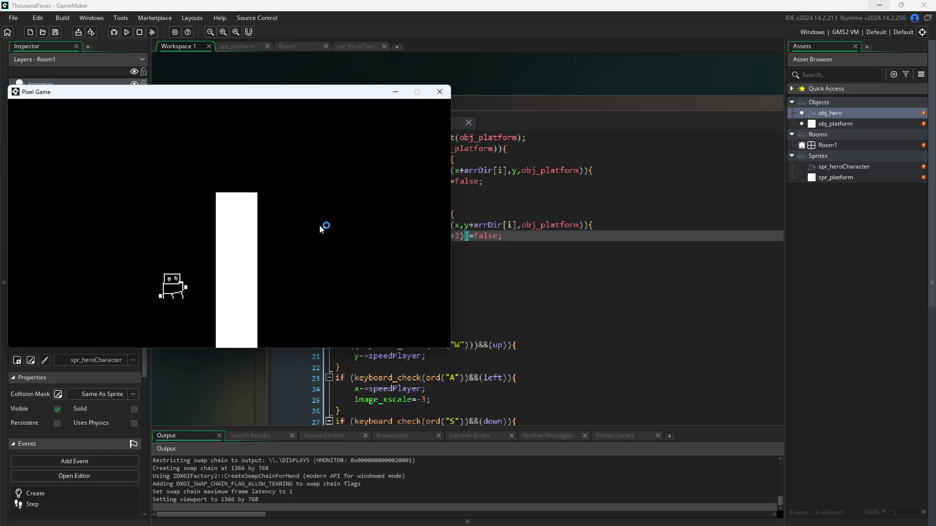
pyautogui.press('a')
pyautogui.press('w')
pyautogui.press('s')
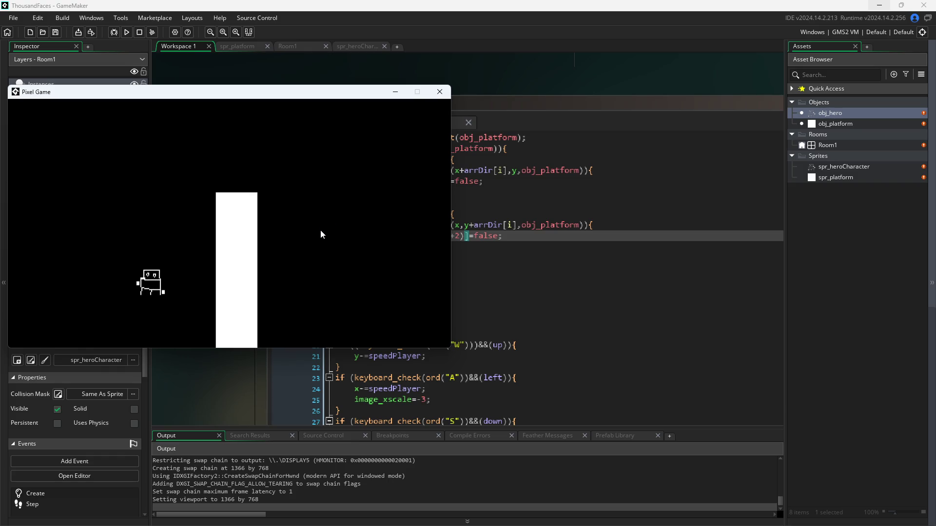
pyautogui.click(441, 92)
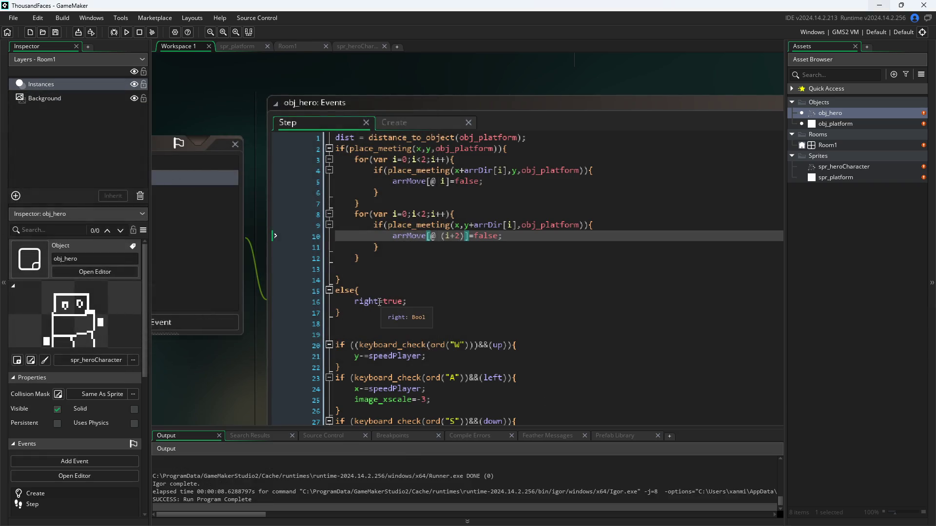
# Replace right=true on line 16 with for(var i=0;i<4;i++;){ arrMove[@ i]=true; }.
pyautogui.click(402, 305)
pyautogui.moveTo(403, 302); pyautogui.dragTo(354, 303)
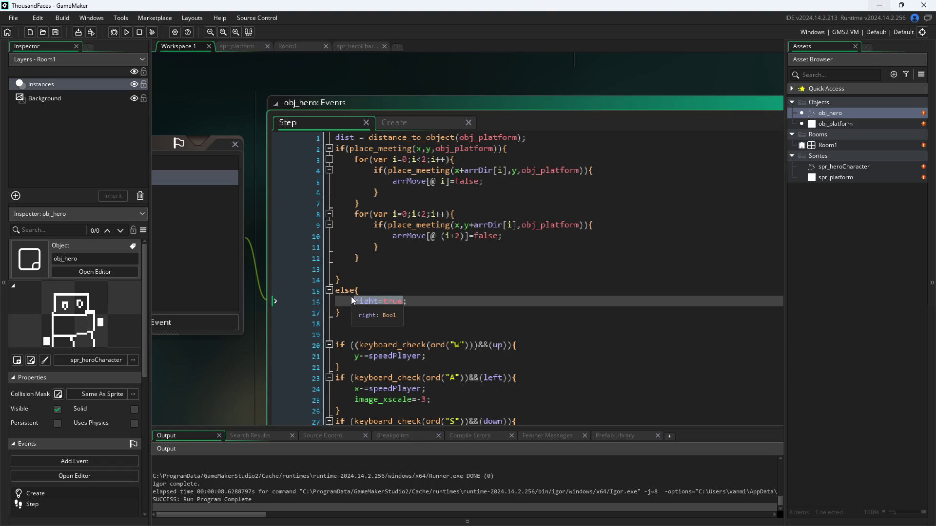
pyautogui.press('BackSpace')
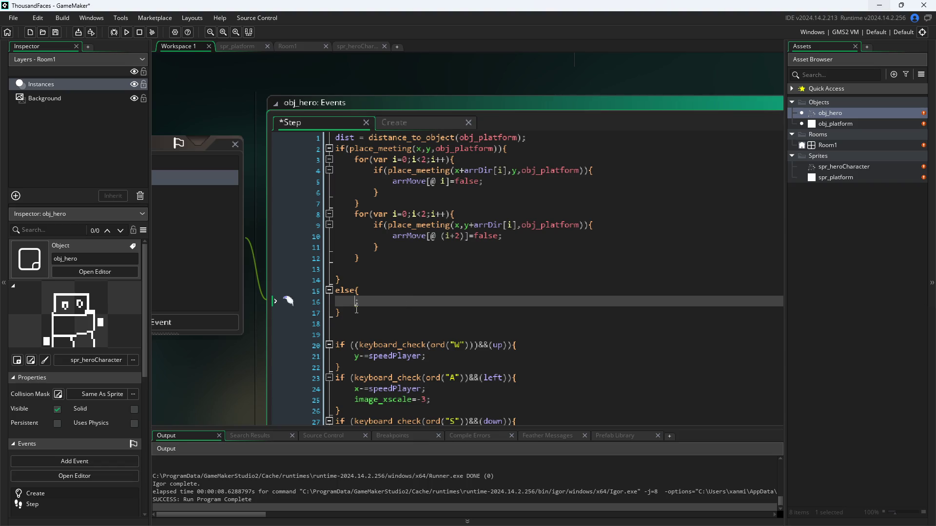
pyautogui.write('for(va')
pyautogui.write('r i=0')
pyautogui.write(';i<')
pyautogui.write('4;i++;')
pyautogui.write('){')
pyautogui.press('Return')
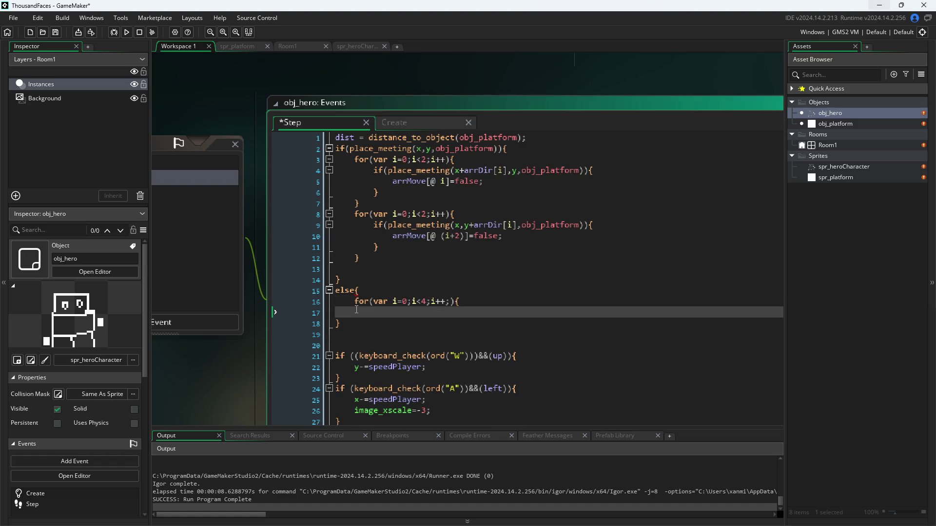
pyautogui.write('arrMove')
pyautogui.write('[@ ')
pyautogui.write('i')
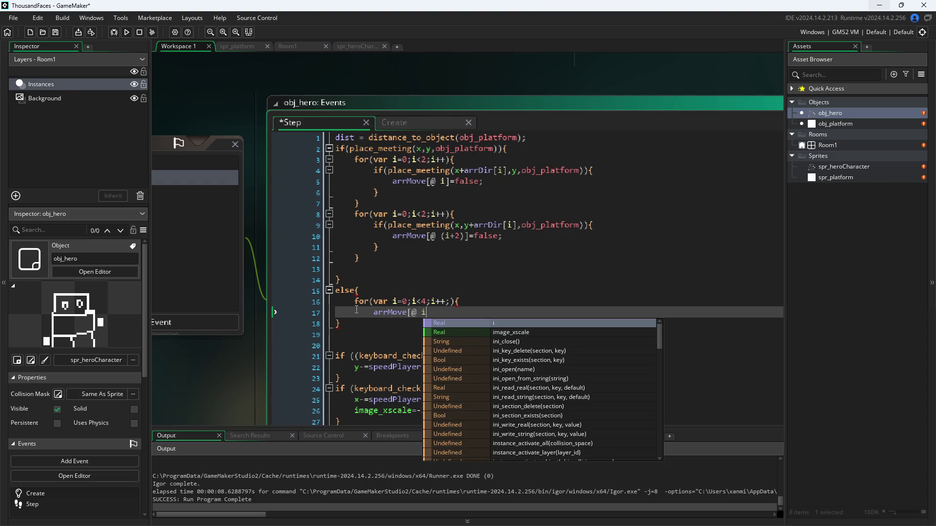
pyautogui.write(']=true;')
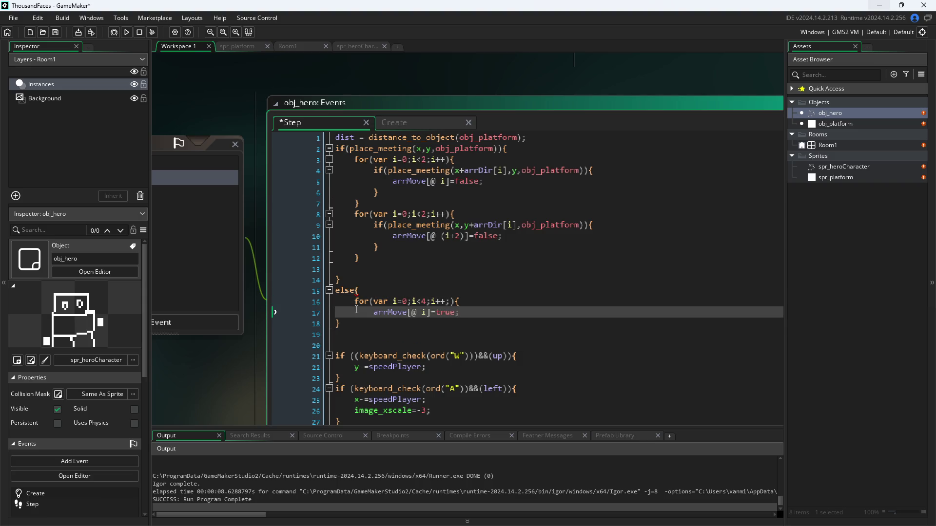
pyautogui.press('Return')
pyautogui.write('}')
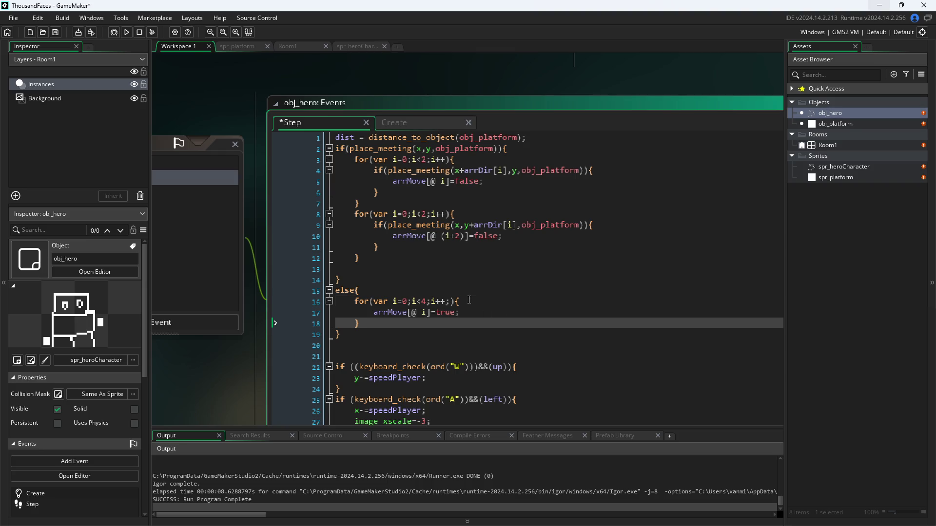
pyautogui.click(469, 300)
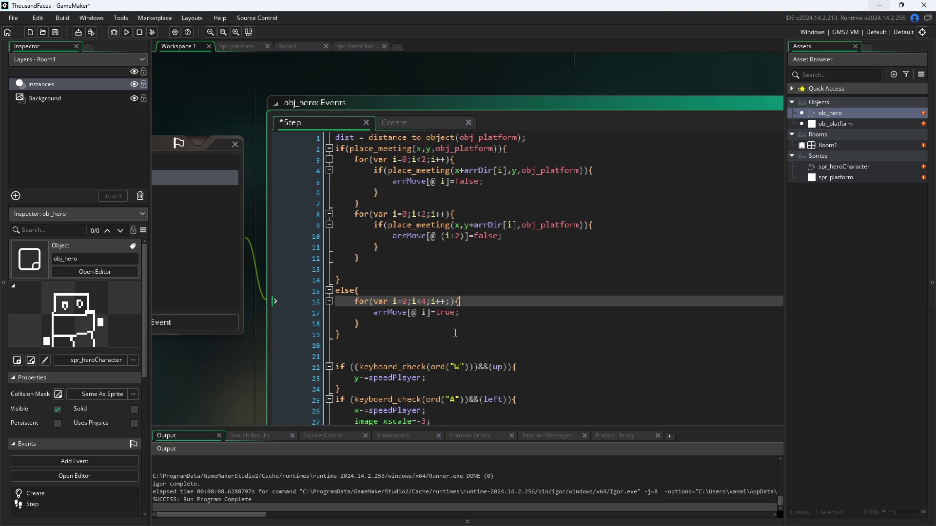
pyautogui.click(494, 367)
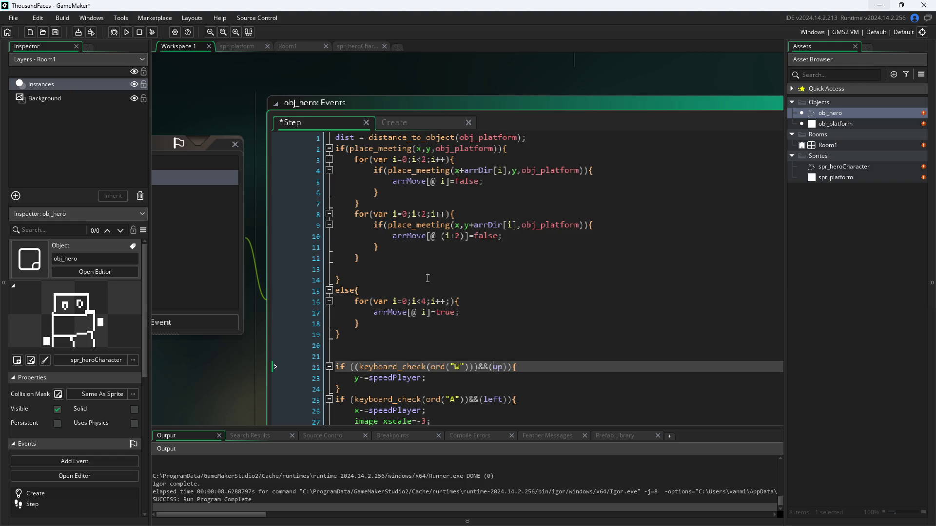
# Change the W condition on line 22 from 'up' to arrMove[0].
pyautogui.doubleClick(495, 369)
pyautogui.write('arr')
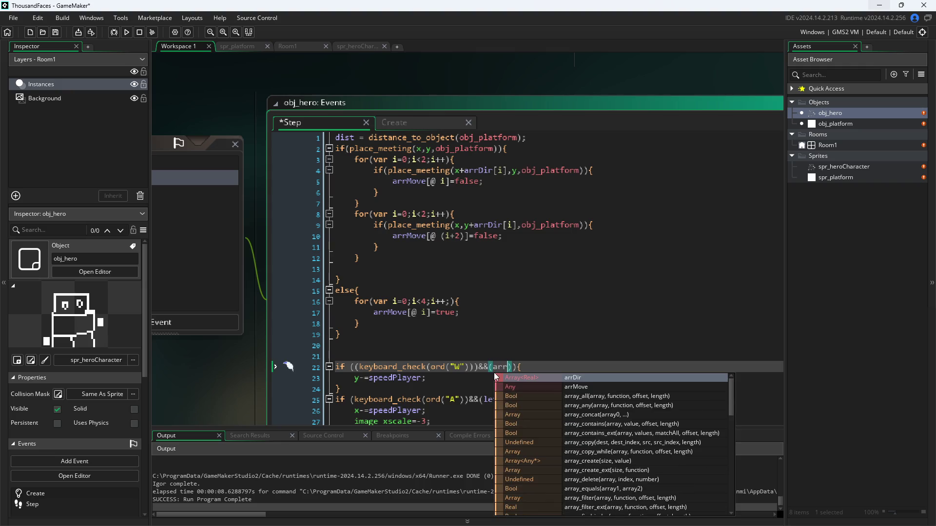
pyautogui.write('Move')
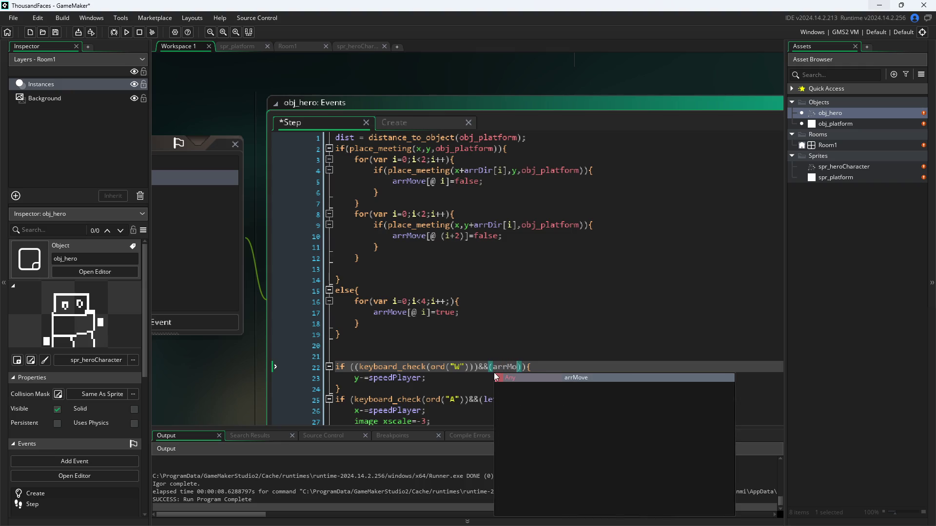
pyautogui.write('[1]')
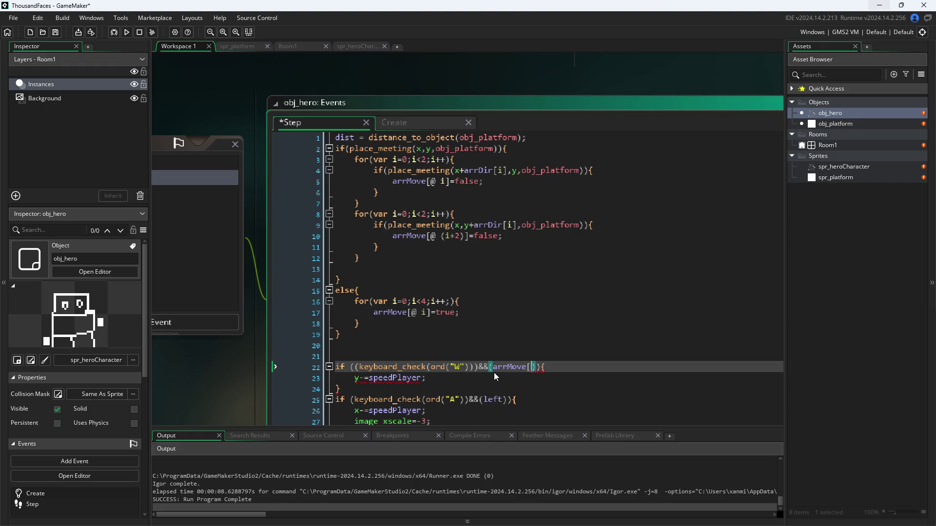
pyautogui.press('Left')
pyautogui.press('BackSpace')
pyautogui.write('0')
pyautogui.press('Right')
# Move the S-key movement block to directly below the W block.
pyautogui.scroll(-3, 504, 356)
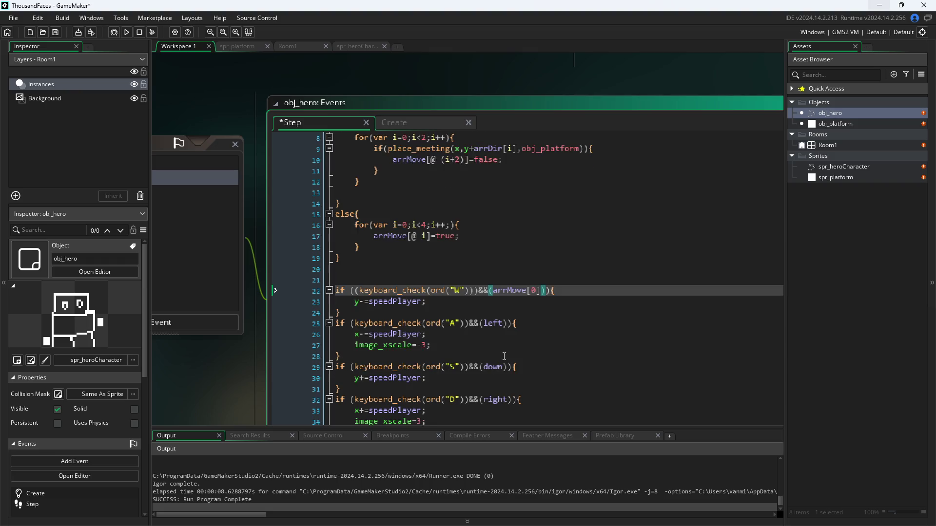
pyautogui.moveTo(471, 388); pyautogui.dragTo(287, 368)
pyautogui.hotkey('ctrl', 'c')
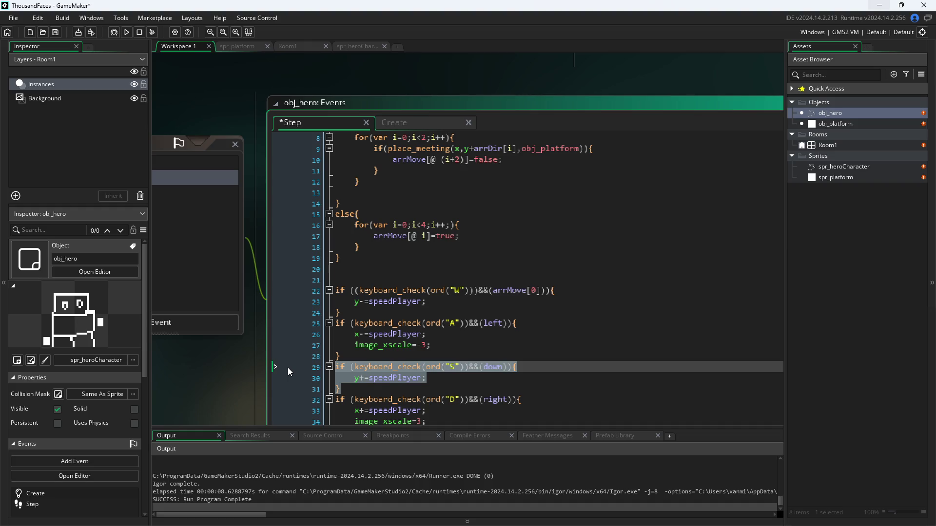
pyautogui.press('BackSpace')
pyautogui.click(357, 335)
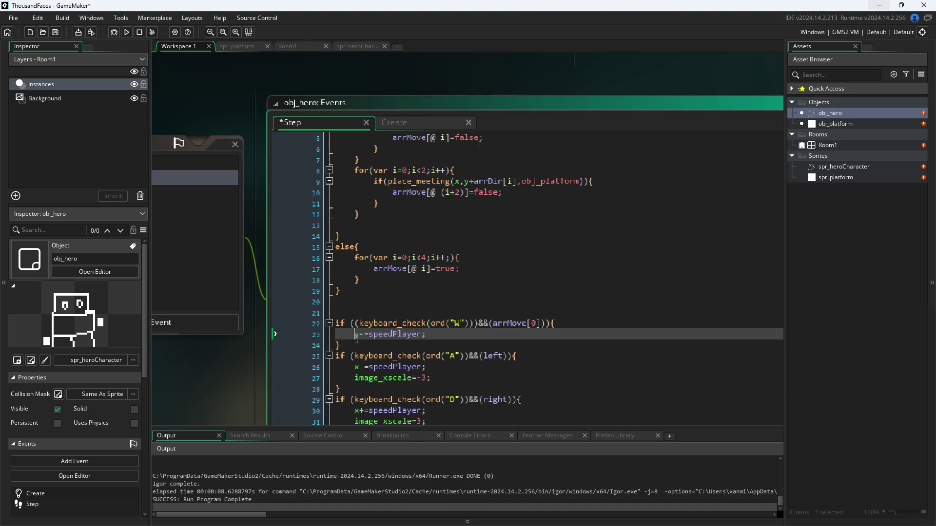
pyautogui.press('Down')
pyautogui.press('Return')
pyautogui.hotkey('ctrl', 'v')
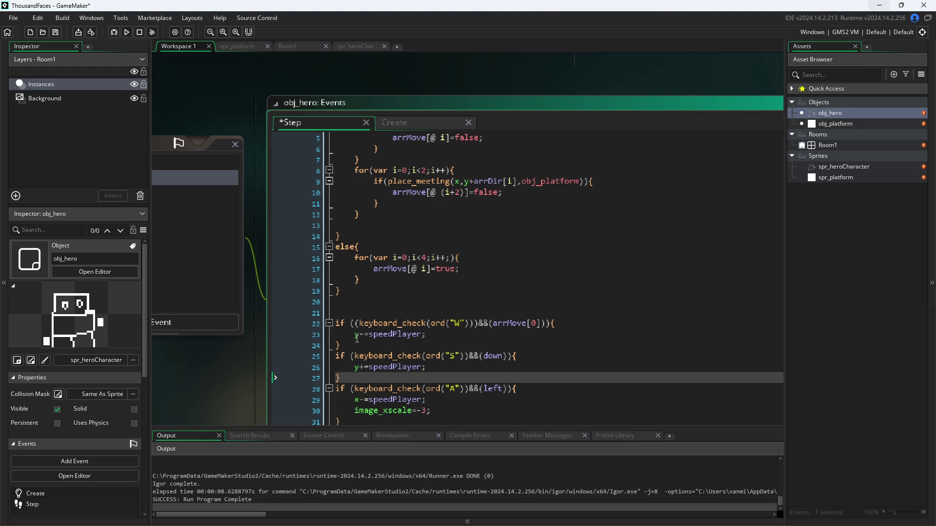
# Replace 'down' in the S condition with the copied arrMove[0].
pyautogui.moveTo(492, 324); pyautogui.dragTo(540, 324)
pyautogui.hotkey('ctrl', 'c')
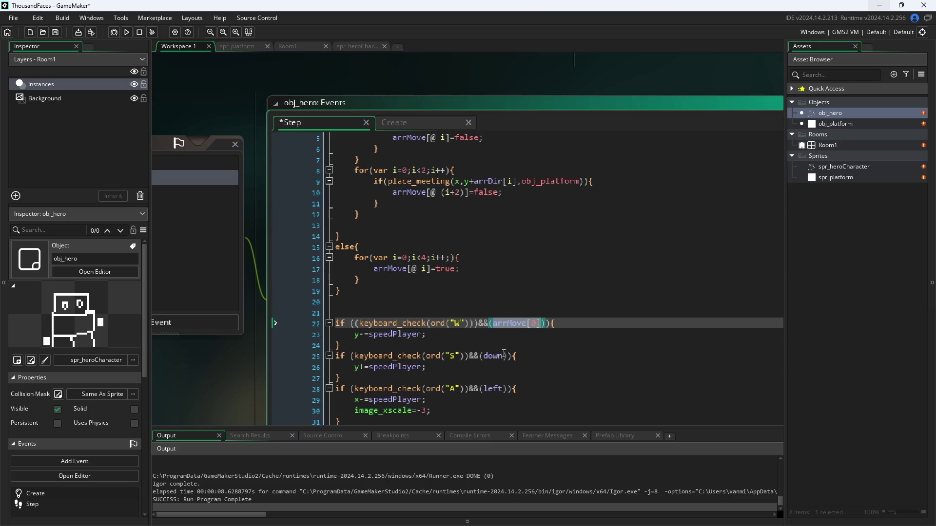
pyautogui.doubleClick(486, 357)
pyautogui.hotkey('ctrl', 'v')
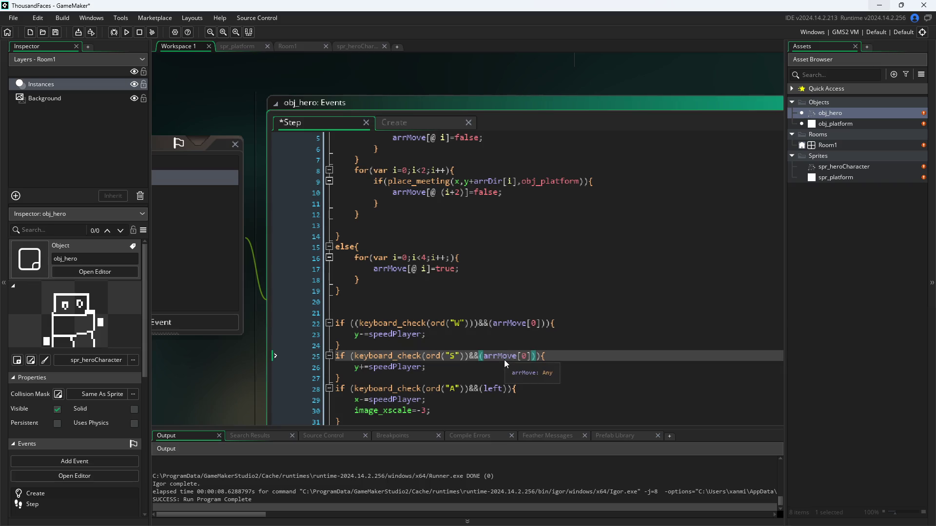
# Replace 'left' in the A condition with arrMove[2].
pyautogui.click(426, 123)
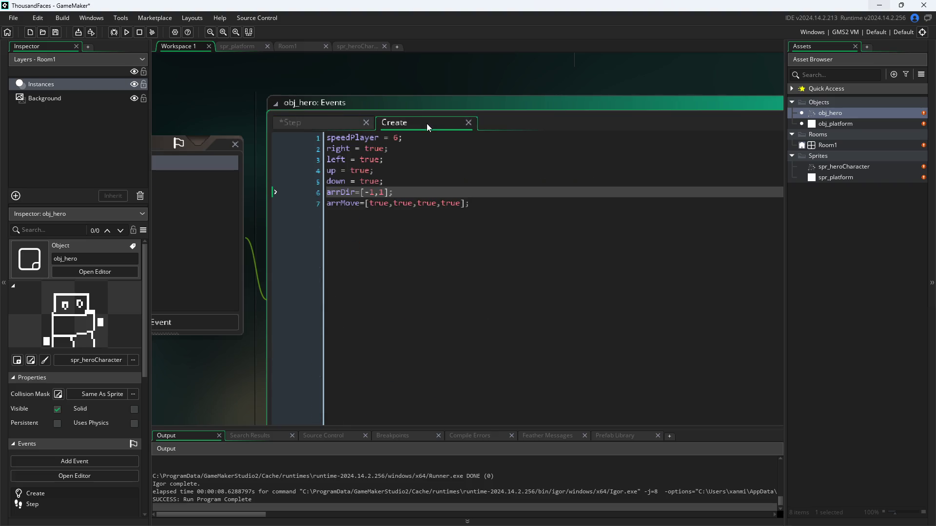
pyautogui.click(324, 125)
pyautogui.scroll(-1, 485, 356)
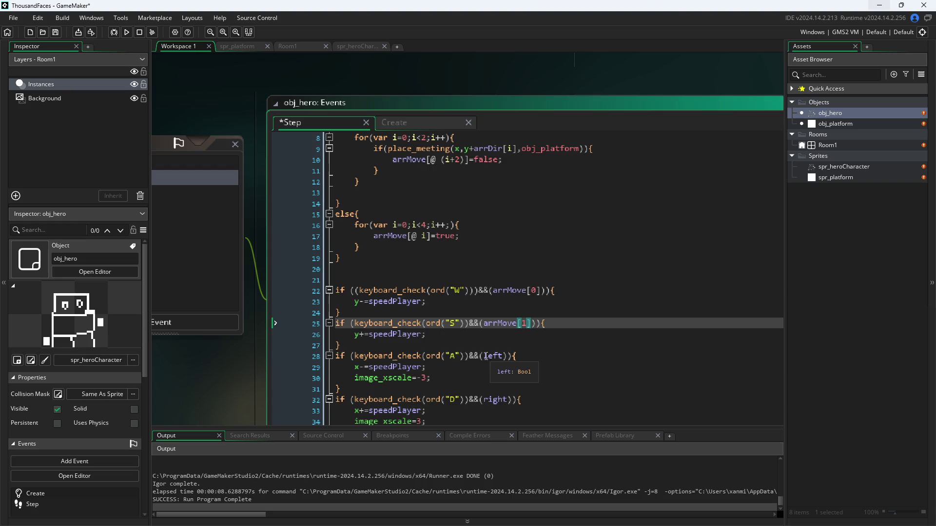
pyautogui.doubleClick(486, 357)
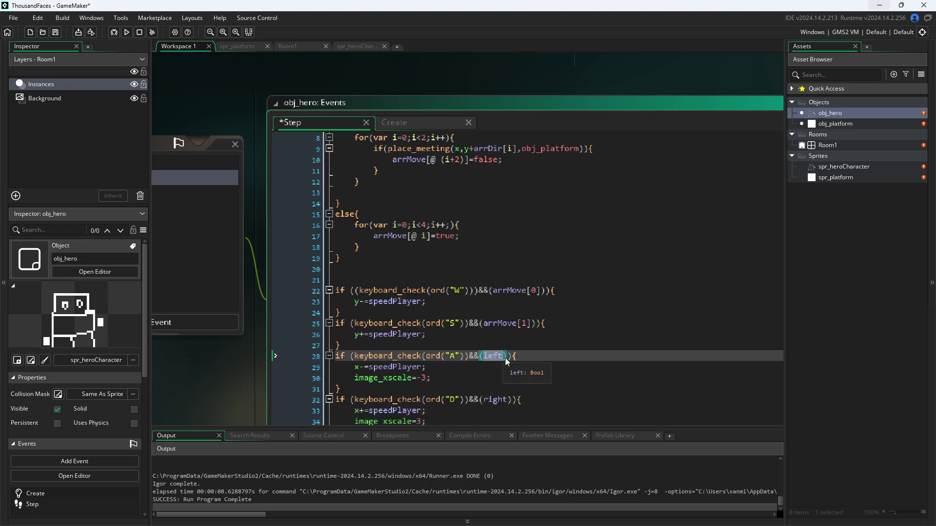
pyautogui.write('arrMove[0')
pyautogui.press('BackSpace')
pyautogui.write('2')
# Replace 'right' in the D condition with arrMove[3].
pyautogui.doubleClick(495, 400)
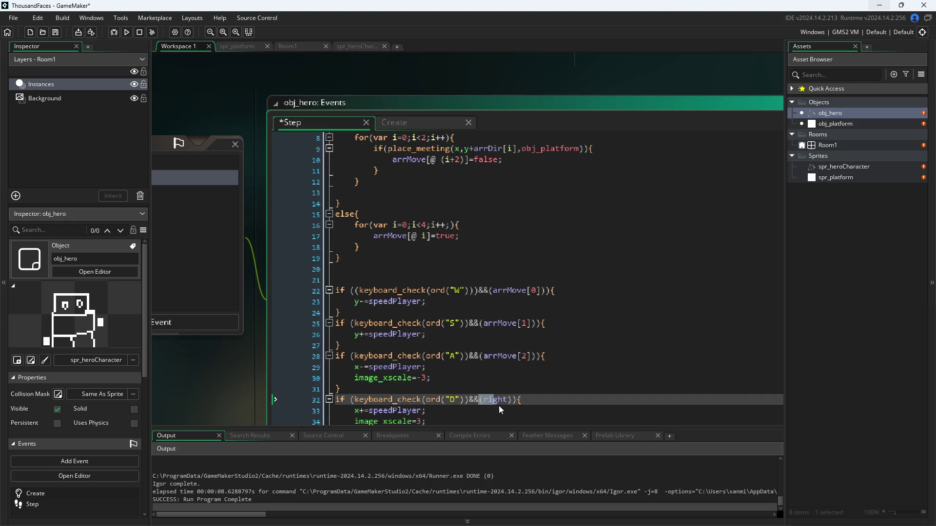
pyautogui.press('Right')
pyautogui.press('BackSpace')
pyautogui.press('BackSpace')
pyautogui.press('BackSpace')
pyautogui.write('arrMove[3')
pyautogui.click(543, 258)
pyautogui.scroll(2, 544, 281)
pyautogui.scroll(-2, 544, 281)
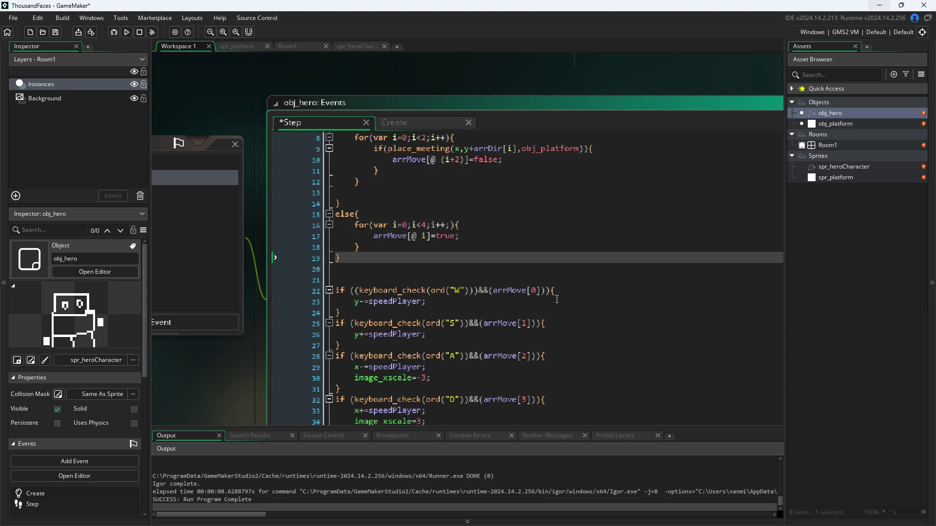
pyautogui.scroll(2, 543, 324)
pyautogui.scroll(-2, 544, 324)
pyautogui.scroll(3, 556, 291)
pyautogui.scroll(-3, 557, 291)
pyautogui.scroll(3, 488, 332)
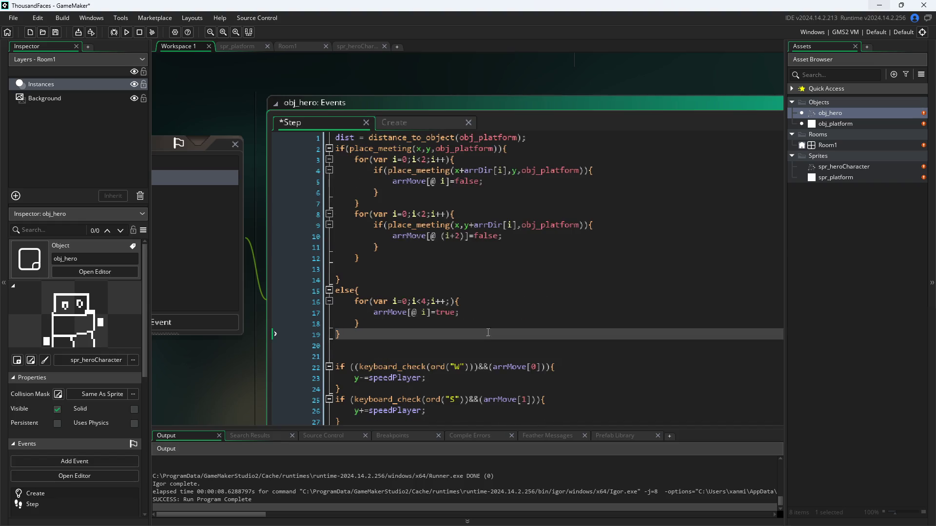
# Cut the A-key movement block out of the Step code.
pyautogui.click(464, 183)
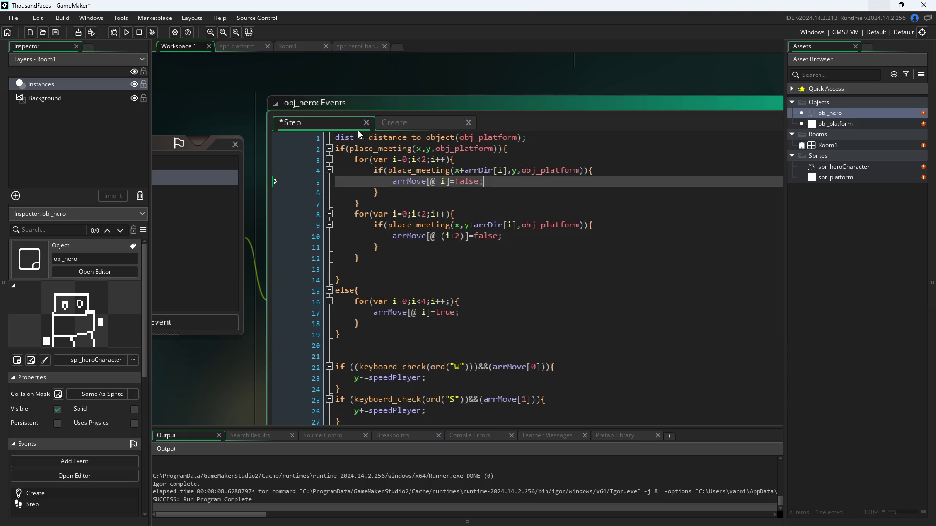
pyautogui.click(385, 122)
pyautogui.click(326, 125)
pyautogui.scroll(-3, 530, 236)
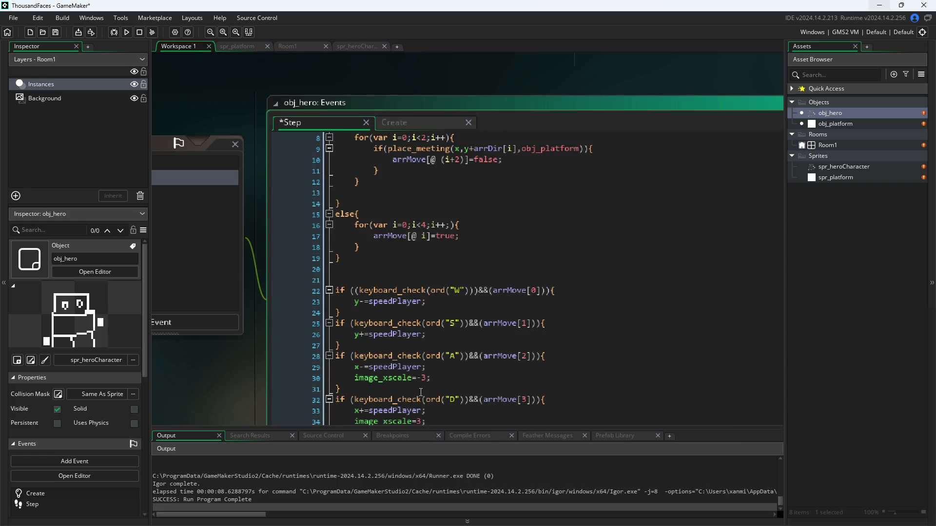
pyautogui.moveTo(420, 392); pyautogui.dragTo(314, 358)
pyautogui.hotkey('ctrl', 'c')
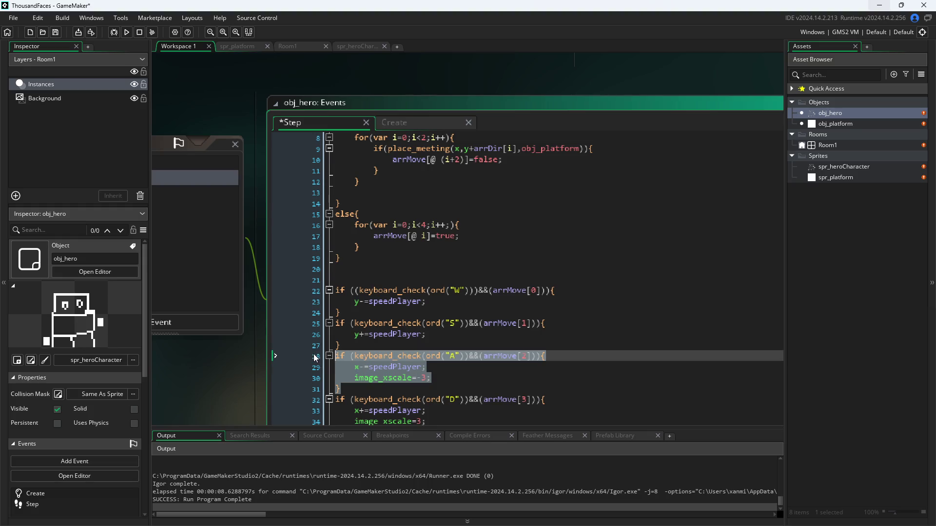
pyautogui.press('Delete')
pyautogui.scroll(1, 342, 341)
pyautogui.click(412, 314)
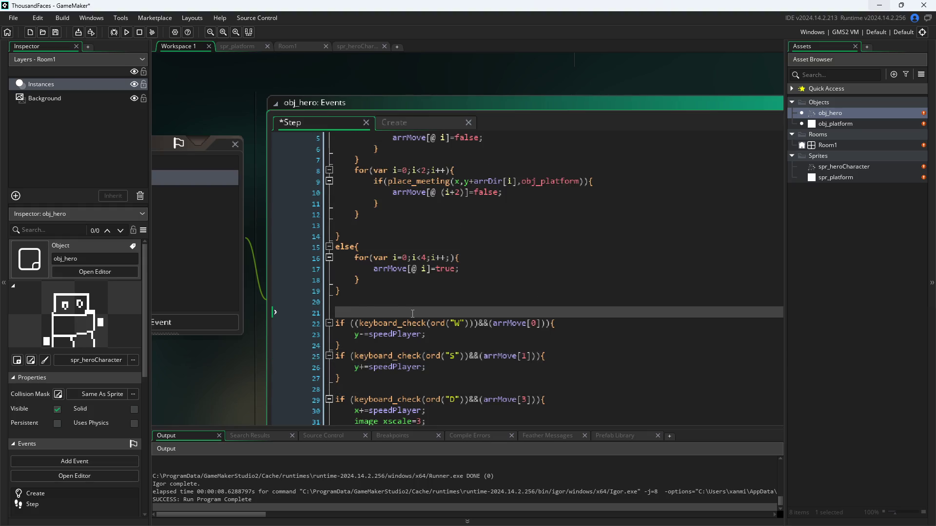
# Paste the A block above W, then move the D block directly after A.
pyautogui.hotkey('ctrl', 'v')
pyautogui.scroll(-1, 472, 397)
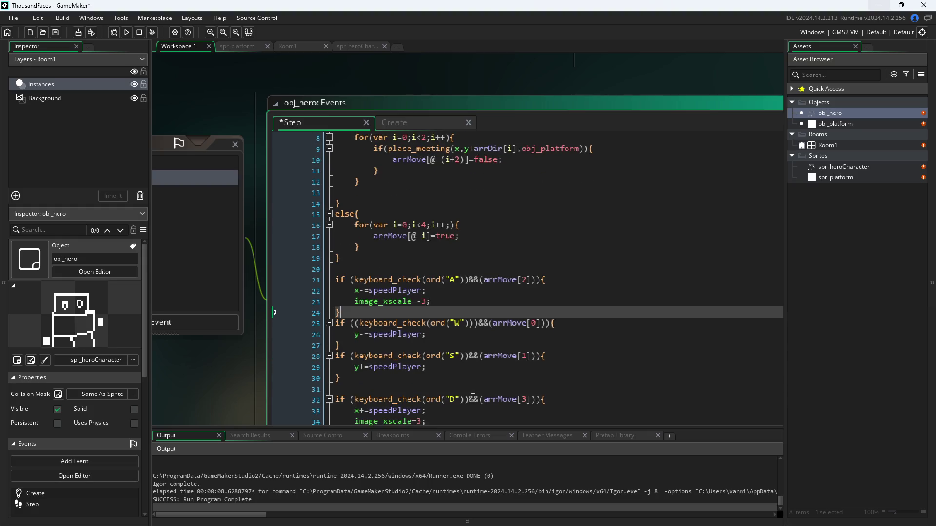
pyautogui.click(430, 412)
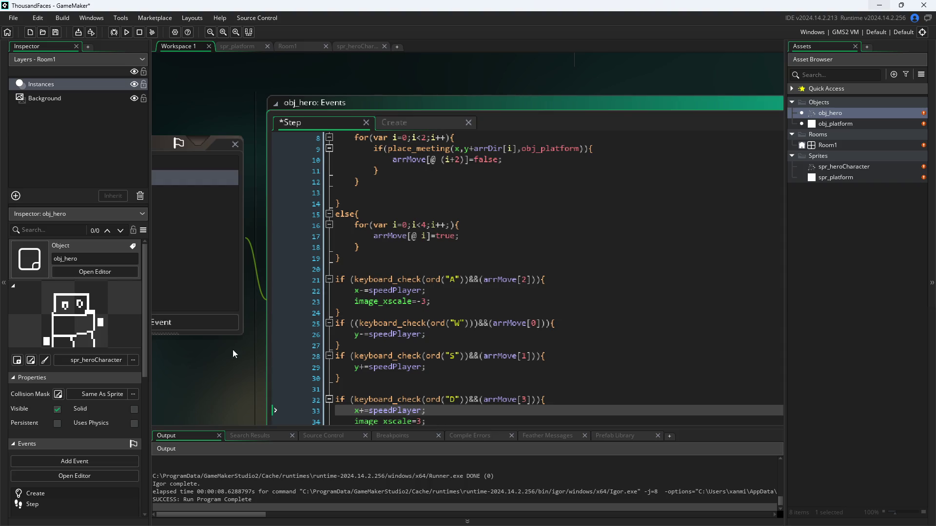
pyautogui.moveTo(229, 354)
pyautogui.mouseDown()
pyautogui.moveTo(189, 269)
pyautogui.moveTo(197, 322)
pyautogui.mouseUp()
pyautogui.click(327, 404)
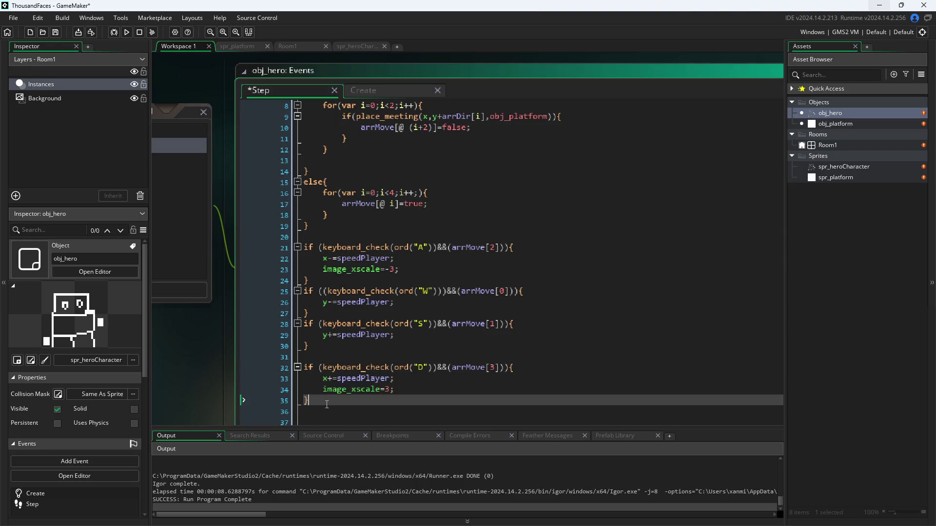
pyautogui.moveTo(327, 405); pyautogui.dragTo(241, 366)
pyautogui.hotkey('ctrl', 'c')
pyautogui.press('Delete')
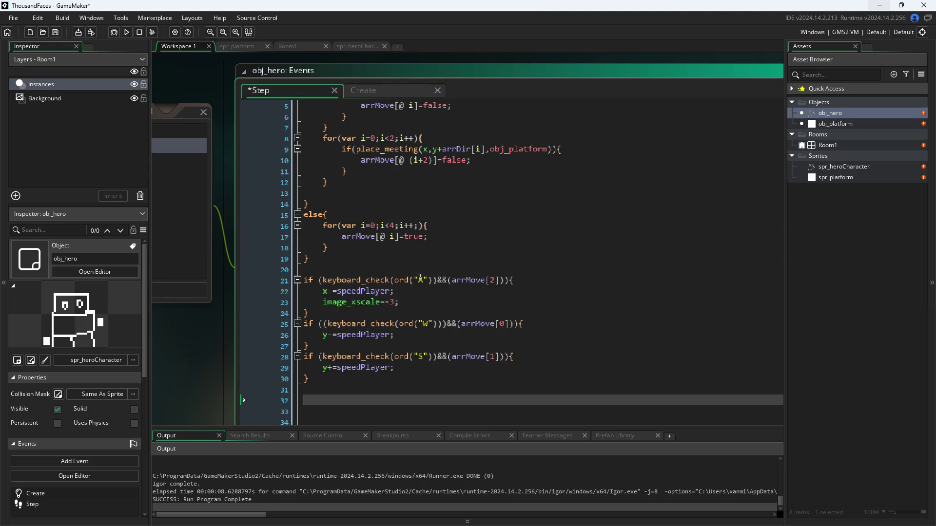
pyautogui.click(427, 306)
pyautogui.press('Down')
pyautogui.press('Return')
pyautogui.hotkey('ctrl', 'v')
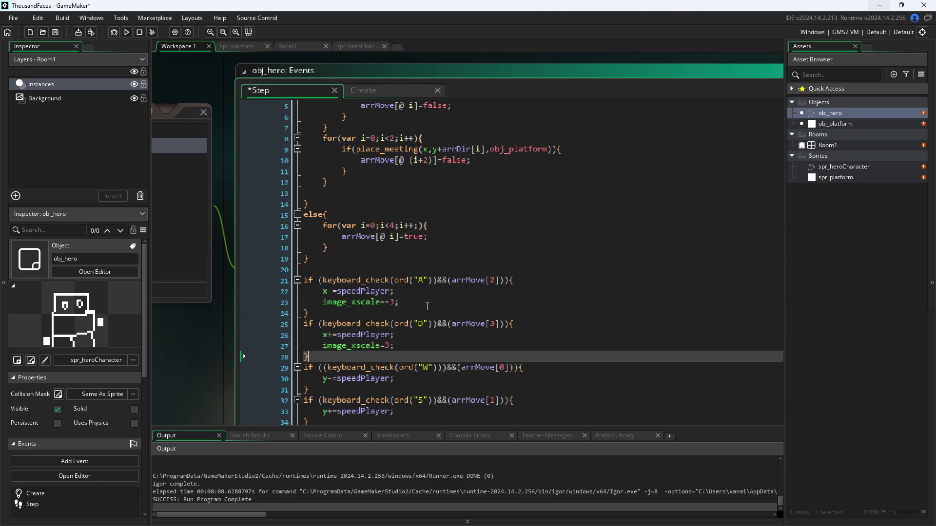
# Renumber the key conditions' arrMove indices to run 0 through 3.
pyautogui.scroll(-2, 355, 348)
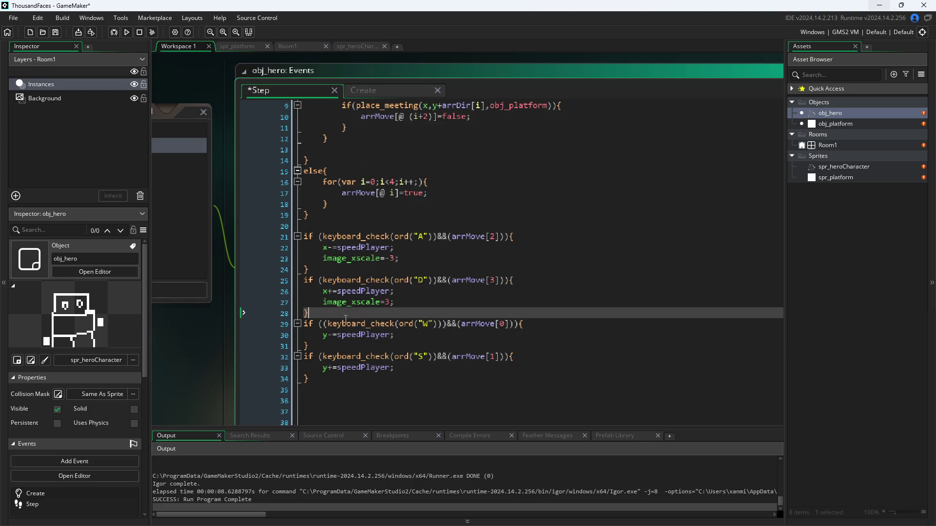
pyautogui.click(494, 241)
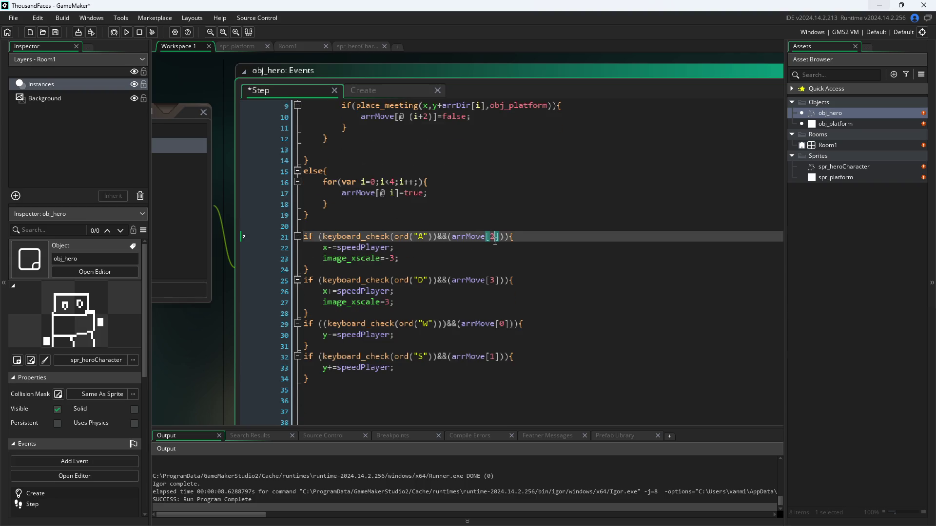
pyautogui.write('0')
pyautogui.press('Down')
pyautogui.press('Down')
pyautogui.press('Down')
pyautogui.press('BackSpace')
pyautogui.write('1')
pyautogui.press('Down')
pyautogui.press('Down')
pyautogui.press('Down')
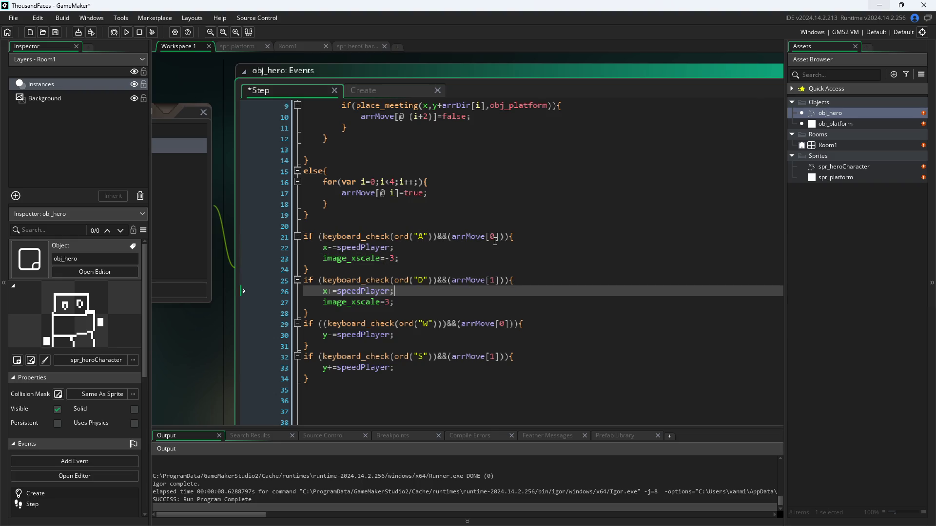
pyautogui.press('BackSpace')
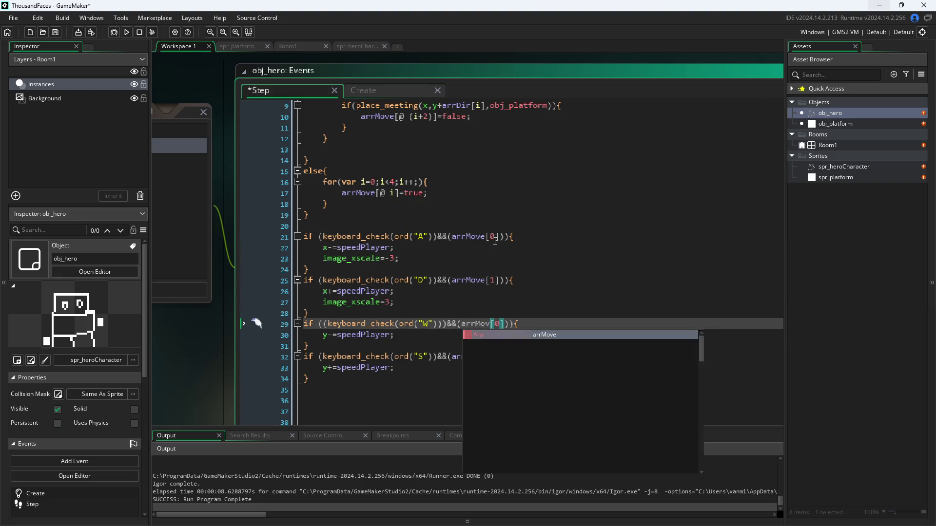
pyautogui.write('e')
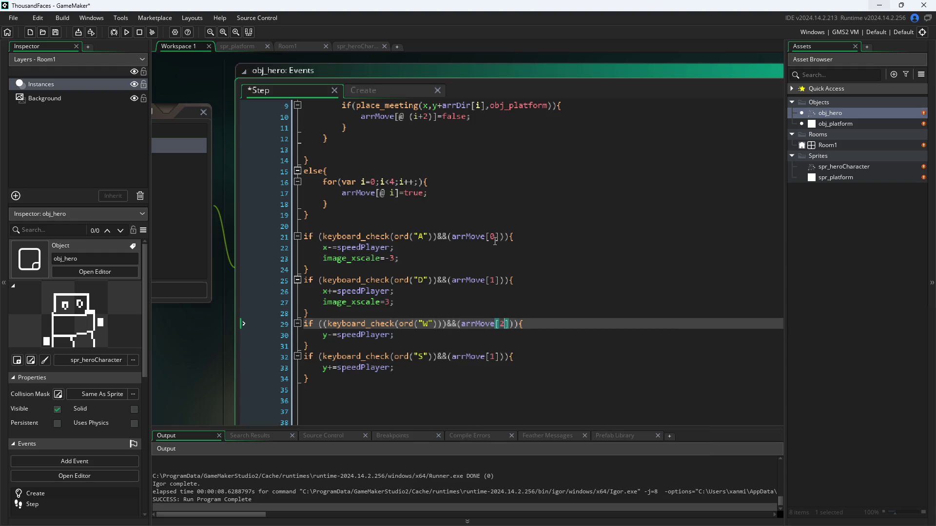
pyautogui.press('Down')
pyautogui.press('Down')
pyautogui.press('Down')
pyautogui.press('Left')
pyautogui.press('Left')
pyautogui.press('BackSpace')
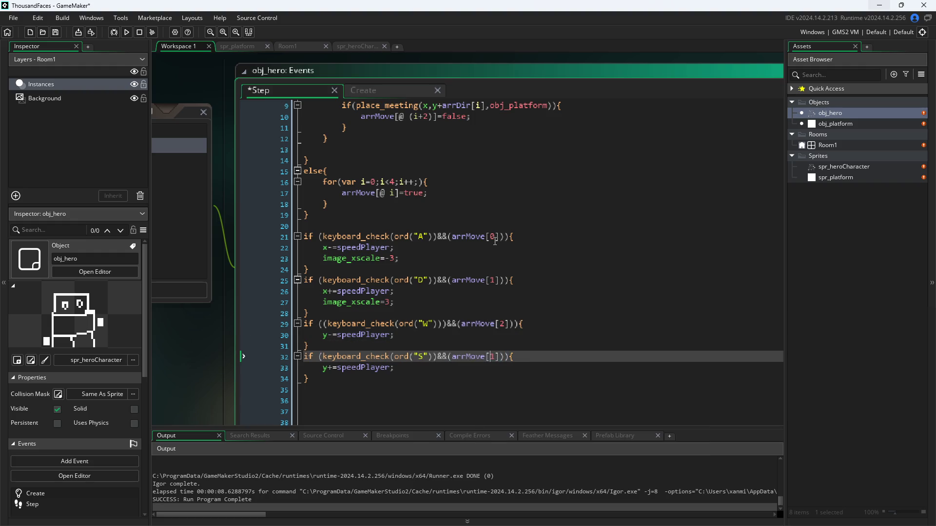
pyautogui.write('3')
# Delete the extra closing parenthesis in the W condition.
pyautogui.click(323, 325)
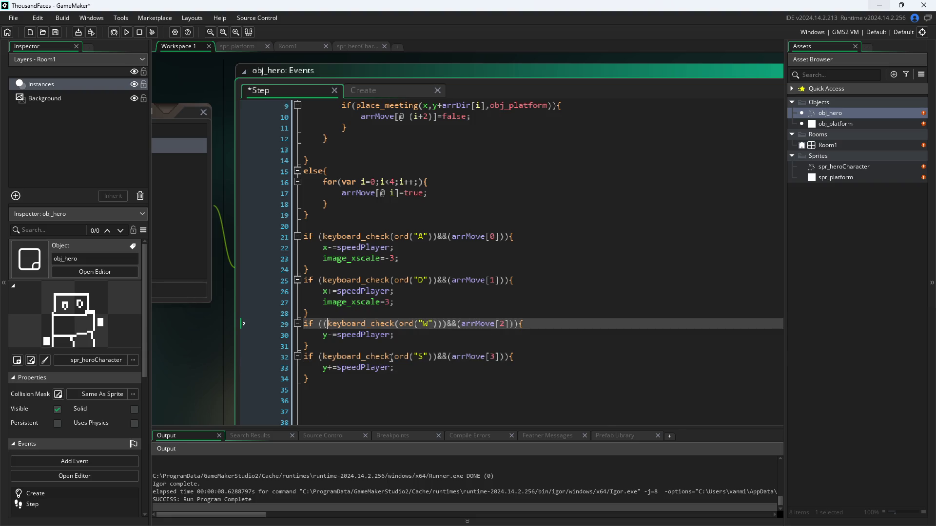
pyautogui.click(511, 325)
pyautogui.press('BackSpace')
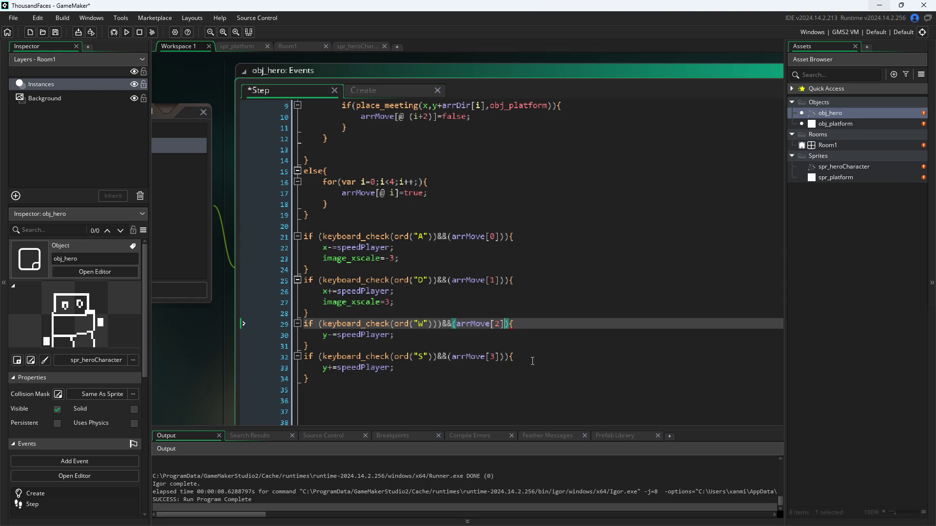
pyautogui.press('Down')
pyautogui.press('Down')
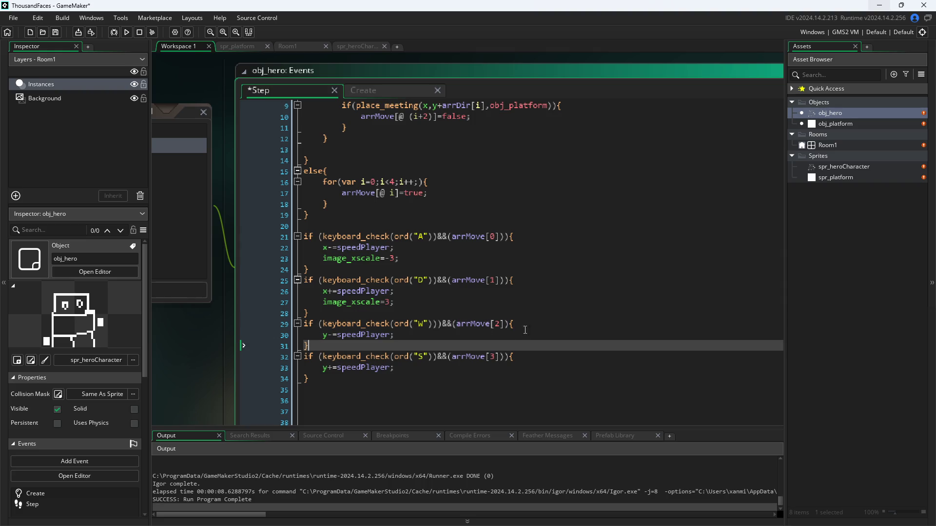
pyautogui.click(507, 359)
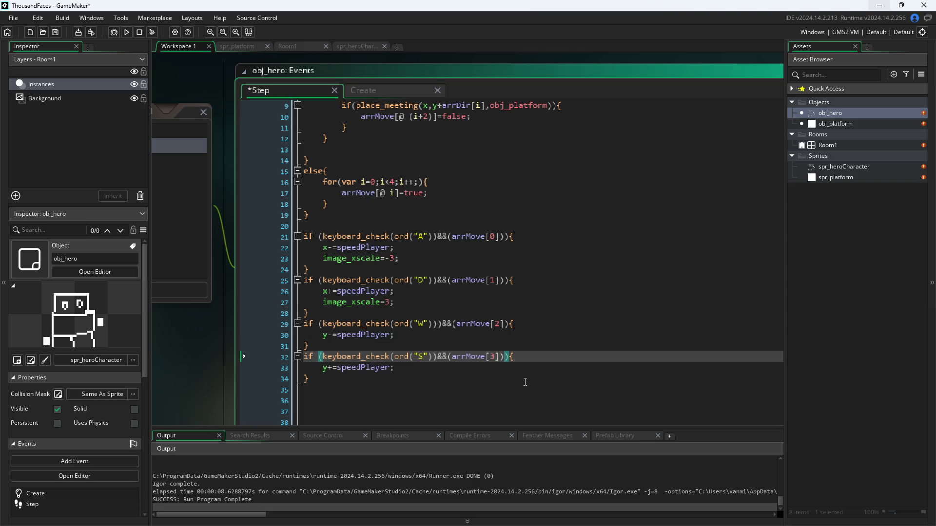
# Inspect the parenthesis pairing in the S and A-key conditions.
pyautogui.press('Left')
pyautogui.press('Right')
pyautogui.press('Up')
pyautogui.press('Up')
pyautogui.press('Up')
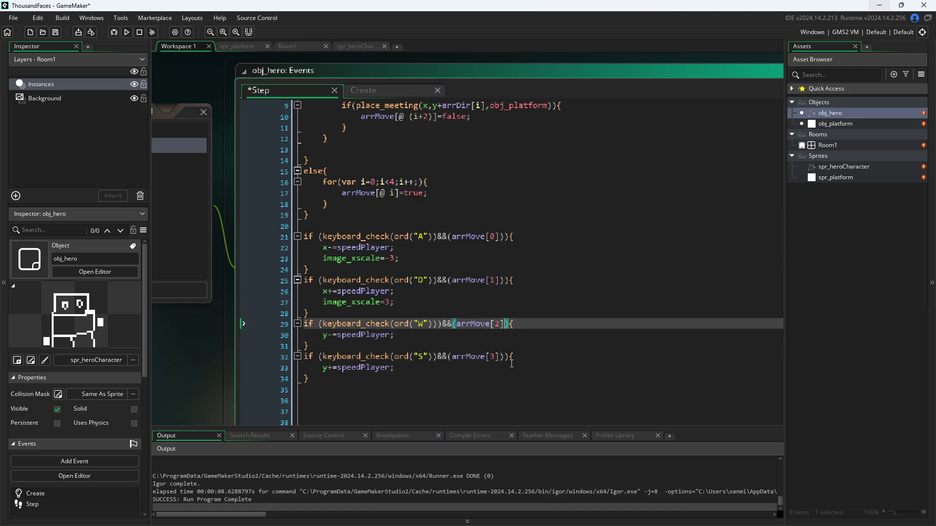
pyautogui.click(323, 237)
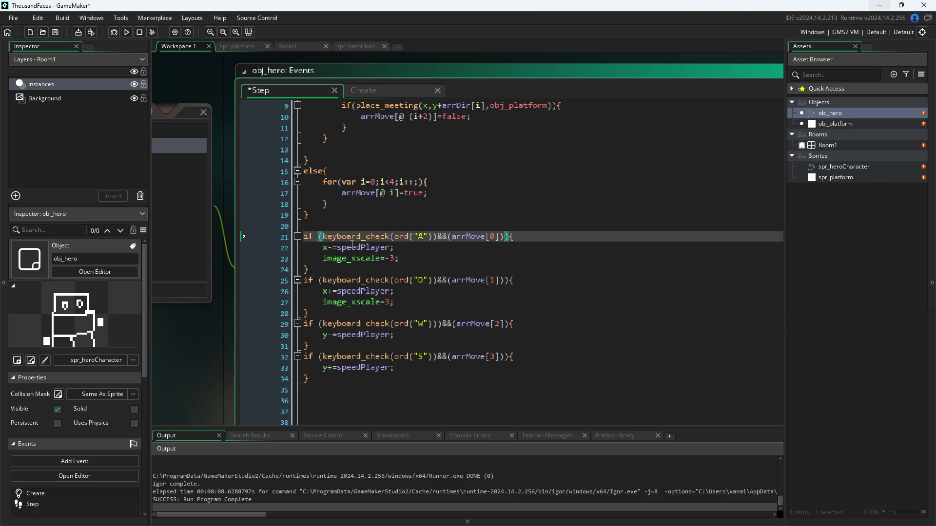
pyautogui.hotkey('ctrl', 'Right')
pyautogui.press('Left')
pyautogui.press('Right')
pyautogui.press('Right')
pyautogui.press('Right')
pyautogui.press('Left')
pyautogui.press('Left')
pyautogui.press('Down')
pyautogui.press('Down')
pyautogui.press('Down')
pyautogui.press('Up')
pyautogui.press('Up')
pyautogui.press('Up')
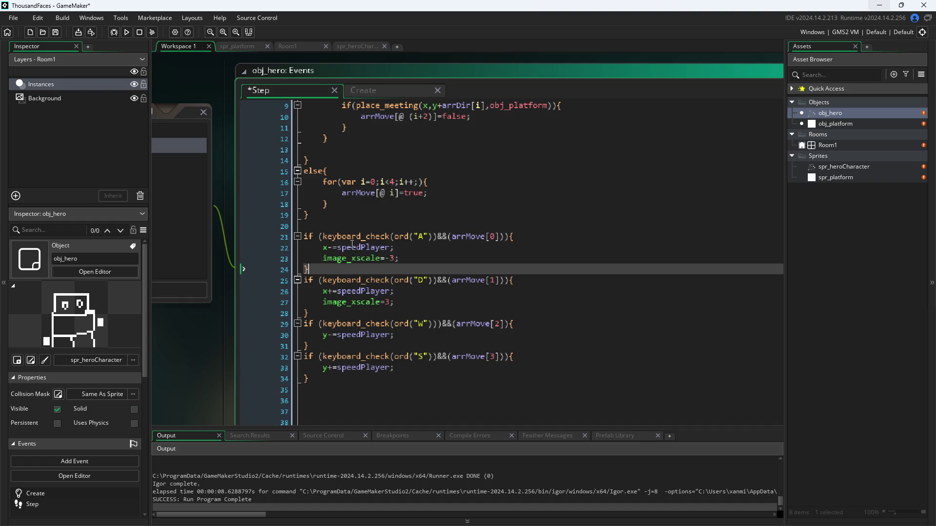
pyautogui.press('Up')
pyautogui.press('Up')
pyautogui.press('Up')
pyautogui.press('Left')
pyautogui.press('Left')
pyautogui.press('Left')
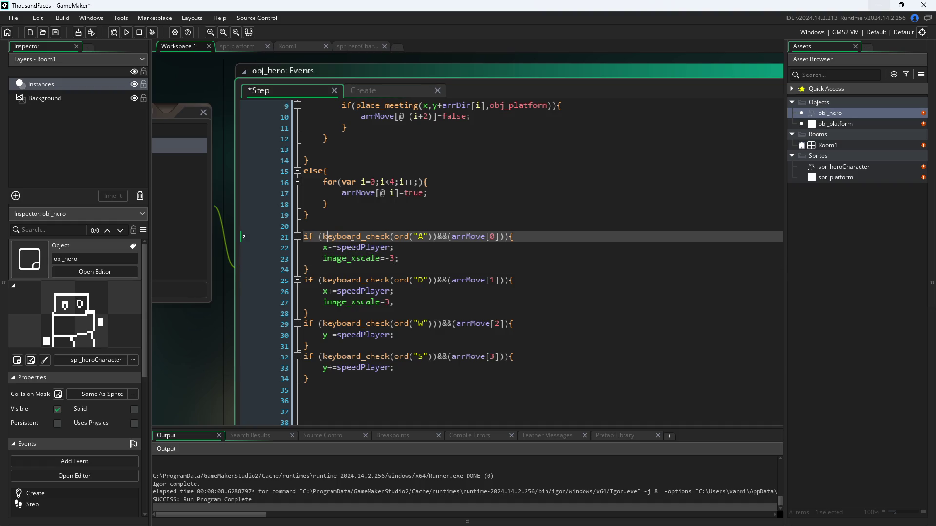
pyautogui.press('Right')
pyautogui.press('Right')
pyautogui.press('Right')
pyautogui.press('Right')
pyautogui.press('Right')
pyautogui.press('Right')
pyautogui.press('Right')
# Compare the W condition's brackets on line 29 with the D line.
pyautogui.press('Down')
pyautogui.press('Down')
pyautogui.press('Down')
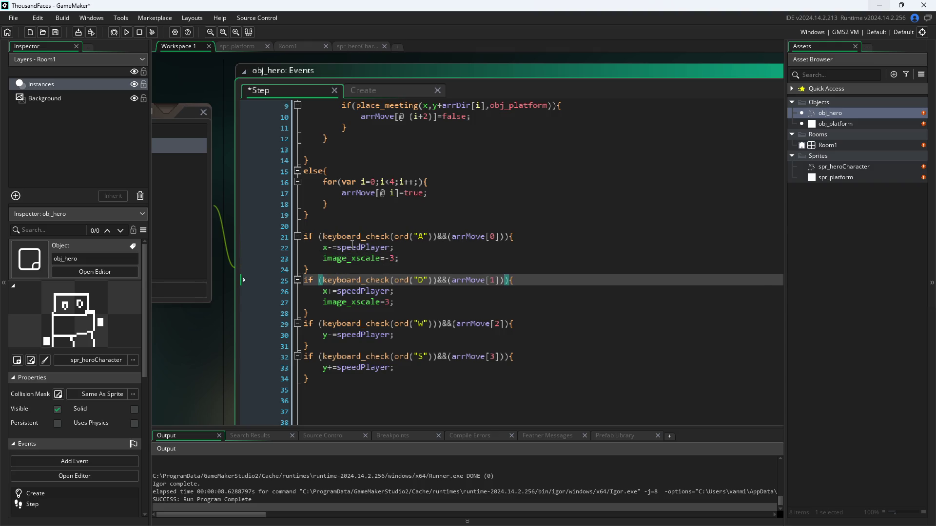
pyautogui.press('Down')
pyautogui.press('Down')
pyautogui.press('Down')
pyautogui.press('Up')
pyautogui.press('Up')
pyautogui.press('Up')
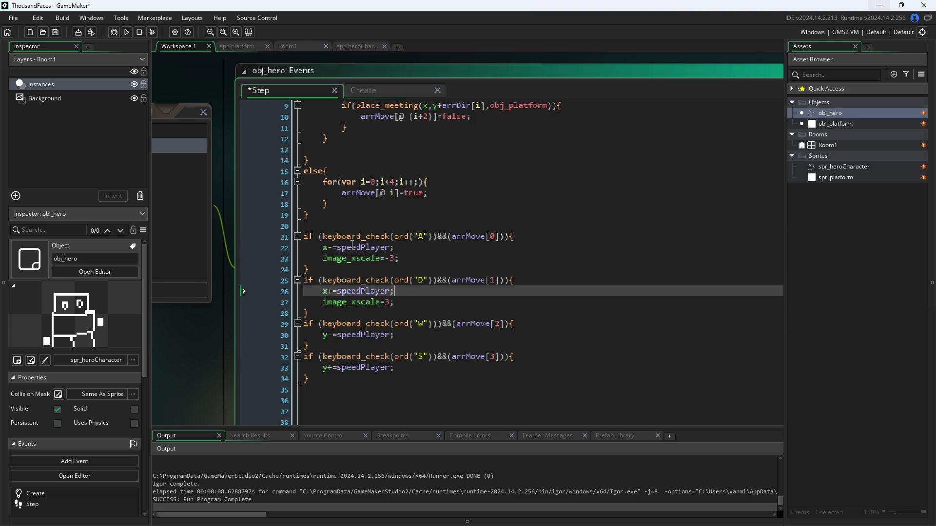
pyautogui.press('Up')
pyautogui.press('Down')
pyautogui.press('Down')
pyautogui.press('Down')
pyautogui.press('Down')
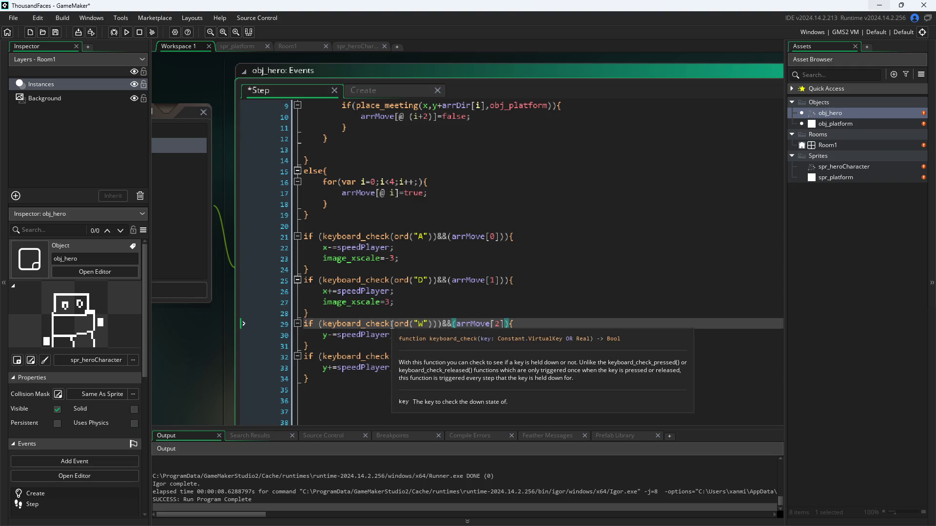
# Move the stray ')' on line 29 from after ord("W") to after arrMove[2], then save.
pyautogui.click(437, 324)
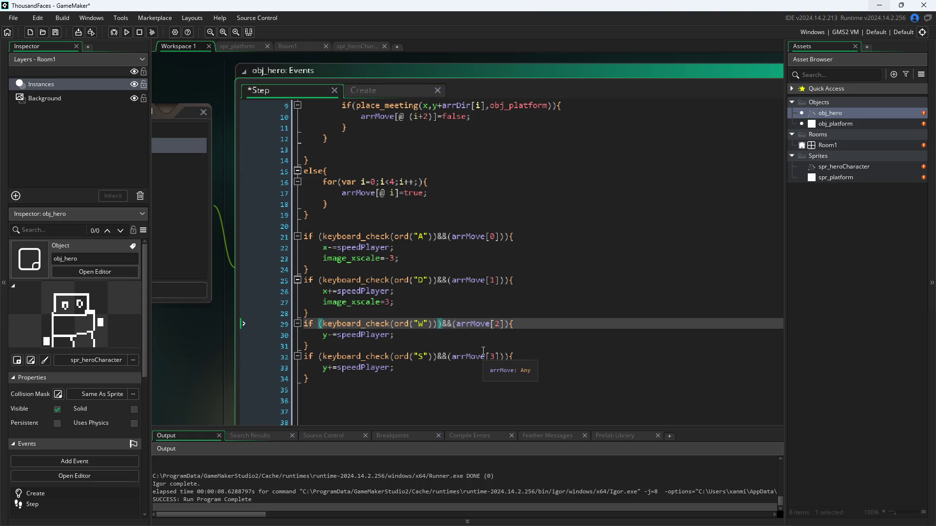
pyautogui.press('Delete')
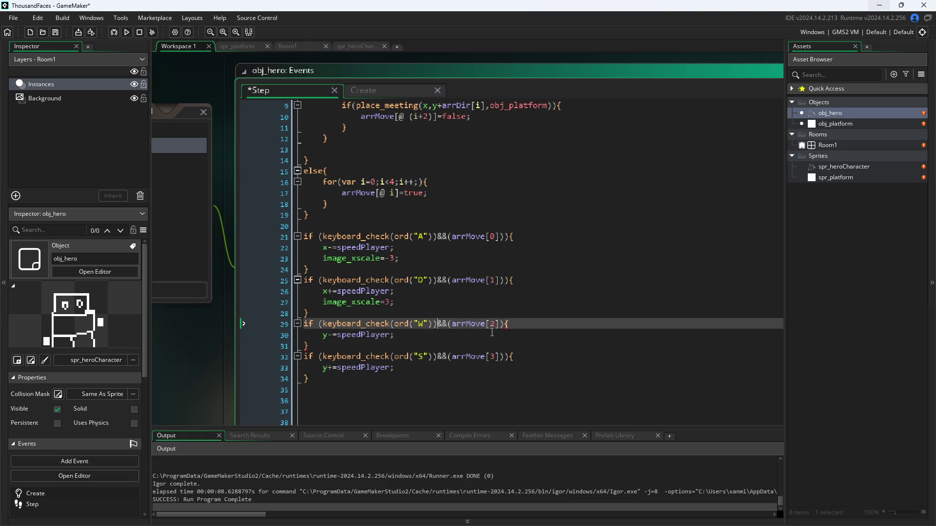
pyautogui.click(501, 325)
pyautogui.write(')')
pyautogui.click(518, 347)
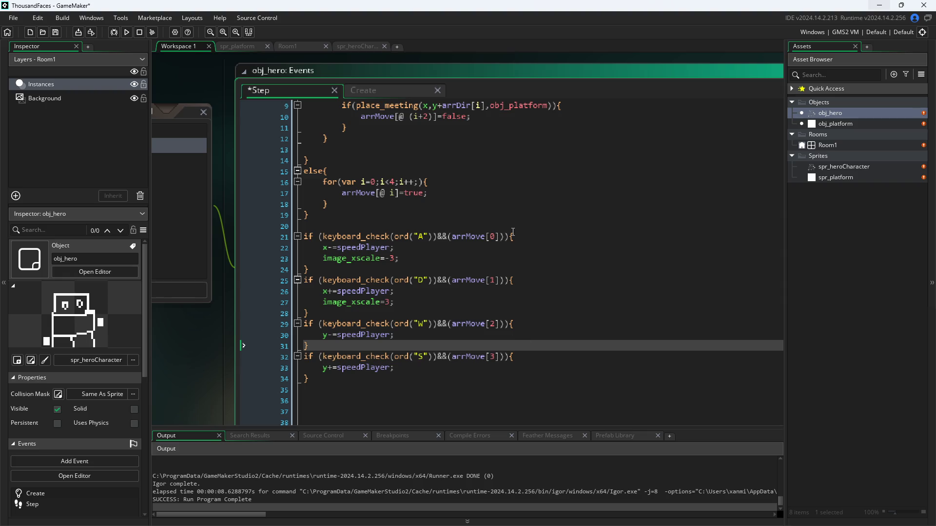
pyautogui.scroll(-1, 221, 358)
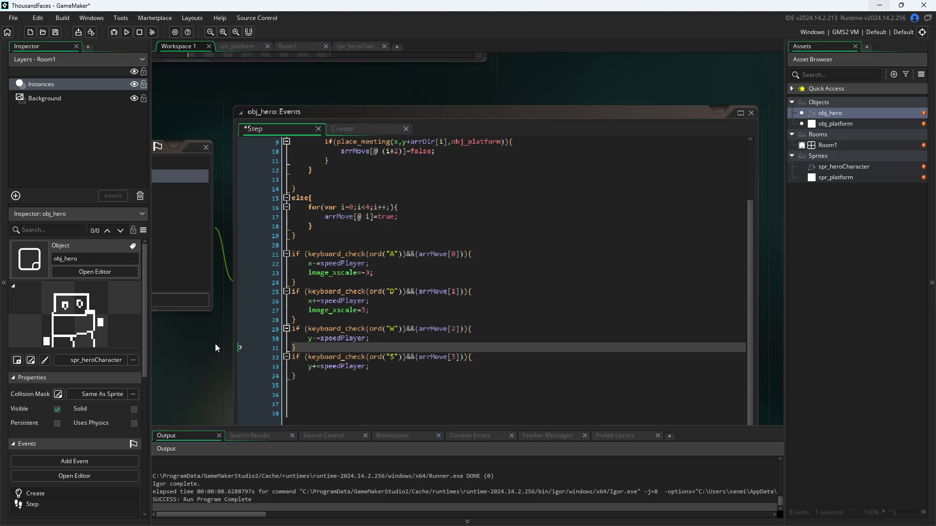
pyautogui.hotkey('ctrl', 's')
# Run the game and walk the hero with A, W, S, then D into the platform.
pyautogui.click(130, 31)
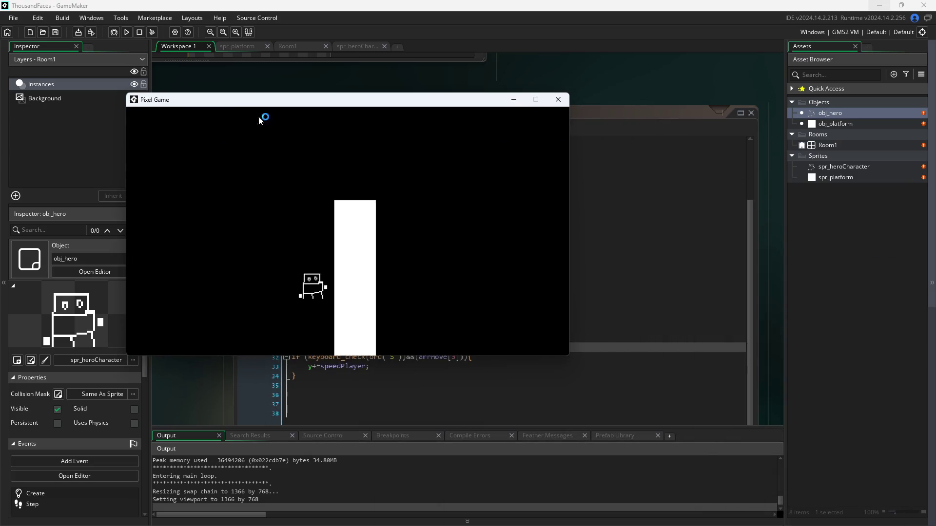
pyautogui.press('a')
pyautogui.press('w')
pyautogui.press('s')
pyautogui.press('a')
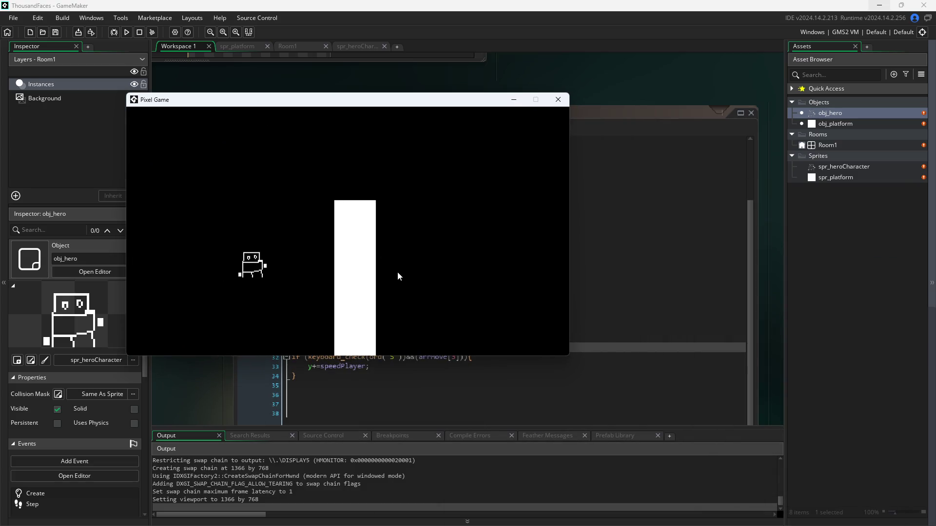
pyautogui.press('d')
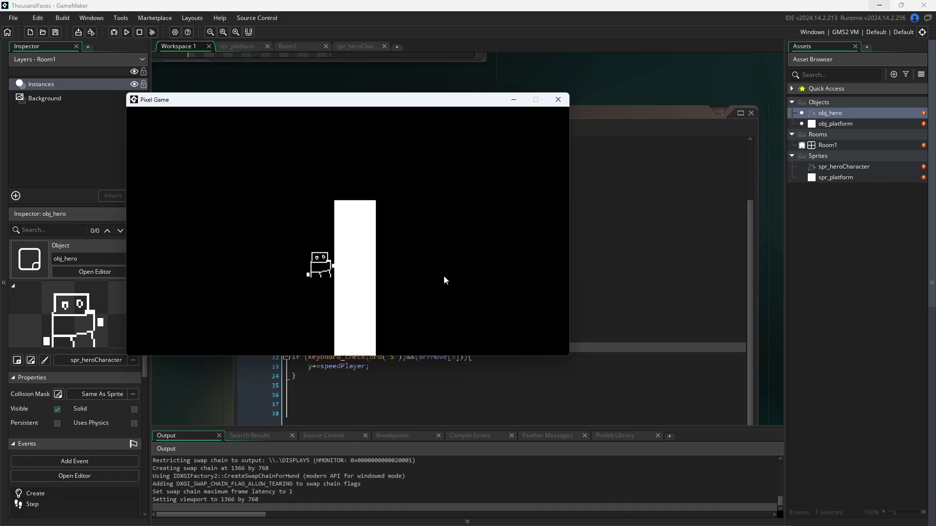
# Close the game and append *10 after arrDir[i] in the collision checks on lines 4 and 9.
pyautogui.click(559, 99)
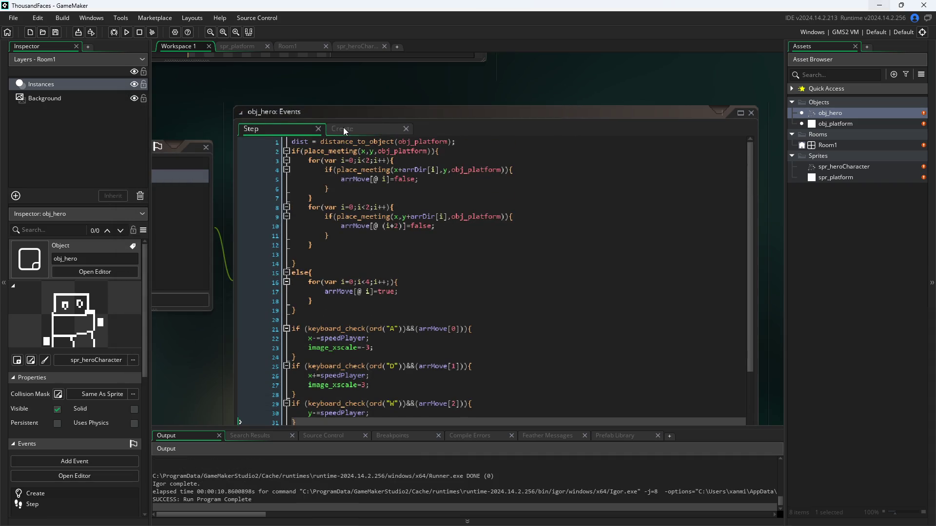
pyautogui.click(438, 170)
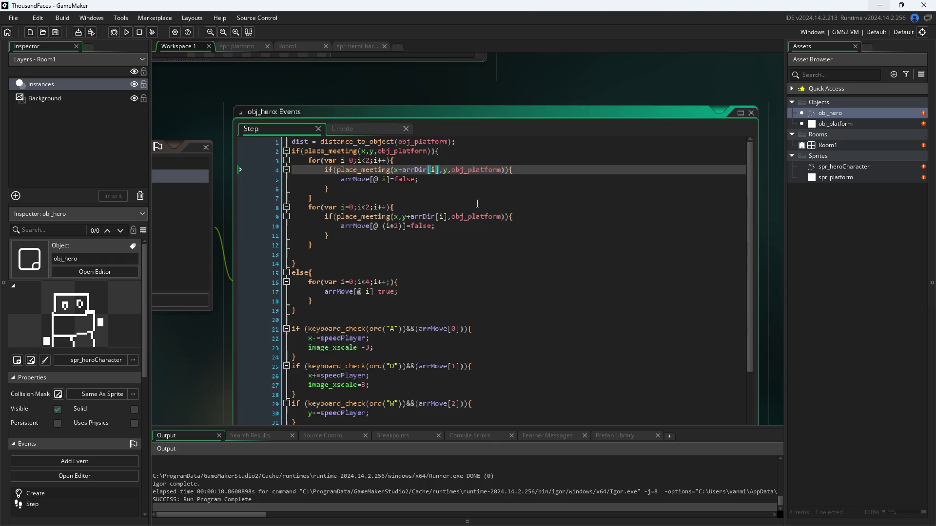
pyautogui.write('*10')
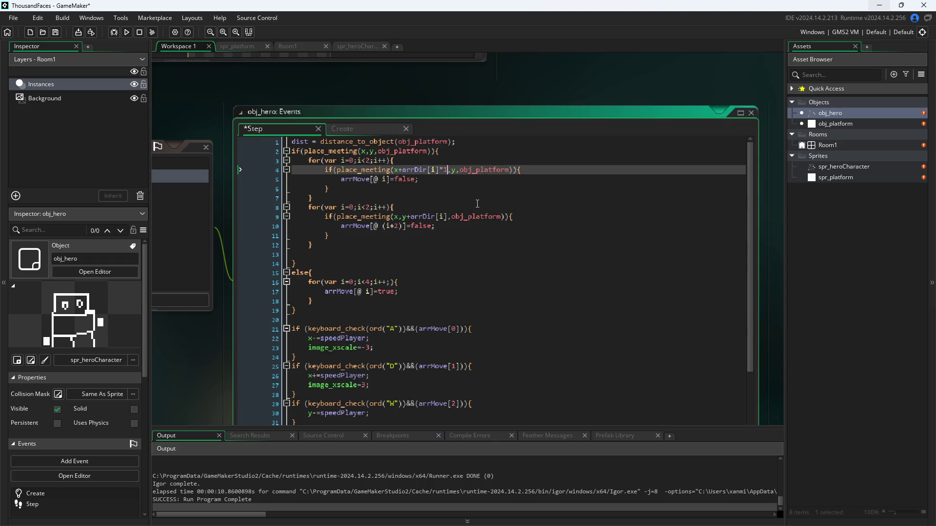
pyautogui.click(449, 216)
pyautogui.write('*10')
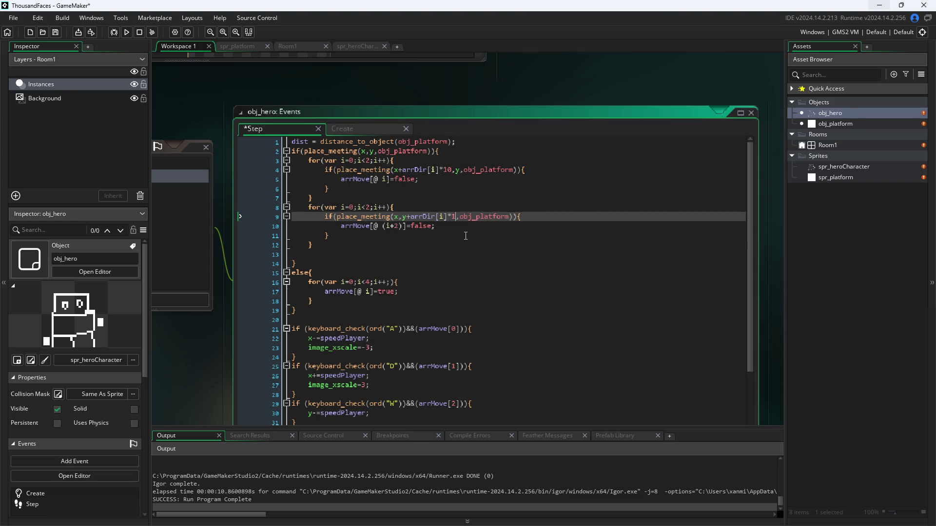
# Save the Step code with Ctrl+S and run the game again.
pyautogui.moveTo(201, 384); pyautogui.dragTo(215, 384)
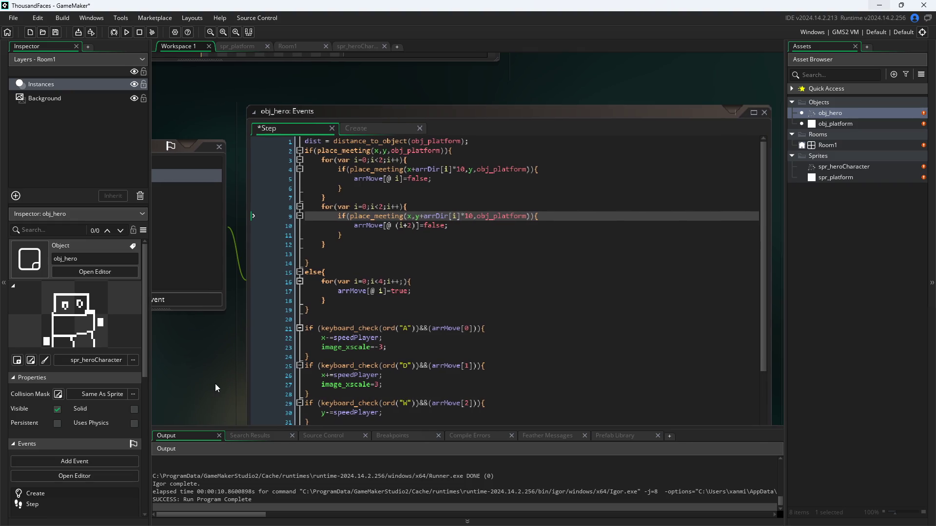
pyautogui.hotkey('ctrl', 's')
pyautogui.click(127, 31)
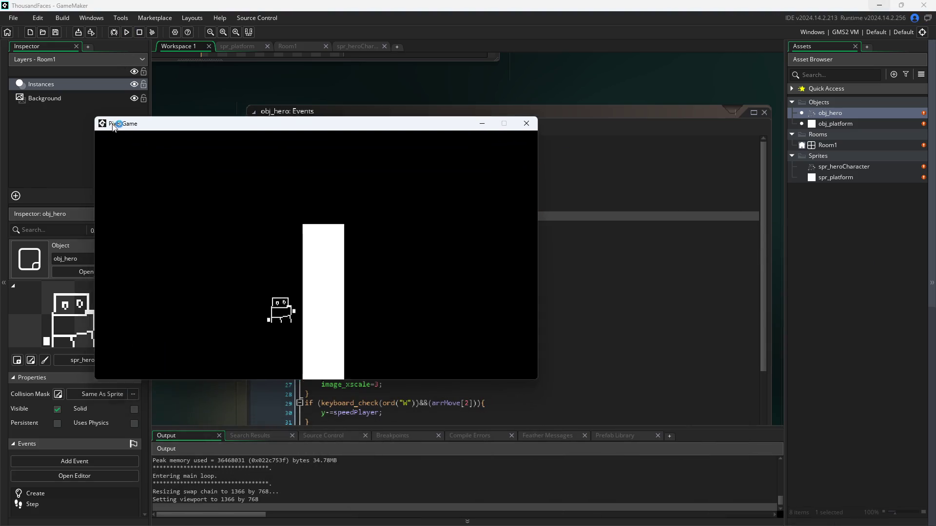
# Test WASD movement, walking the hero left, down, into the white pillar and back up.
pyautogui.press('a')
pyautogui.press('s')
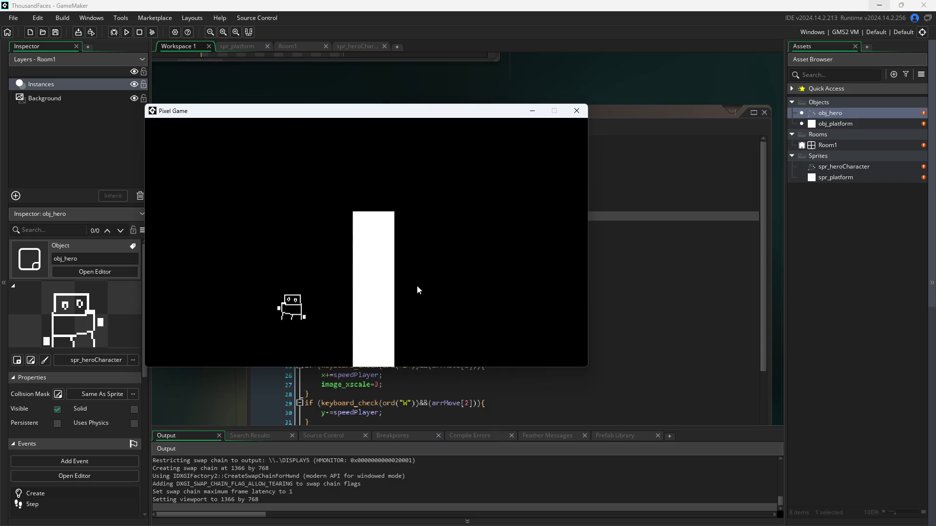
pyautogui.press('d')
pyautogui.press('w')
pyautogui.press('a')
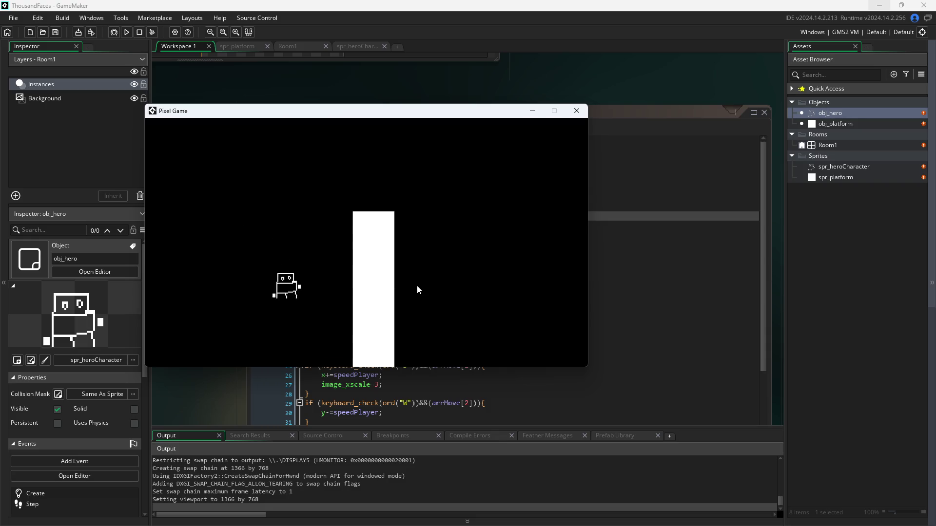
pyautogui.press('s')
pyautogui.press('d')
pyautogui.press('w')
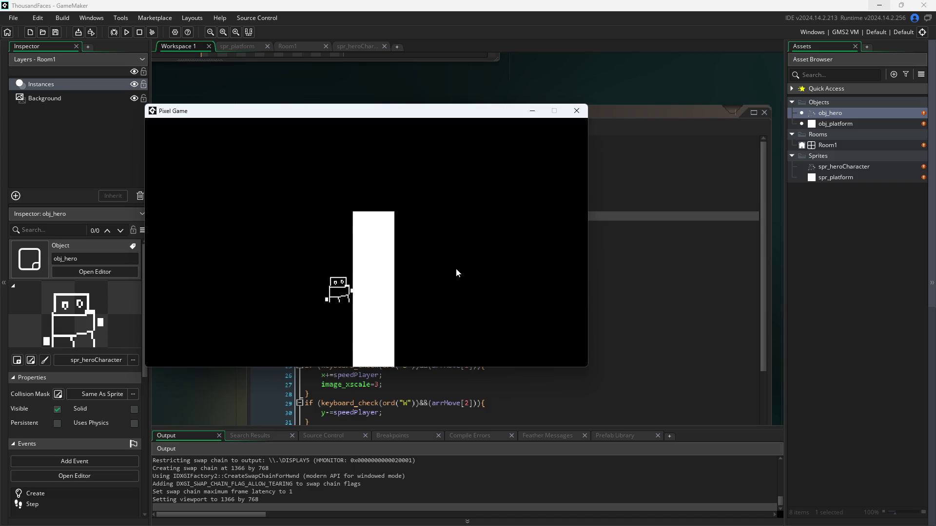
pyautogui.press('a')
pyautogui.press('w')
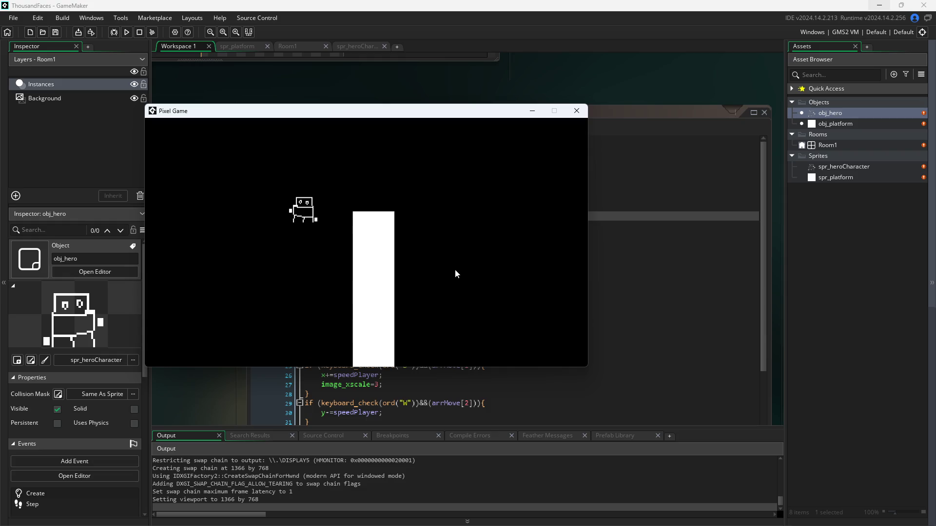
# Land the hero on the pillar top, walk along it, then bring it against the pillar's right side.
pyautogui.press('w')
pyautogui.press('d')
pyautogui.press('s')
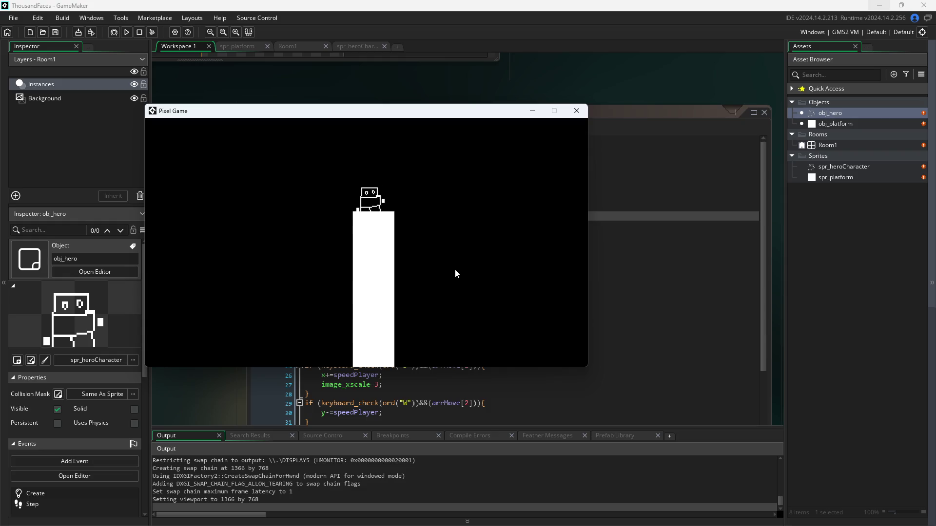
pyautogui.press('w')
pyautogui.press('d')
pyautogui.press('s')
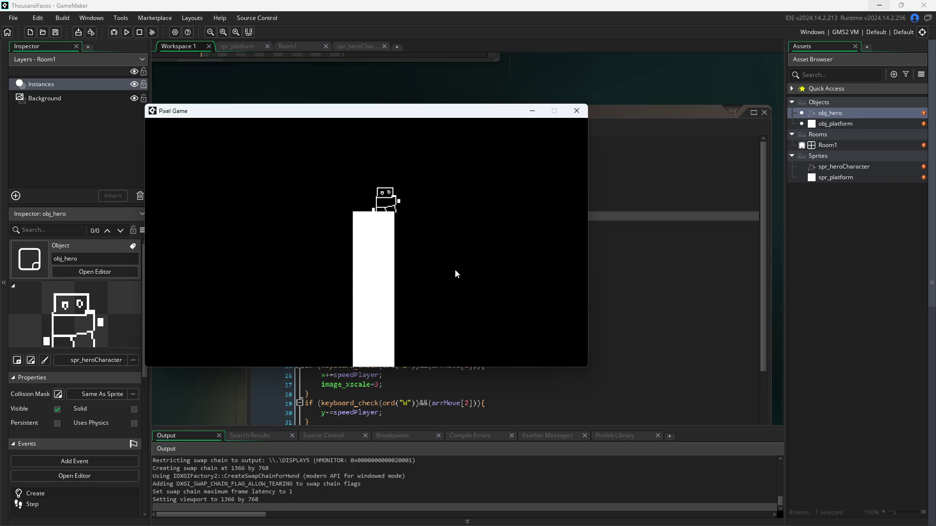
pyautogui.press('w')
pyautogui.press('d')
pyautogui.press('s')
pyautogui.press('a')
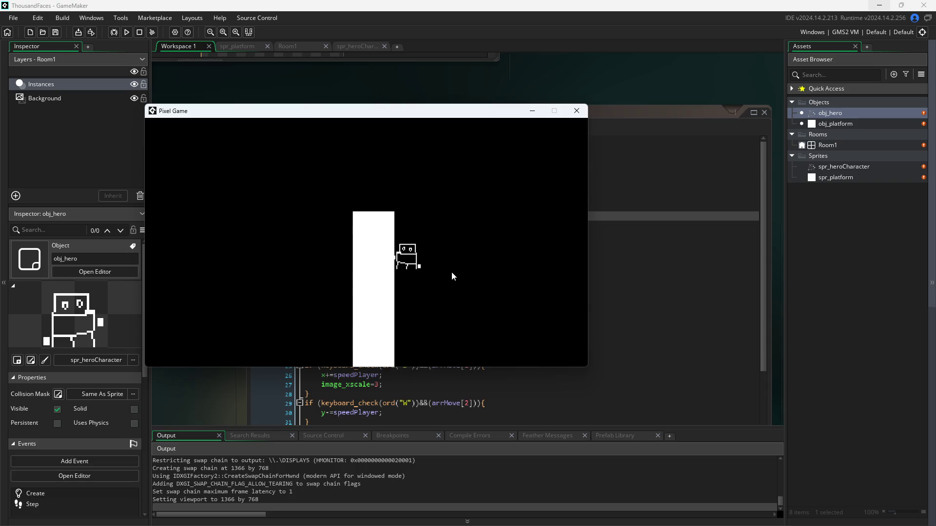
# Walk the hero right and back, close the game, and open Room1 in the room editor.
pyautogui.press('d')
pyautogui.press('a')
pyautogui.press('d')
pyautogui.press('s')
pyautogui.press('d')
pyautogui.press('a')
pyautogui.press('w')
pyautogui.press('d')
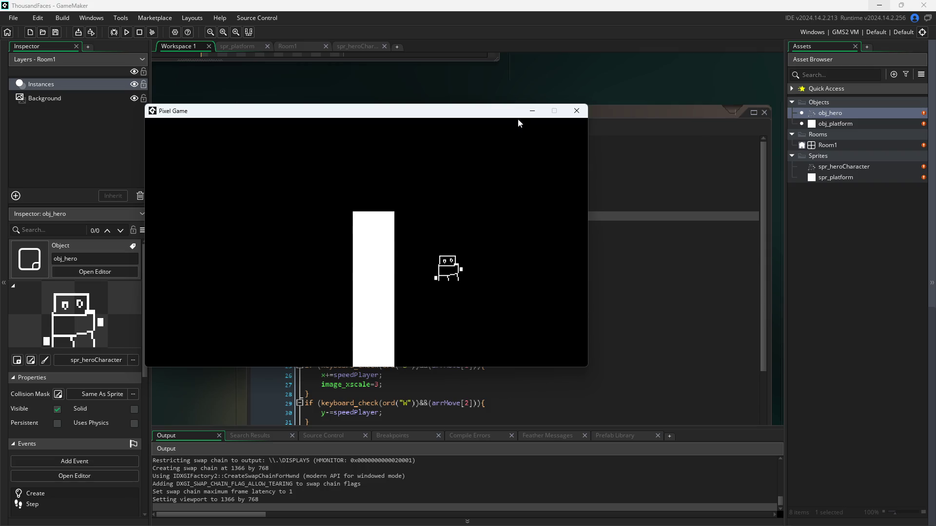
pyautogui.click(574, 114)
pyautogui.doubleClick(866, 148)
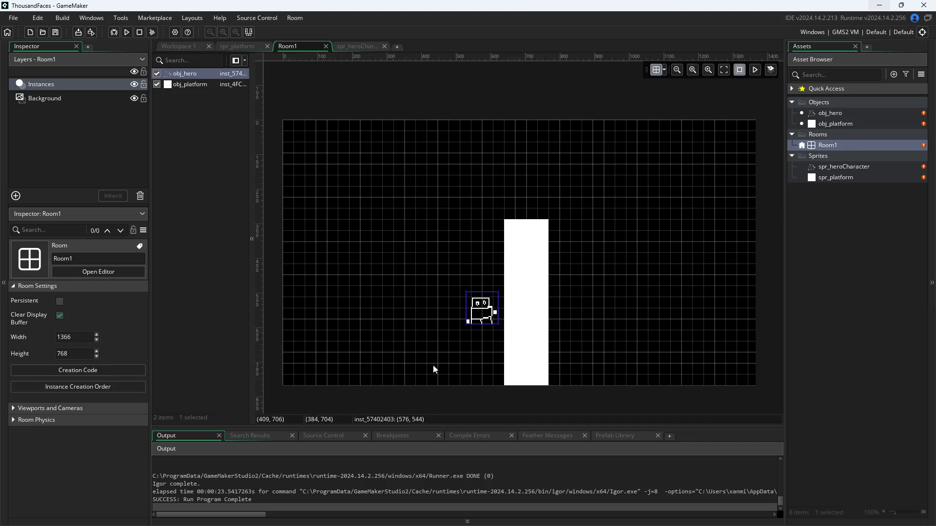
# Raise the white platform in Room1, move the hero to 384, 384, and run from Workspace 1.
pyautogui.click(526, 300)
pyautogui.moveTo(526, 300)
pyautogui.mouseDown()
pyautogui.moveTo(531, 251)
pyautogui.moveTo(531, 264)
pyautogui.mouseUp()
pyautogui.moveTo(483, 321)
pyautogui.mouseDown()
pyautogui.moveTo(459, 321)
pyautogui.moveTo(416, 266)
pyautogui.mouseUp()
pyautogui.click(185, 46)
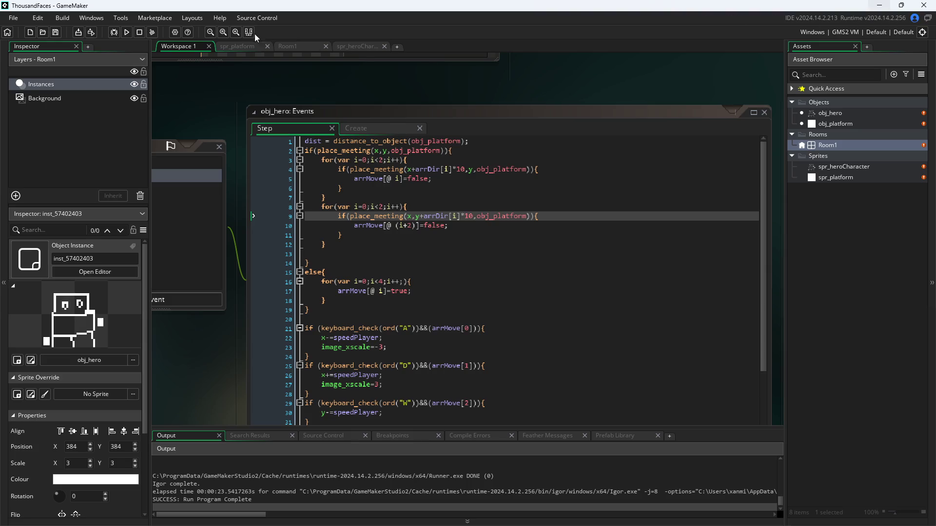
pyautogui.click(126, 32)
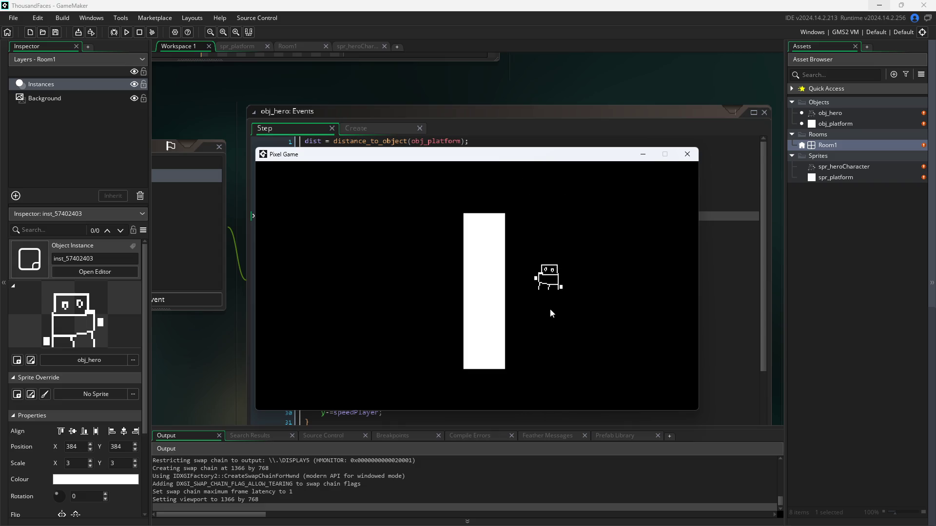
# Close the Pixel Game window and inspect the horizontal collision check on line 4.
pyautogui.click(685, 156)
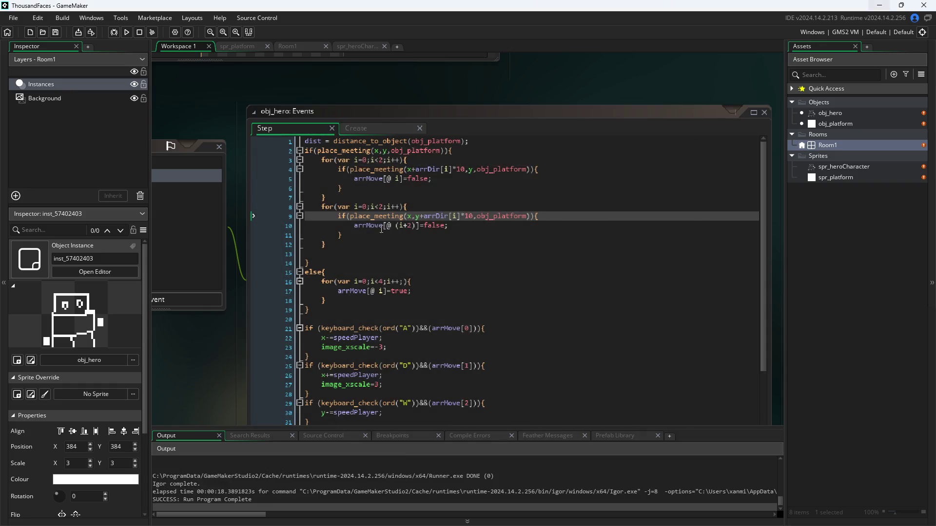
pyautogui.click(457, 226)
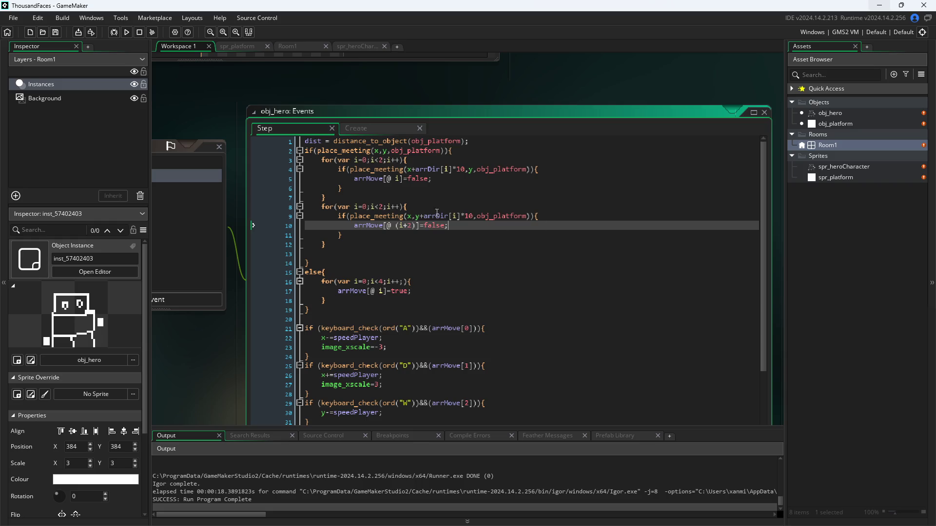
pyautogui.moveTo(394, 214)
pyautogui.click(500, 180)
pyautogui.click(495, 171)
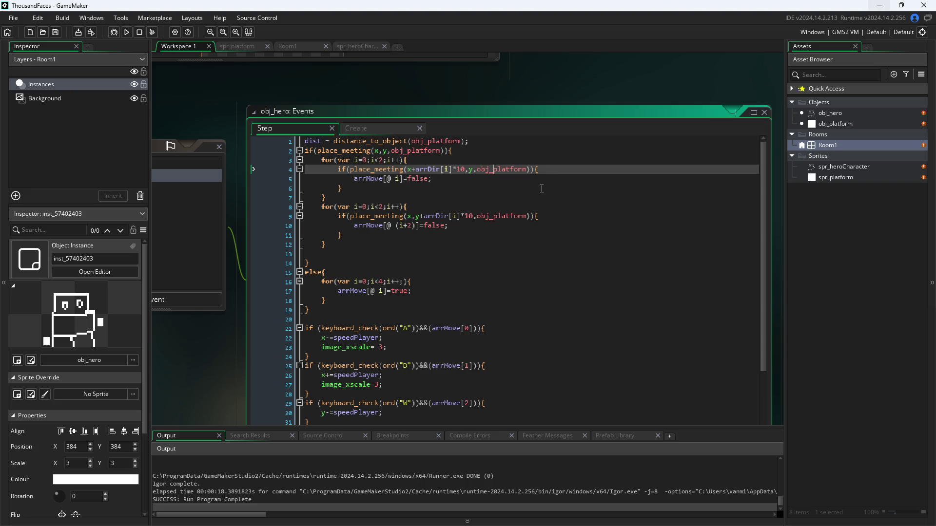
# Review line 5's arrMove false assignment, then select the place_meeting condition on line 4.
pyautogui.click(516, 188)
pyautogui.click(516, 184)
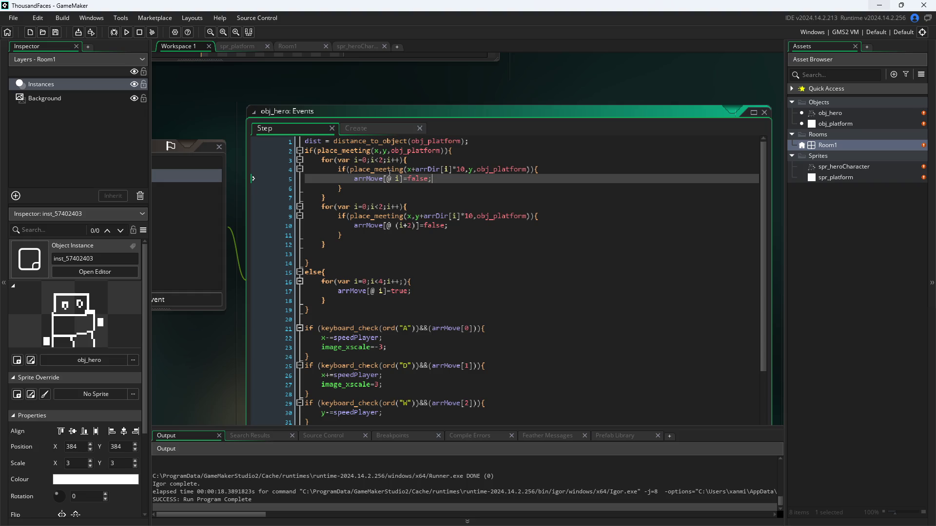
pyautogui.moveTo(393, 170)
pyautogui.moveTo(487, 168)
pyautogui.click(391, 190)
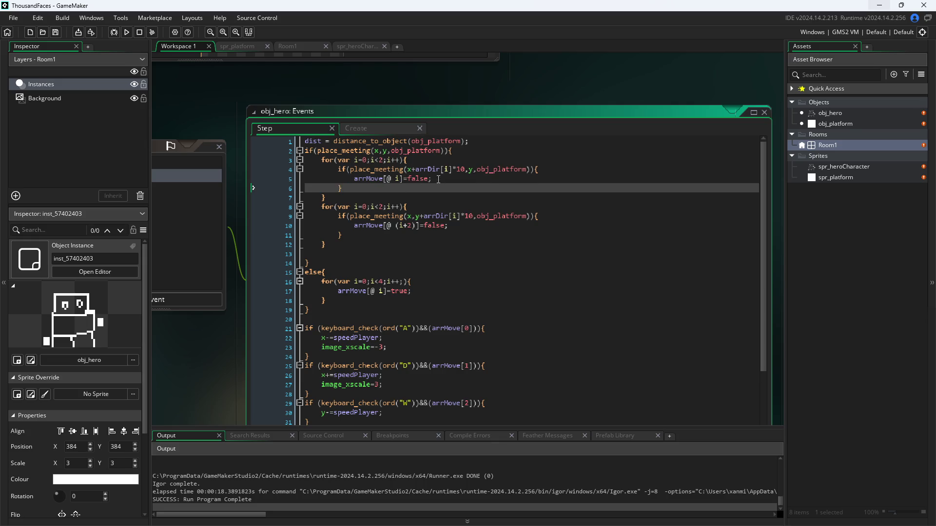
pyautogui.moveTo(347, 169); pyautogui.dragTo(531, 173)
pyautogui.hotkey('ctrl', 'c')
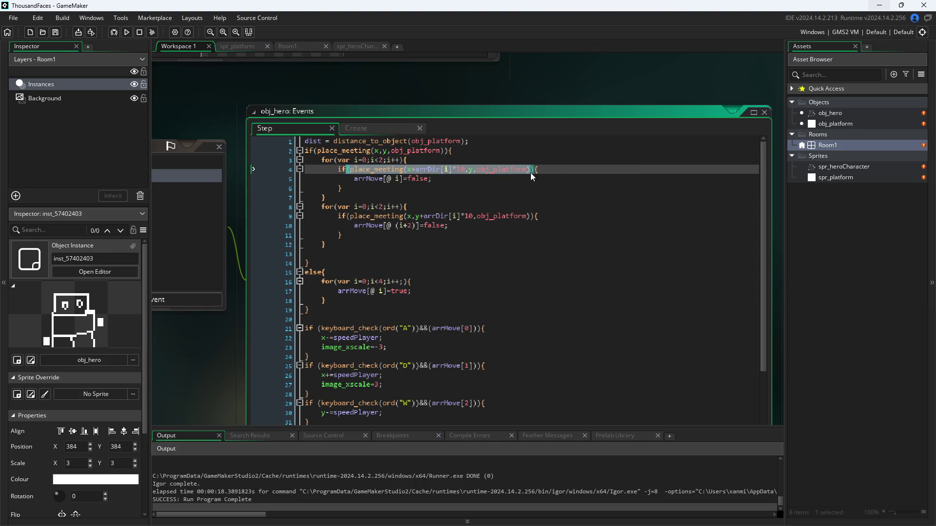
# Paste the place_meeting condition onto a new line 15 below line 14's closing brace.
pyautogui.click(405, 266)
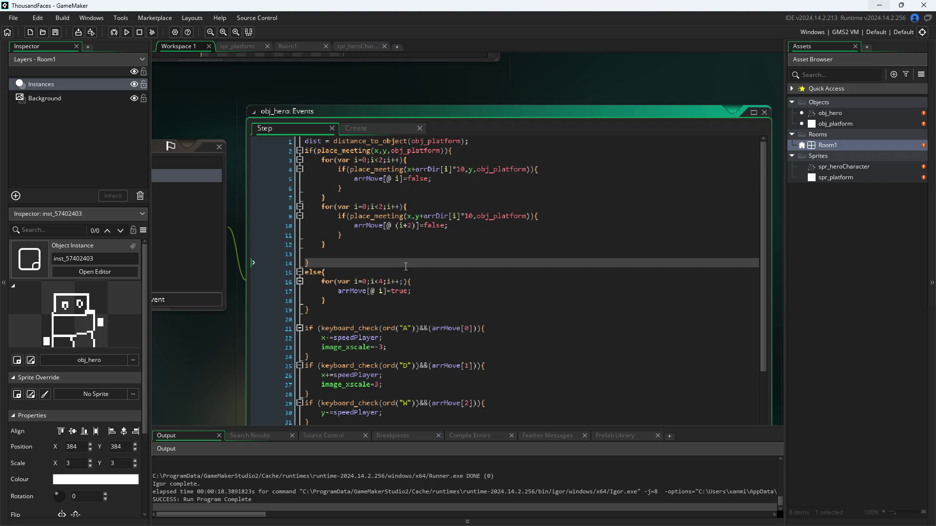
pyautogui.press('Return')
pyautogui.hotkey('ctrl', 'v')
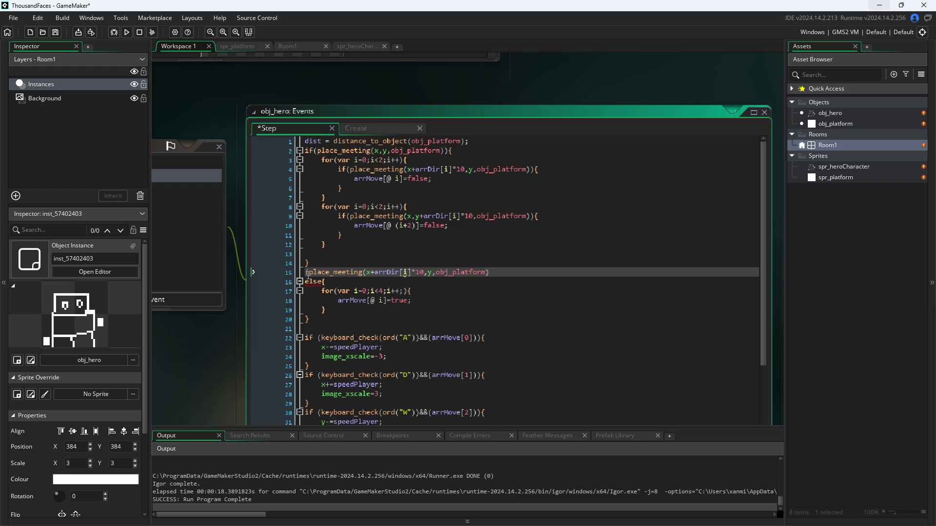
pyautogui.click(366, 270)
pyautogui.moveTo(374, 270)
# Delete the pasted line 15 again and save the code.
pyautogui.hotkey('shift', 'Home')
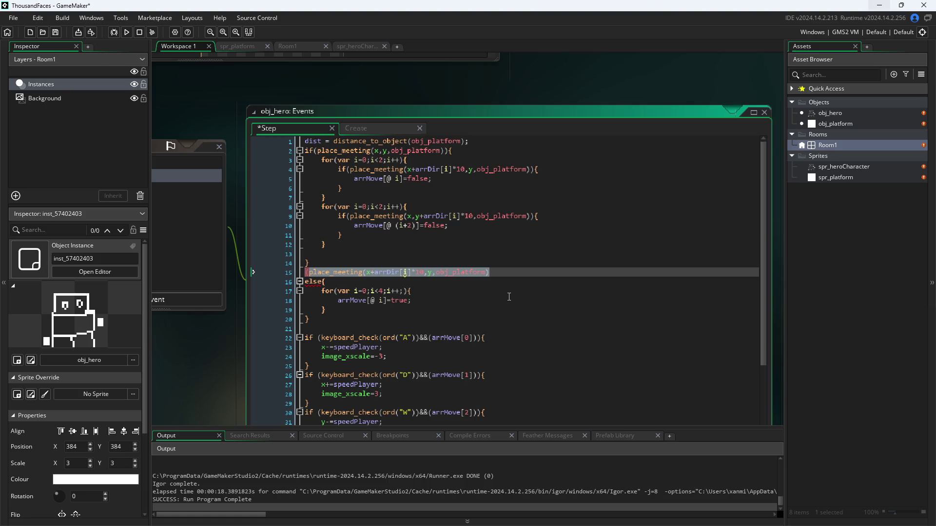
pyautogui.press('BackSpace')
pyautogui.press('BackSpace')
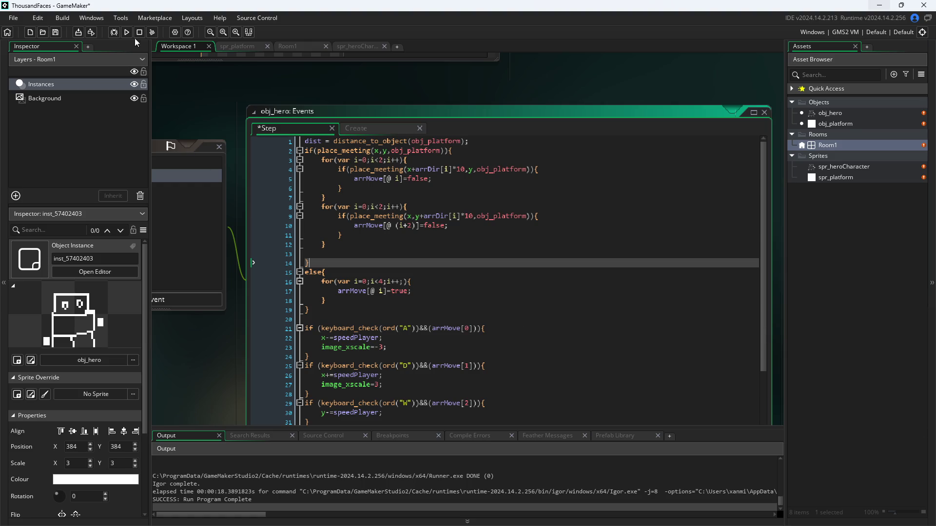
pyautogui.click(192, 100)
# Run the game and move its window up toward the top of the screen.
pyautogui.click(122, 36)
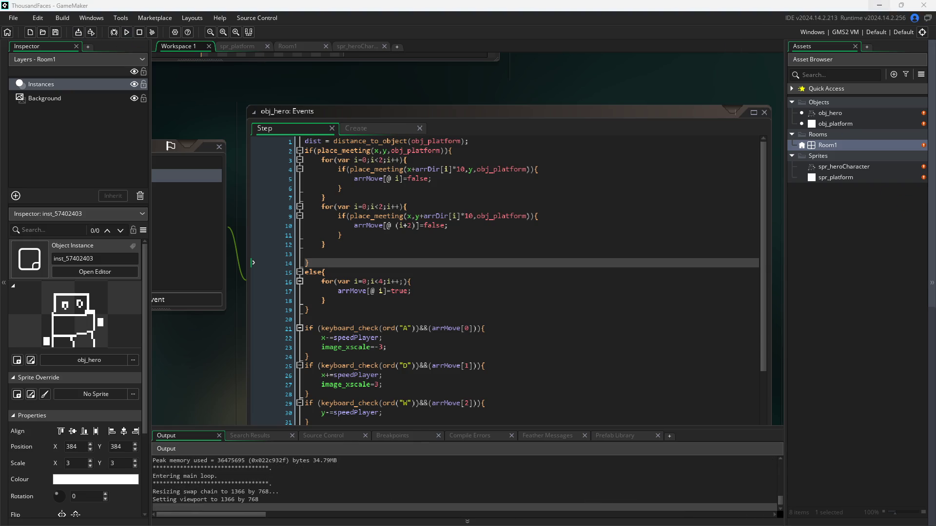
pyautogui.moveTo(619, 215); pyautogui.dragTo(574, 192)
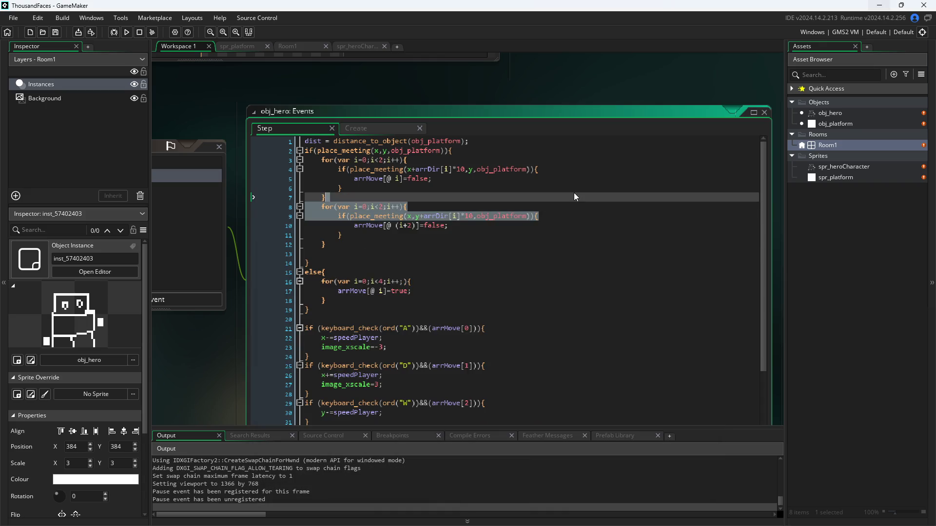
pyautogui.hotkey('alt', 'Tab')
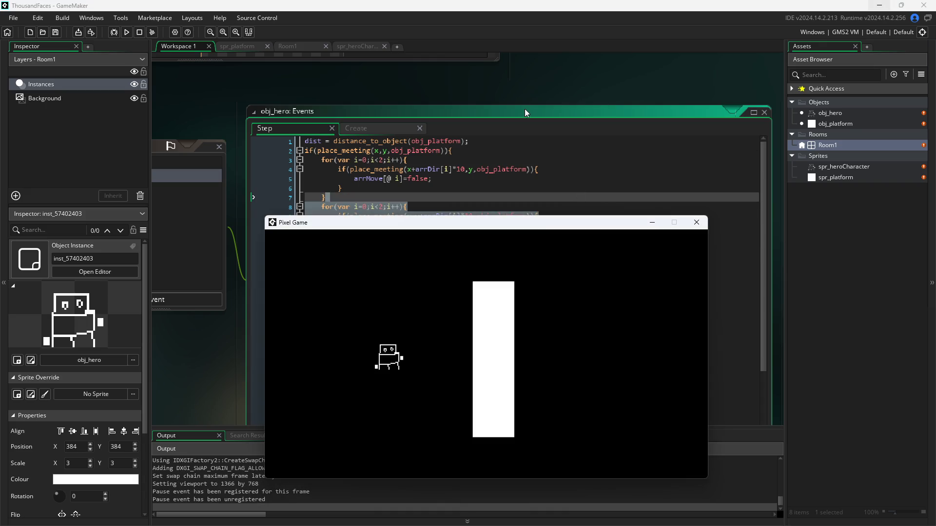
pyautogui.moveTo(538, 223)
pyautogui.mouseDown()
pyautogui.moveTo(471, 72)
pyautogui.moveTo(473, 82)
pyautogui.mouseUp()
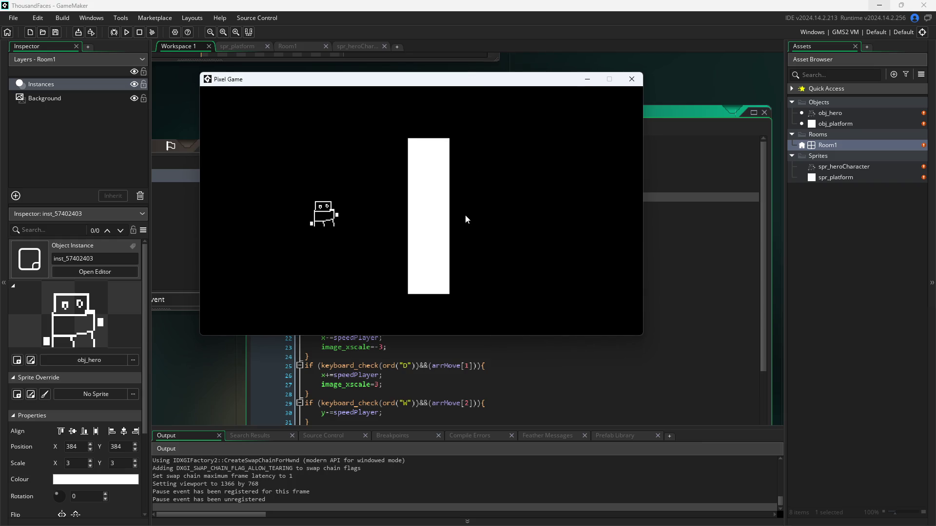
# Walk the hero up and right into the platform, back away, then return against it.
pyautogui.press('w')
pyautogui.press('d')
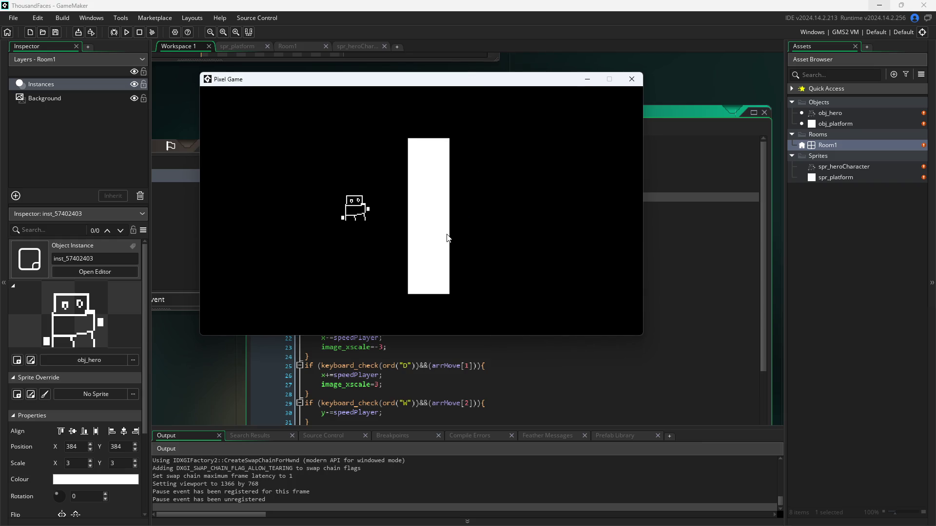
pyautogui.press('d')
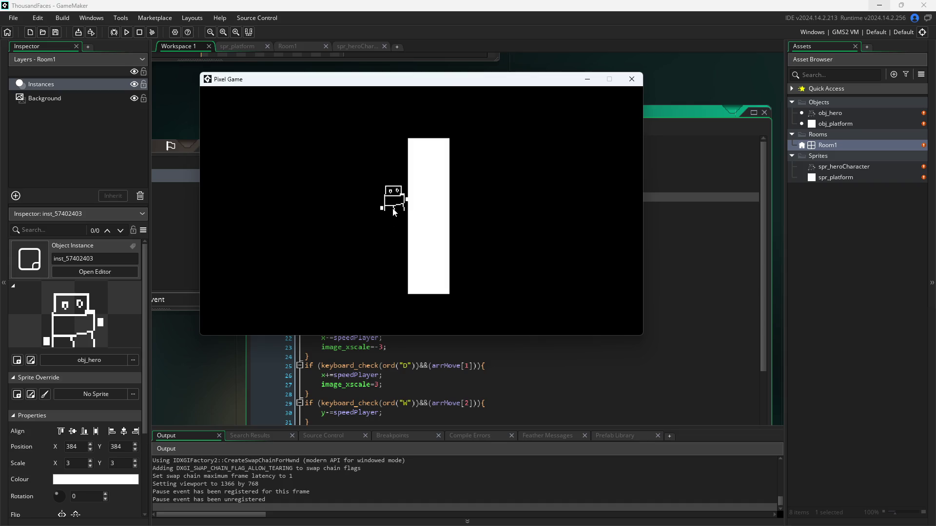
pyautogui.press('a')
pyautogui.press('w')
pyautogui.press('s')
pyautogui.press('d')
# Move the game window aside to reveal the code, then push the hero against the platform again.
pyautogui.moveTo(378, 80)
pyautogui.mouseDown()
pyautogui.moveTo(673, 210)
pyautogui.moveTo(671, 253)
pyautogui.moveTo(595, 256)
pyautogui.moveTo(598, 249)
pyautogui.mouseUp()
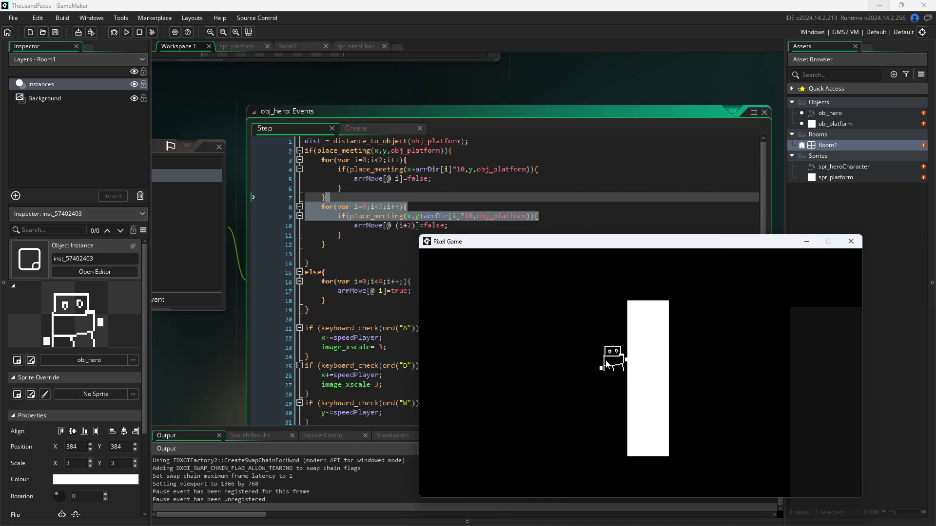
pyautogui.press('a')
pyautogui.press('d')
pyautogui.press('a')
pyautogui.press('w')
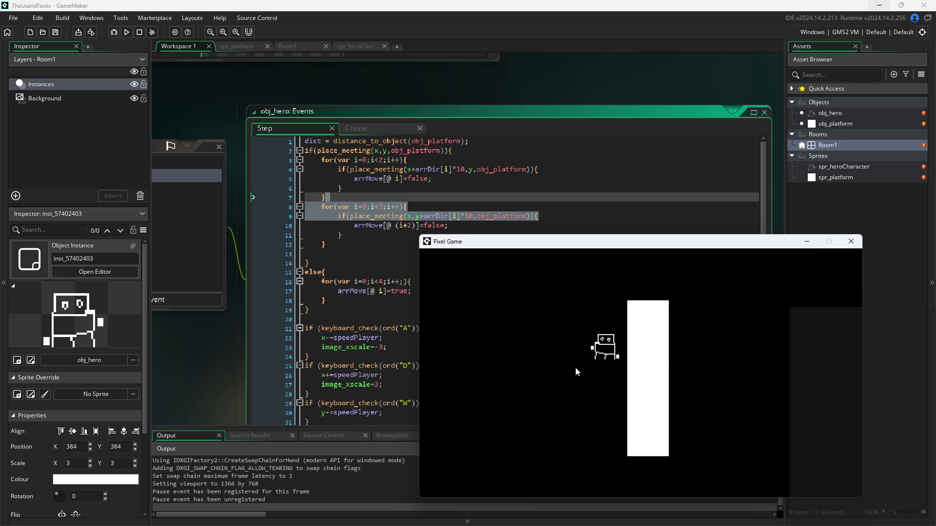
pyautogui.press('s')
pyautogui.press('w')
pyautogui.press('d')
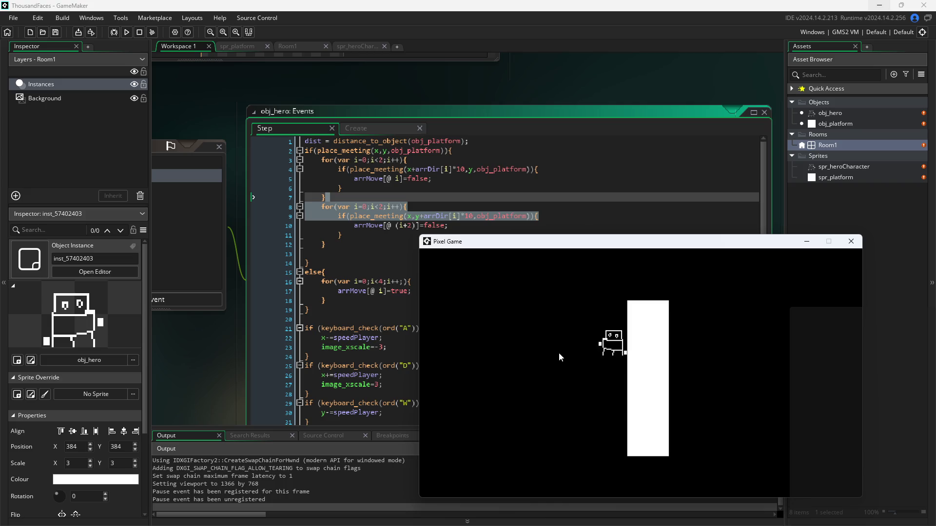
# Move the hero away and back against the platform's side from a different height.
pyautogui.press('w')
pyautogui.press('s')
pyautogui.press('s')
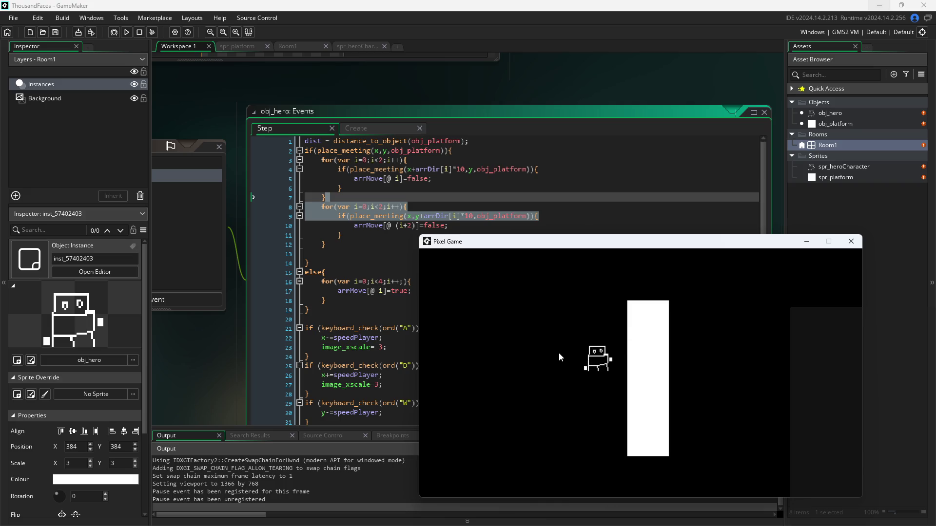
pyautogui.press('d')
pyautogui.press('a')
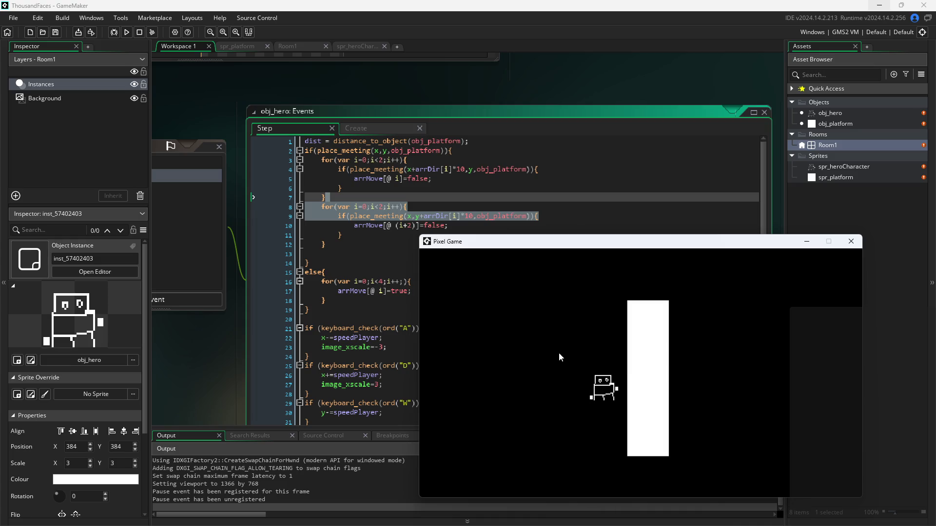
pyautogui.press('w')
pyautogui.press('d')
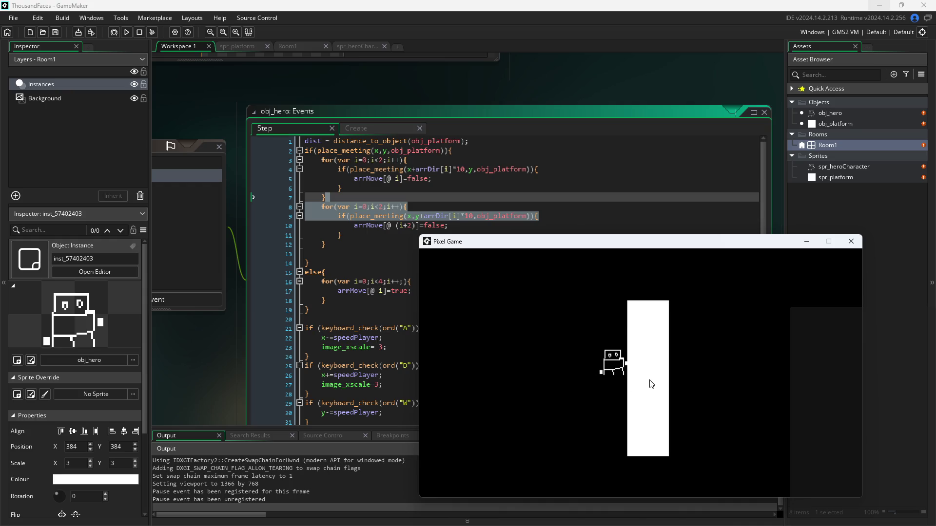
# Slide the hero up and down along the platform's side.
pyautogui.press('a')
pyautogui.press('s')
pyautogui.press('d')
pyautogui.press('w')
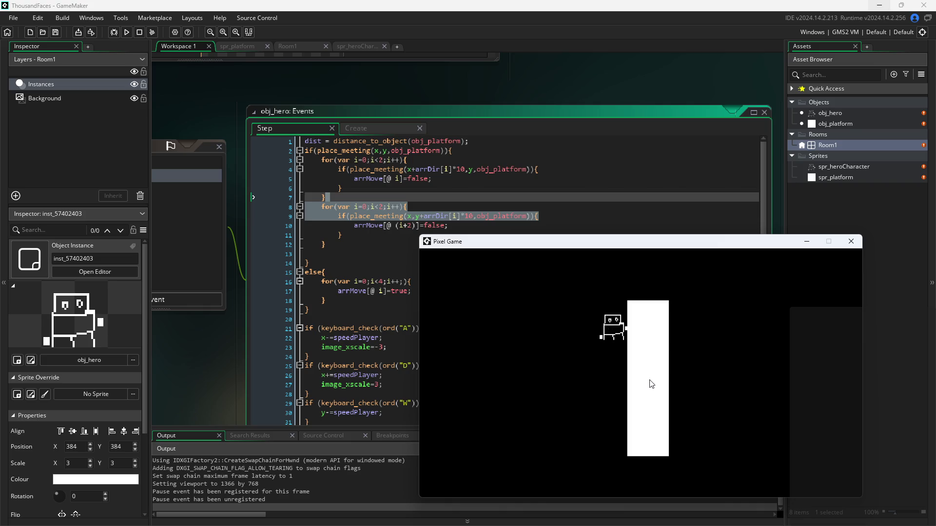
pyautogui.press('s')
pyautogui.press('a')
pyautogui.press('d')
pyautogui.press('w')
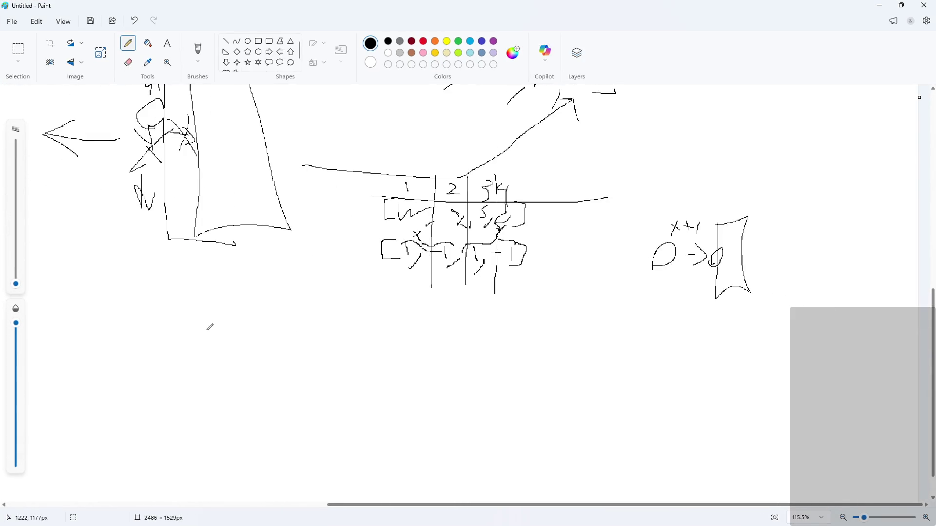
# Draw an oval hero, a small dot and a tall square platform in the blank canvas area.
pyautogui.keyDown('ctrl'); pyautogui.scroll(1, 215, 337); pyautogui.keyUp('ctrl')
pyautogui.keyDown('ctrl'); pyautogui.scroll(-1, 125, 291); pyautogui.keyUp('ctrl')
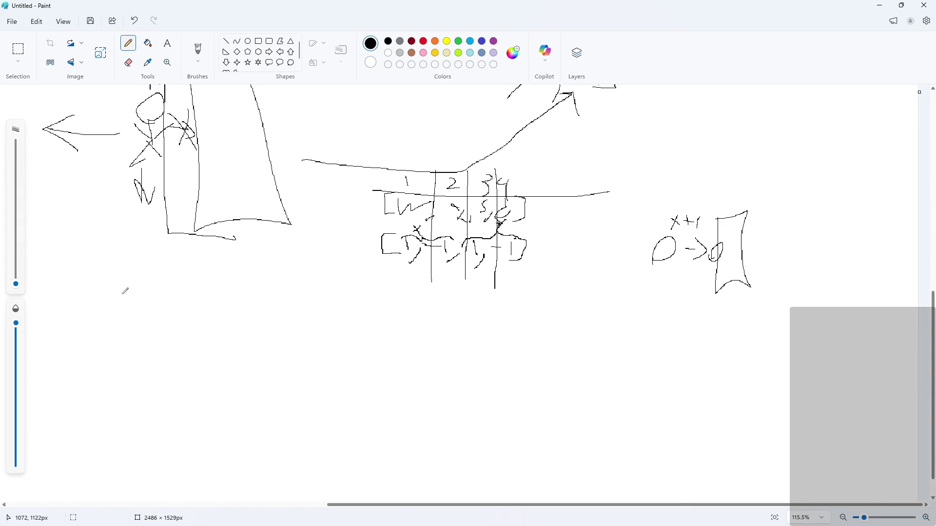
pyautogui.keyDown('ctrl'); pyautogui.scroll(-1, 125, 291); pyautogui.keyUp('ctrl')
pyautogui.scroll(1, 56, 271)
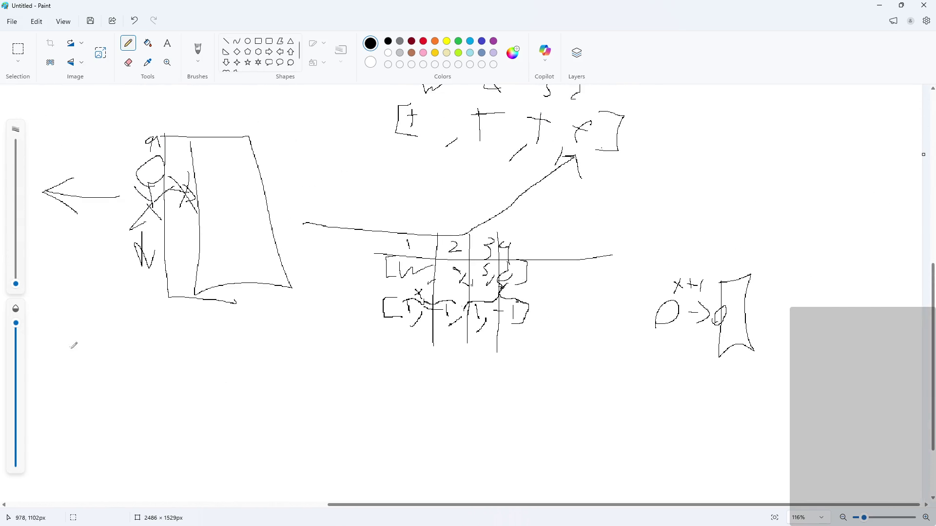
pyautogui.keyDown('ctrl'); pyautogui.scroll(10, 73, 341); pyautogui.keyUp('ctrl')
pyautogui.keyDown('ctrl'); pyautogui.scroll(-1, 597, 418); pyautogui.keyUp('ctrl')
pyautogui.keyDown('ctrl'); pyautogui.scroll(2, 429, 307); pyautogui.keyUp('ctrl')
pyautogui.moveTo(421, 392)
pyautogui.mouseDown()
pyautogui.moveTo(441, 309)
pyautogui.moveTo(402, 401)
pyautogui.mouseUp()
pyautogui.click(502, 354)
pyautogui.moveTo(532, 274)
pyautogui.mouseDown()
pyautogui.moveTo(518, 441)
pyautogui.moveTo(710, 471)
pyautogui.moveTo(601, 255)
pyautogui.moveTo(511, 257)
pyautogui.moveTo(517, 386)
pyautogui.mouseUp()
pyautogui.scroll(-3, 412, 385)
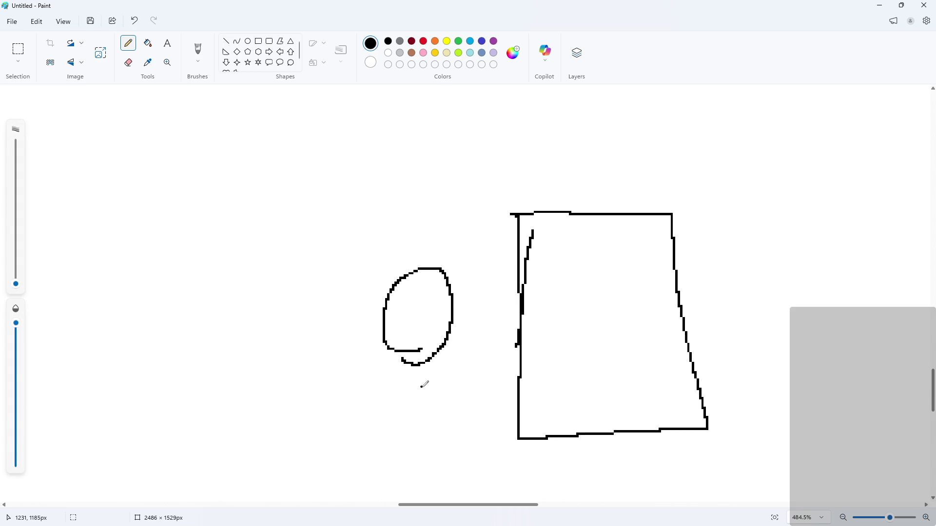
# Use a rectangular selection to move the oval hero until it touches the square's left edge.
pyautogui.click(18, 49)
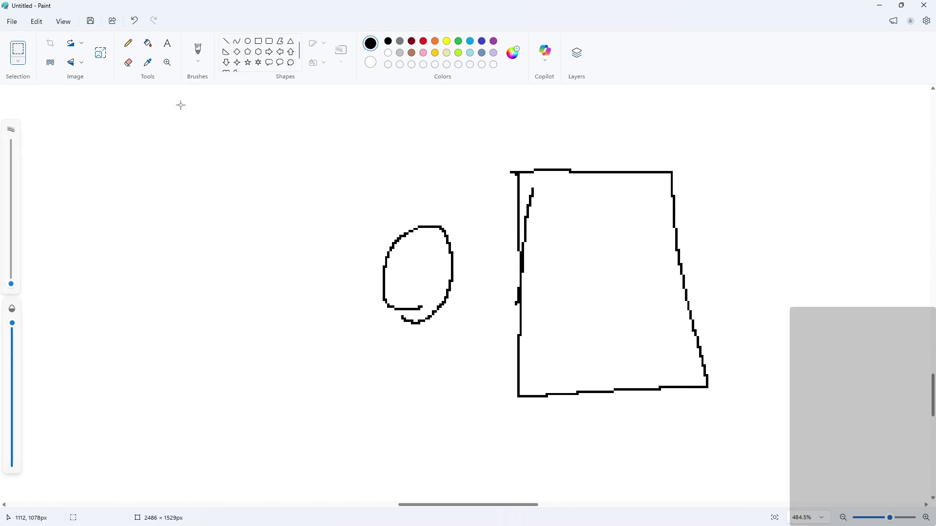
pyautogui.moveTo(352, 204); pyautogui.dragTo(464, 370)
pyautogui.moveTo(405, 324)
pyautogui.mouseDown()
pyautogui.moveTo(476, 323)
pyautogui.moveTo(496, 344)
pyautogui.mouseUp()
pyautogui.click(334, 353)
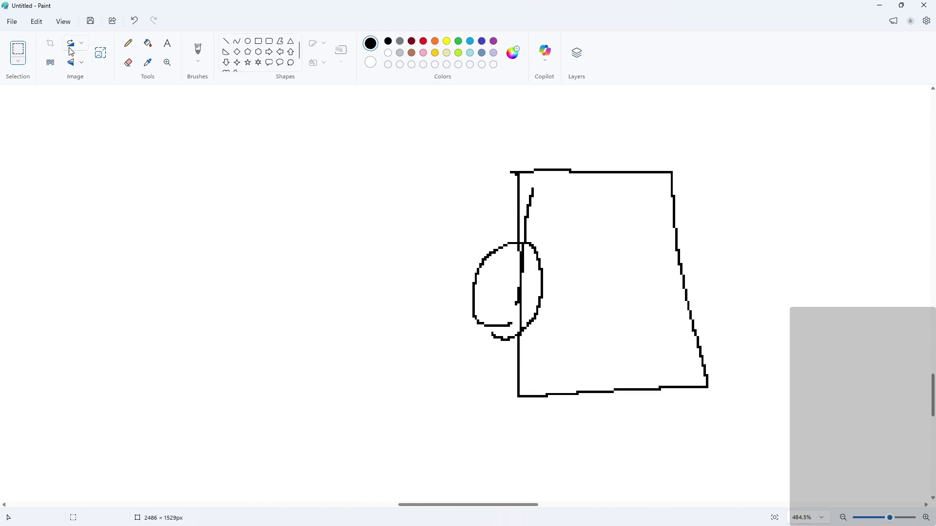
pyautogui.hotkey('ctrl', 'z')
pyautogui.moveTo(344, 193)
pyautogui.mouseDown()
pyautogui.moveTo(479, 328)
pyautogui.moveTo(473, 372)
pyautogui.mouseUp()
pyautogui.moveTo(402, 357); pyautogui.dragTo(460, 368)
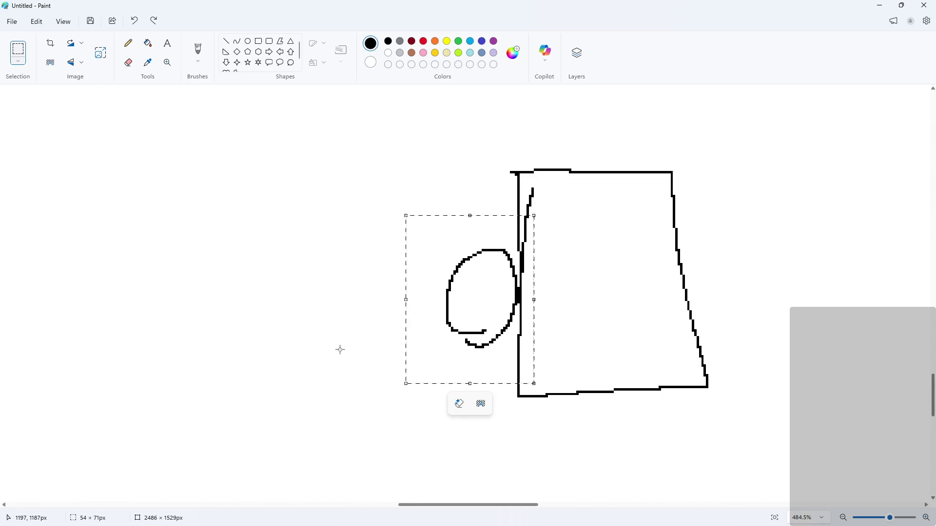
pyautogui.moveTo(496, 340); pyautogui.dragTo(500, 340)
pyautogui.click(359, 372)
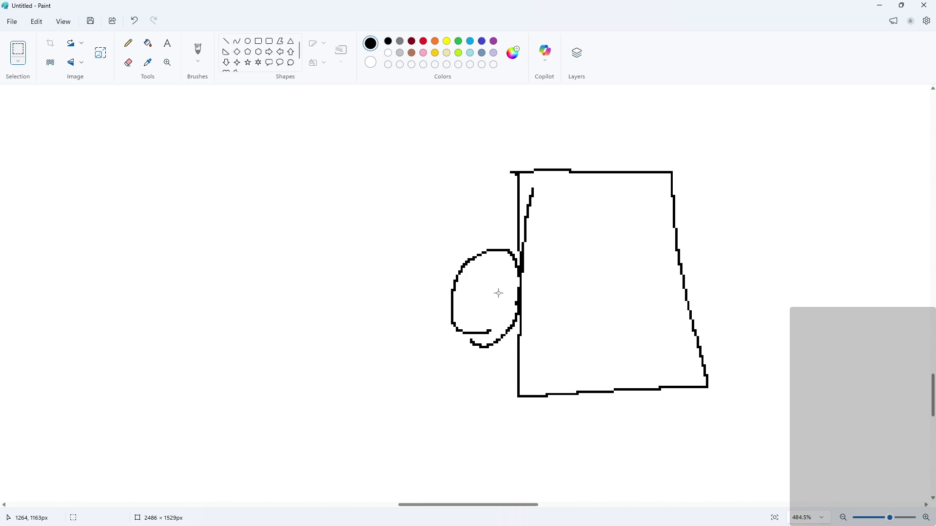
# Draw trial left, up and down arrows around the hero, undo them, and zoom out.
pyautogui.click(127, 49)
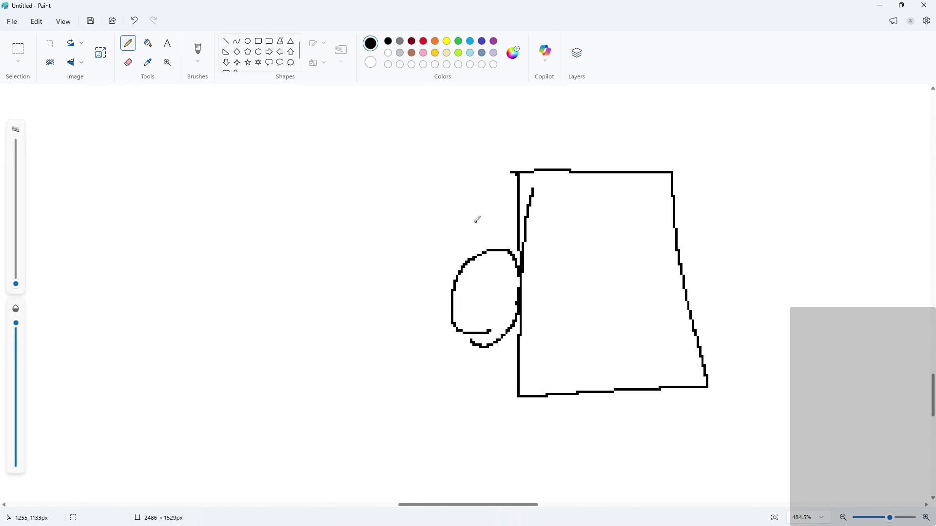
pyautogui.moveTo(448, 297); pyautogui.dragTo(414, 308)
pyautogui.moveTo(422, 267)
pyautogui.mouseDown()
pyautogui.moveTo(421, 211)
pyautogui.moveTo(441, 241)
pyautogui.mouseUp()
pyautogui.moveTo(419, 326); pyautogui.dragTo(421, 380)
pyautogui.moveTo(421, 380); pyautogui.dragTo(406, 345)
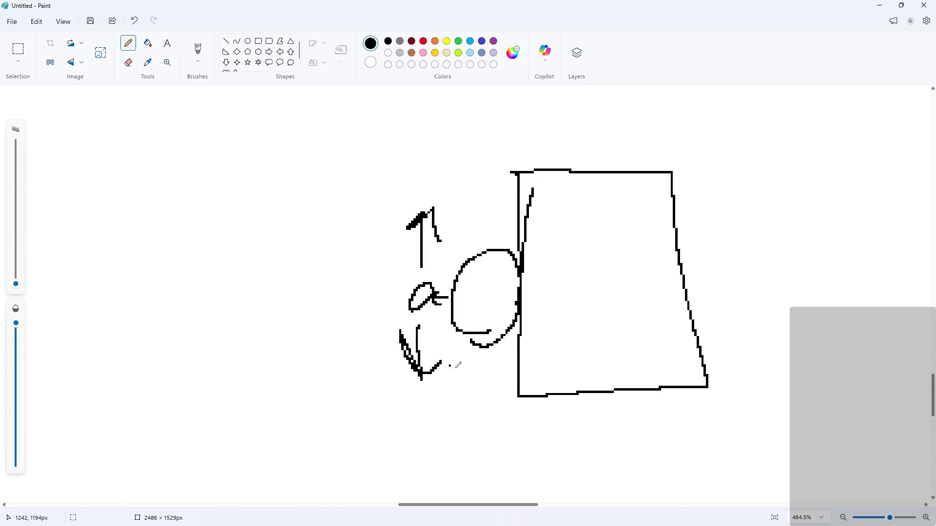
pyautogui.hotkey('ctrl', 'z')
pyautogui.hotkey('ctrl', 'z')
pyautogui.hotkey('ctrl', 'z')
pyautogui.hotkey('ctrl', 'z')
pyautogui.hotkey('ctrl', 'z')
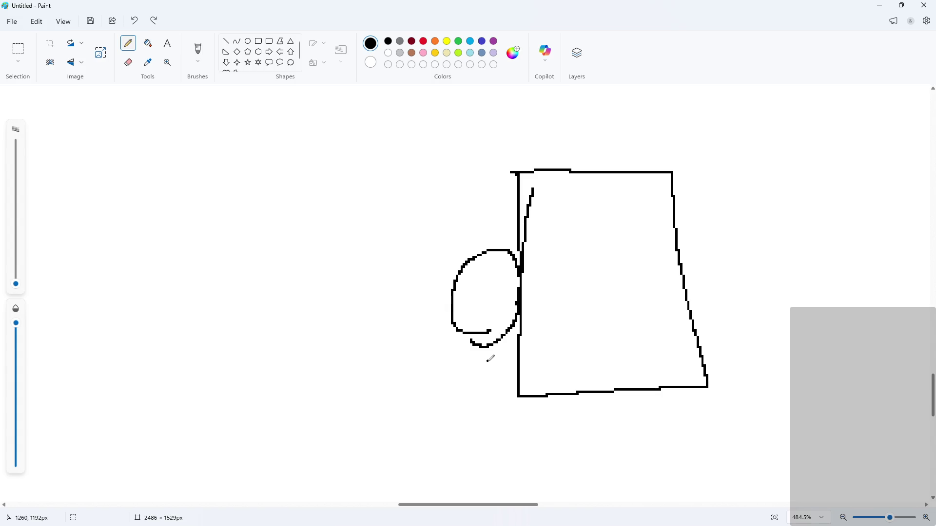
pyautogui.scroll(-5, 742, 274)
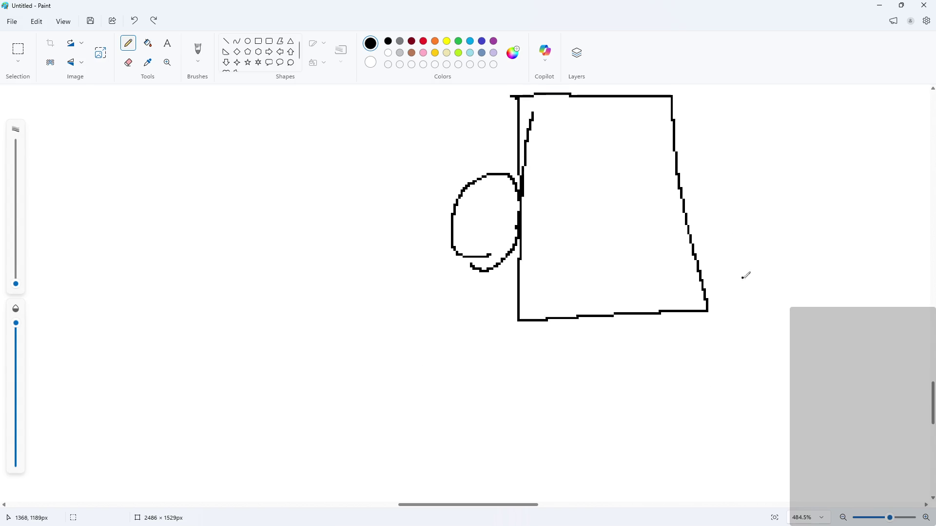
pyautogui.keyDown('ctrl'); pyautogui.scroll(-3, 775, 239); pyautogui.keyUp('ctrl')
pyautogui.keyDown('ctrl'); pyautogui.scroll(-3, 780, 254); pyautogui.keyUp('ctrl')
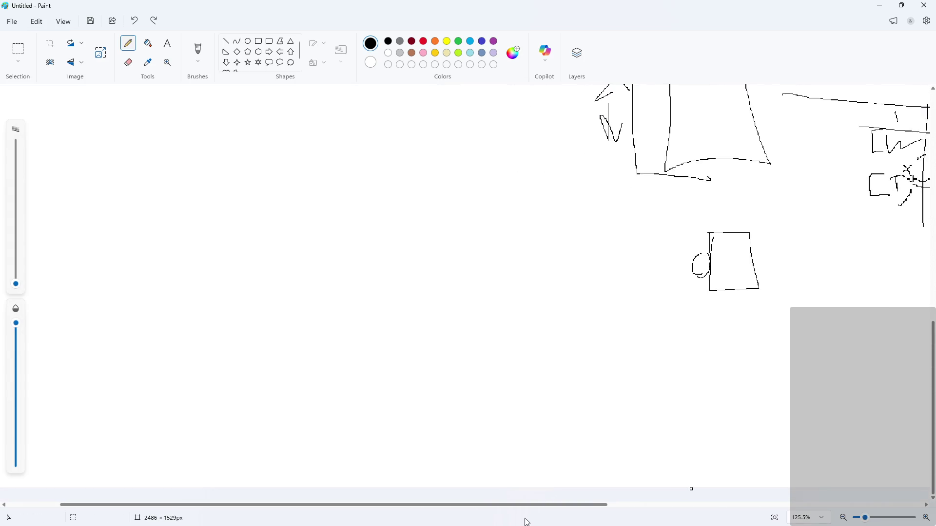
# Add a small stroke beside the 1 label in the top row.
pyautogui.moveTo(548, 506); pyautogui.dragTo(700, 504)
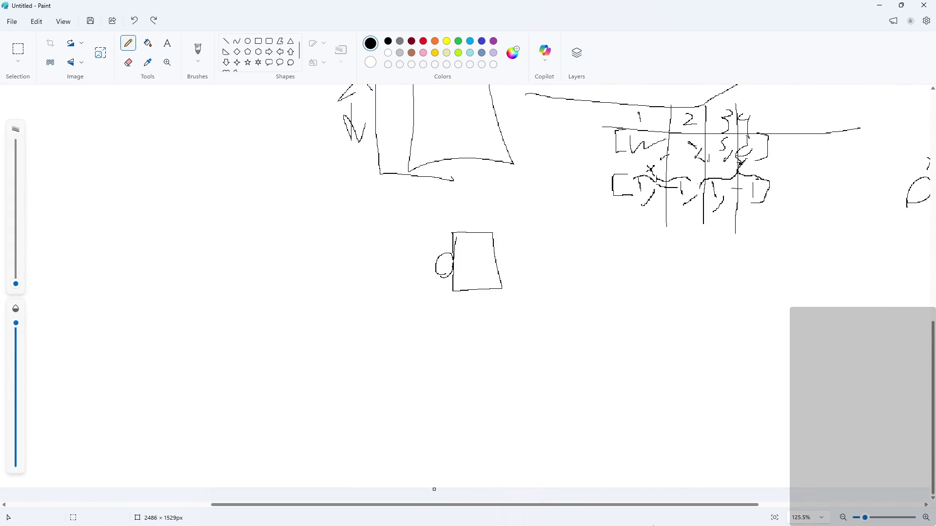
pyautogui.keyDown('ctrl'); pyautogui.scroll(5, 534, 220); pyautogui.keyUp('ctrl')
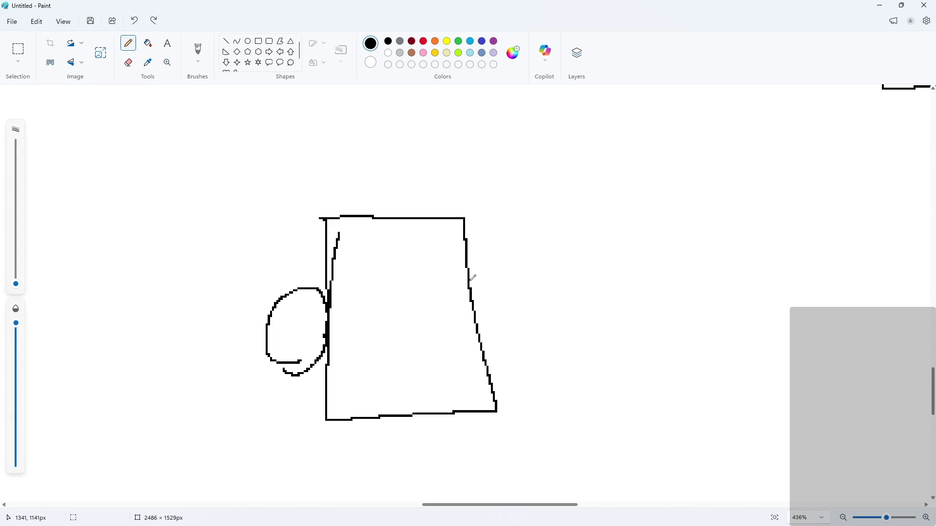
pyautogui.keyDown('ctrl'); pyautogui.scroll(-5, 570, 270); pyautogui.keyUp('ctrl')
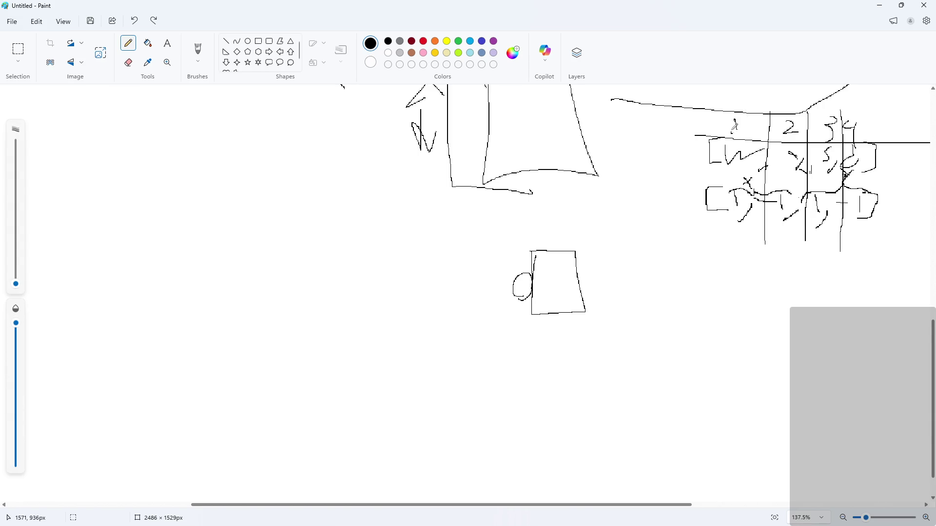
pyautogui.moveTo(734, 121); pyautogui.dragTo(742, 130)
# Erase the old 4, 3 and 2 from the top row using an enlarged eraser.
pyautogui.click(128, 63)
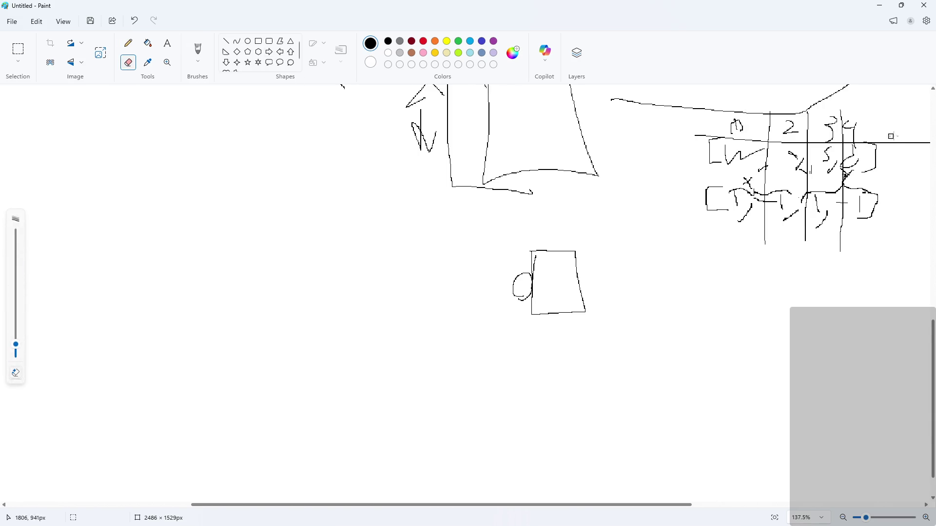
pyautogui.keyDown('ctrl'); pyautogui.scroll(5, 891, 136); pyautogui.keyUp('ctrl')
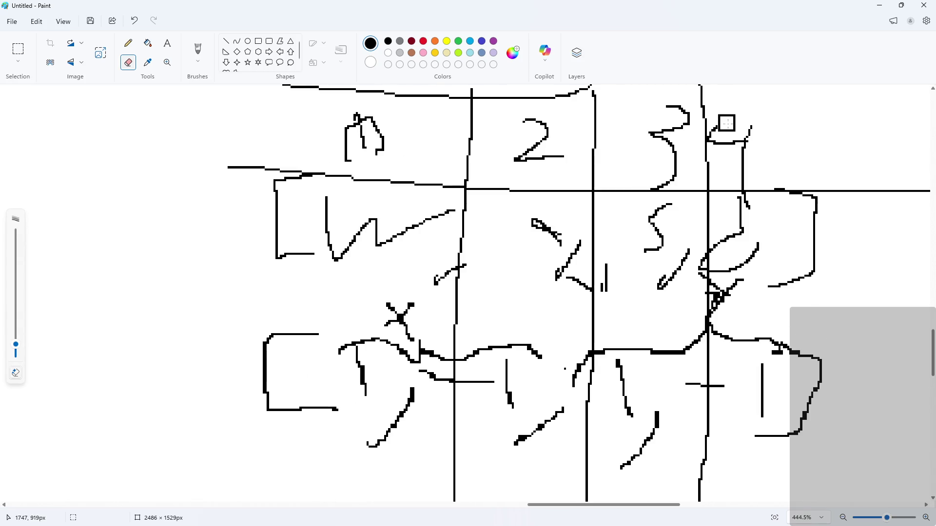
pyautogui.keyDown('ctrl'); pyautogui.scroll(-4, 746, 123); pyautogui.keyUp('ctrl')
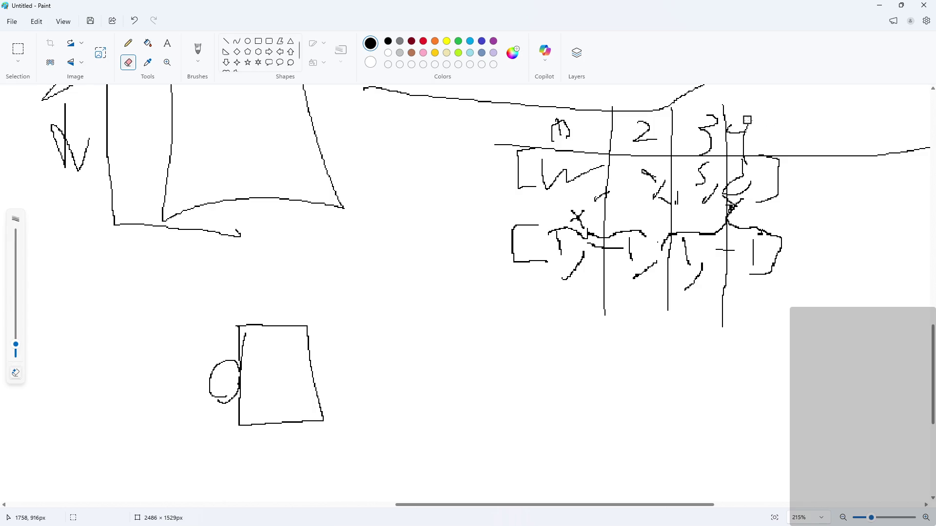
pyautogui.keyDown('ctrl'); pyautogui.scroll(-3, 747, 125); pyautogui.keyUp('ctrl')
pyautogui.keyDown('ctrl'); pyautogui.scroll(4, 746, 142); pyautogui.keyUp('ctrl')
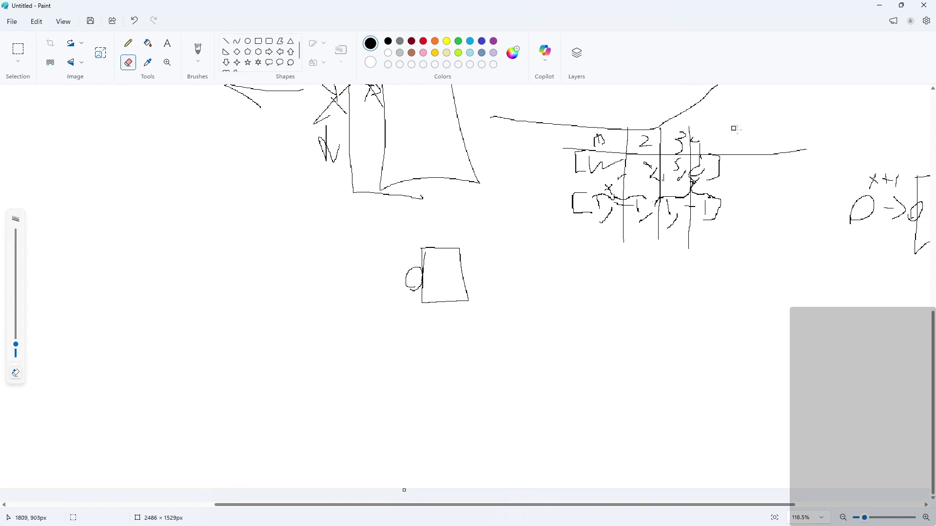
pyautogui.moveTo(617, 142); pyautogui.dragTo(617, 153)
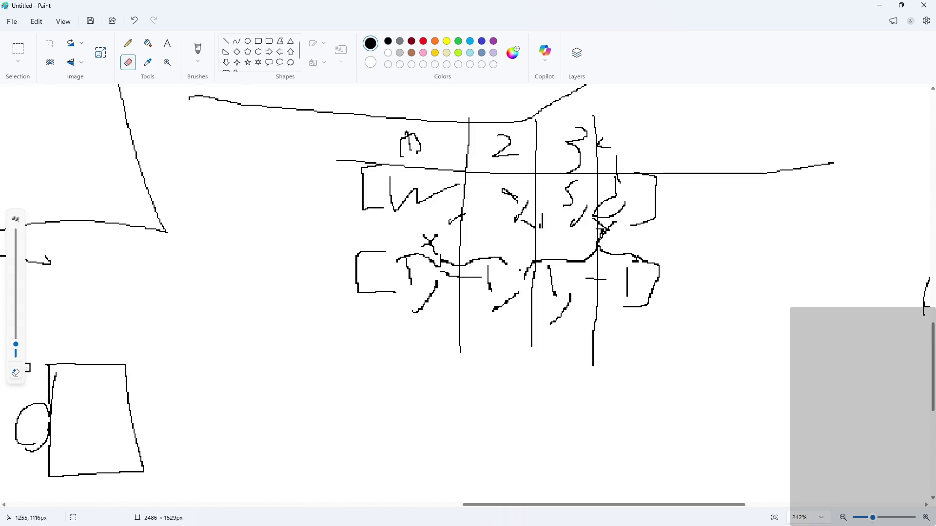
pyautogui.moveTo(15, 347); pyautogui.dragTo(16, 304)
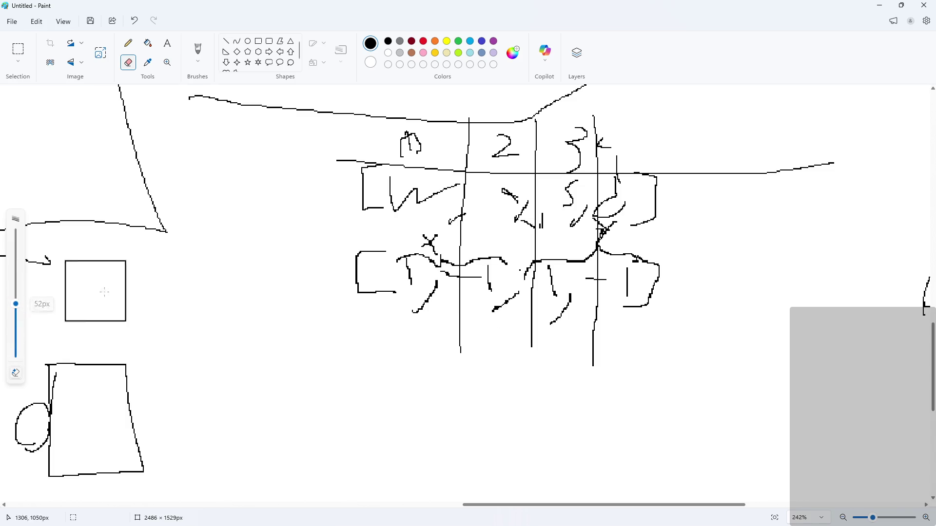
pyautogui.click(630, 142)
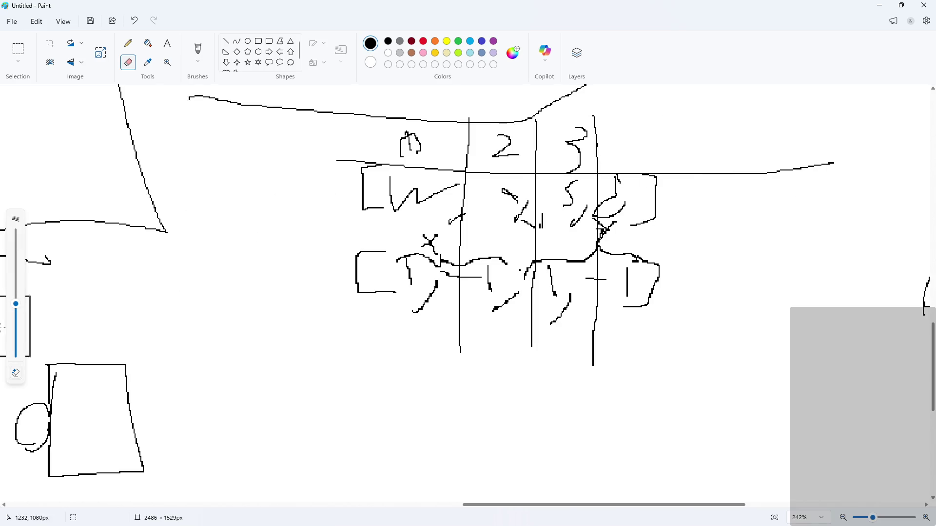
pyautogui.click(15, 315)
pyautogui.click(565, 144)
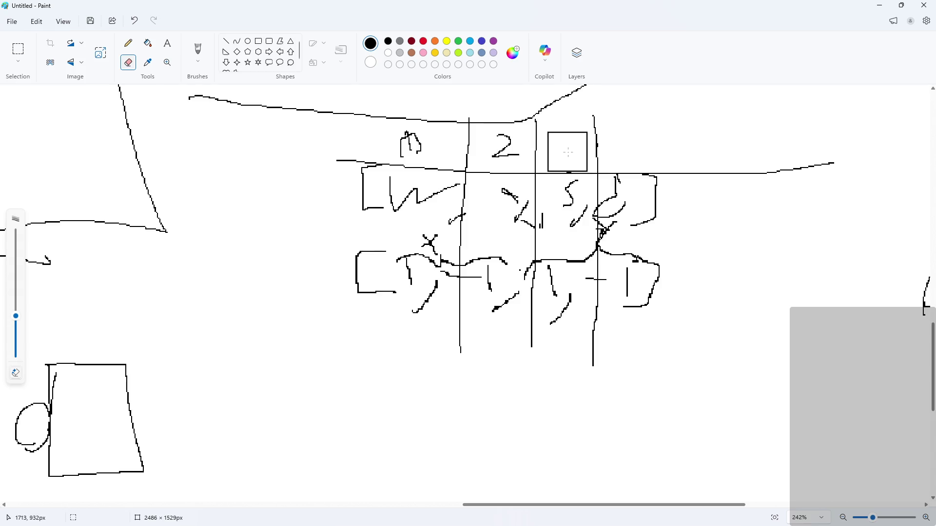
pyautogui.moveTo(567, 151); pyautogui.dragTo(408, 143)
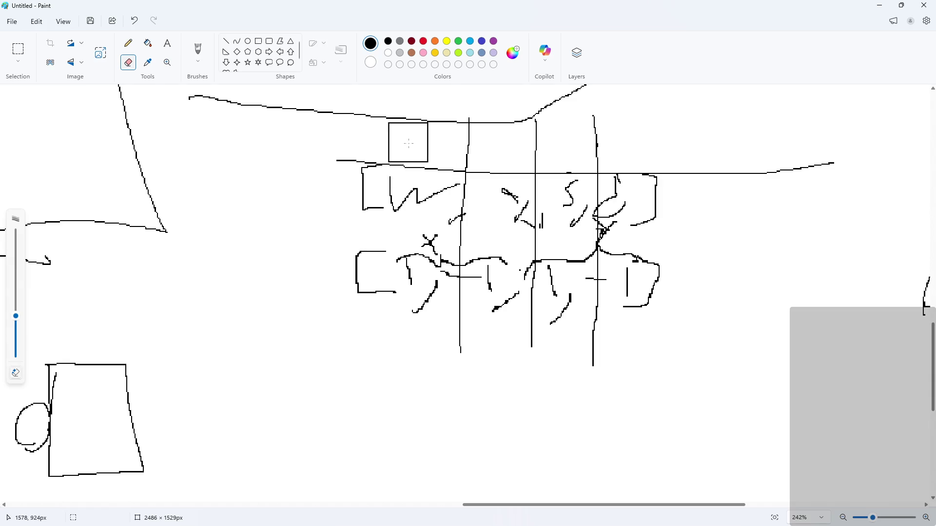
# Write 0, 1, 2 and 3 in the four top cells with the Pencil.
pyautogui.click(128, 48)
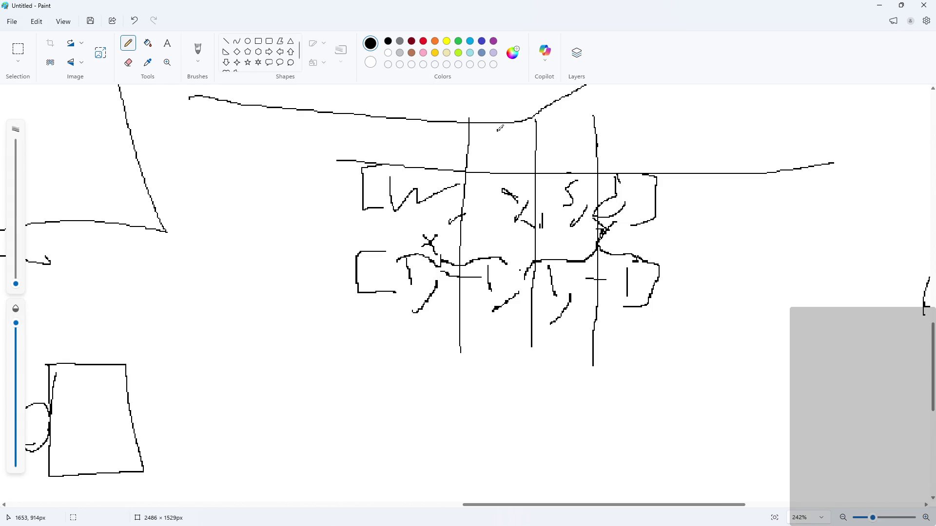
pyautogui.moveTo(429, 123); pyautogui.dragTo(423, 129)
pyautogui.moveTo(502, 130); pyautogui.dragTo(502, 156)
pyautogui.moveTo(560, 130); pyautogui.dragTo(572, 155)
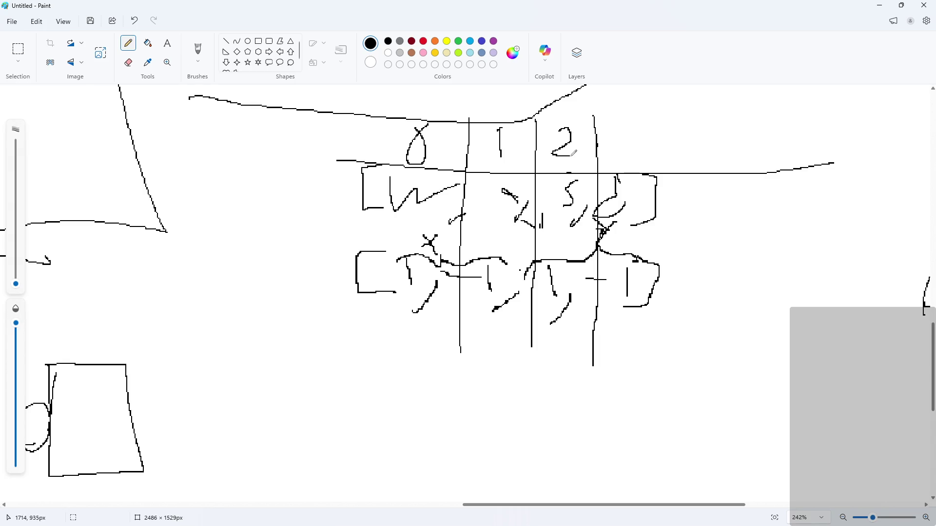
pyautogui.moveTo(616, 128); pyautogui.dragTo(621, 154)
pyautogui.moveTo(619, 119); pyautogui.dragTo(629, 125)
pyautogui.scroll(-3, 469, 217)
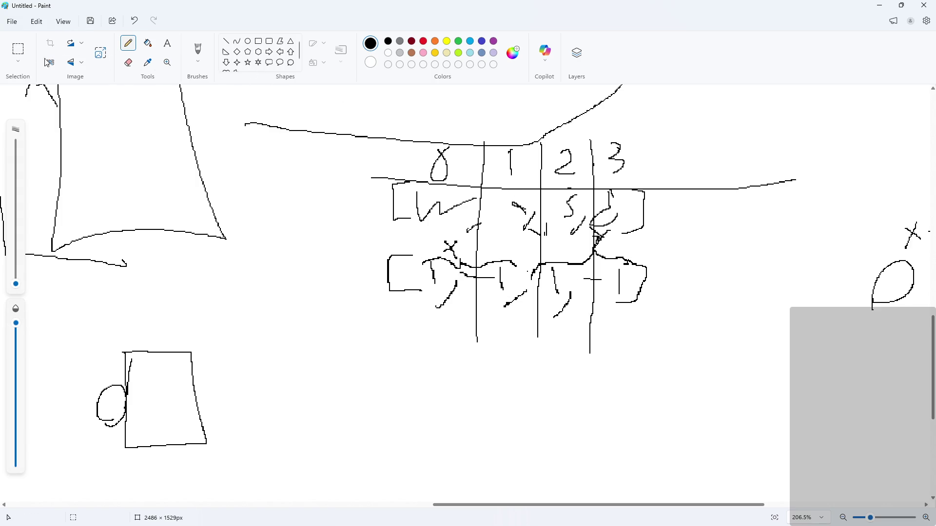
# Erase line pieces in the lower cells and redraw the brackets under columns 1 and 2.
pyautogui.click(135, 64)
pyautogui.moveTo(520, 328); pyautogui.dragTo(524, 263)
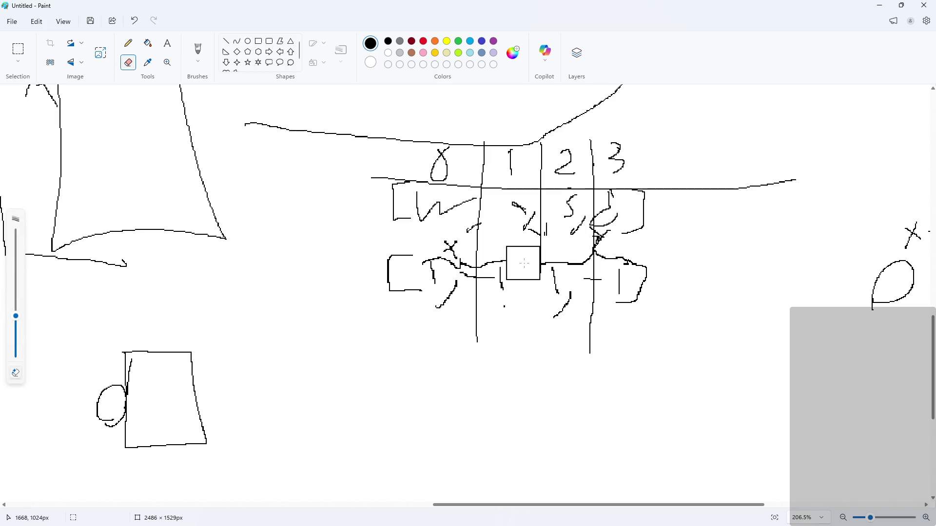
pyautogui.click(127, 48)
pyautogui.moveTo(505, 254)
pyautogui.mouseDown()
pyautogui.moveTo(517, 254)
pyautogui.moveTo(502, 308)
pyautogui.mouseUp()
pyautogui.moveTo(553, 256)
pyautogui.mouseDown()
pyautogui.moveTo(536, 257)
pyautogui.moveTo(541, 320)
pyautogui.mouseUp()
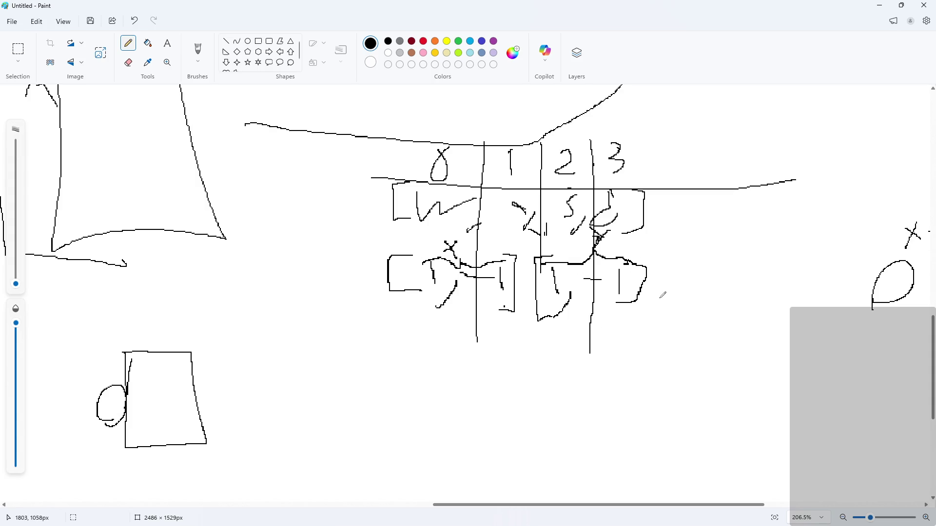
# Add a vertical divider down the grid and circle the middle-row mark, undoing a stray stroke.
pyautogui.moveTo(538, 174); pyautogui.dragTo(523, 360)
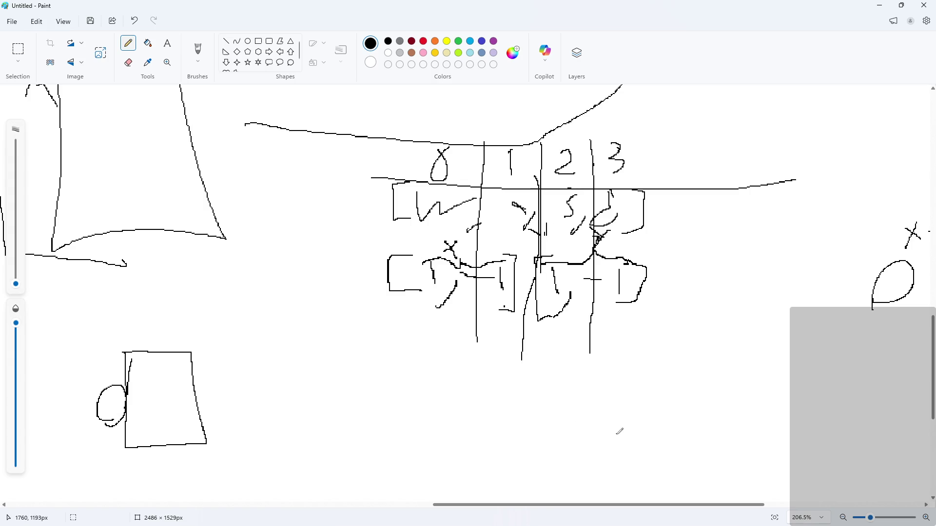
pyautogui.moveTo(524, 211)
pyautogui.mouseDown()
pyautogui.moveTo(518, 199)
pyautogui.moveTo(512, 217)
pyautogui.moveTo(523, 202)
pyautogui.mouseUp()
pyautogui.moveTo(355, 234); pyautogui.dragTo(715, 249)
pyautogui.hotkey('ctrl', 'z')
pyautogui.keyDown('ctrl'); pyautogui.scroll(-2, 277, 386); pyautogui.keyUp('ctrl')
pyautogui.keyDown('ctrl'); pyautogui.scroll(4, 196, 420); pyautogui.keyUp('ctrl')
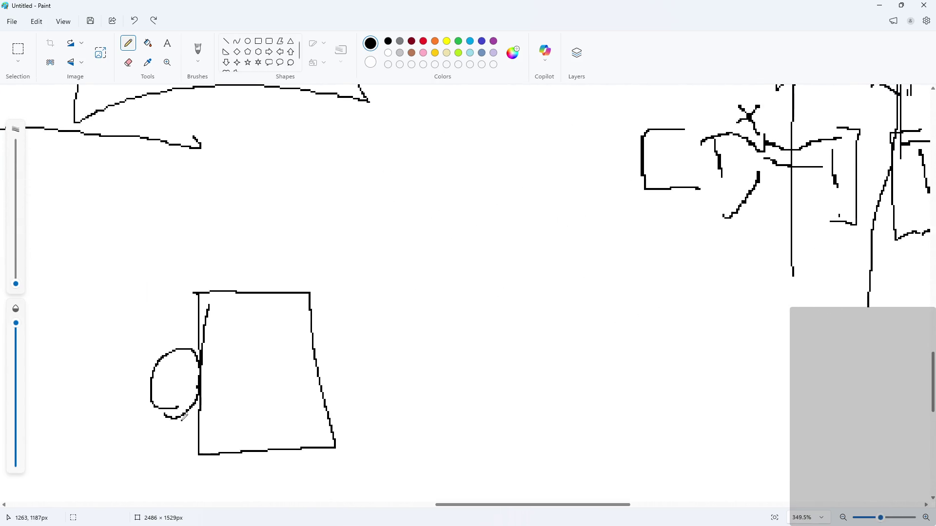
pyautogui.keyDown('ctrl'); pyautogui.scroll(-3, 652, 334); pyautogui.keyUp('ctrl')
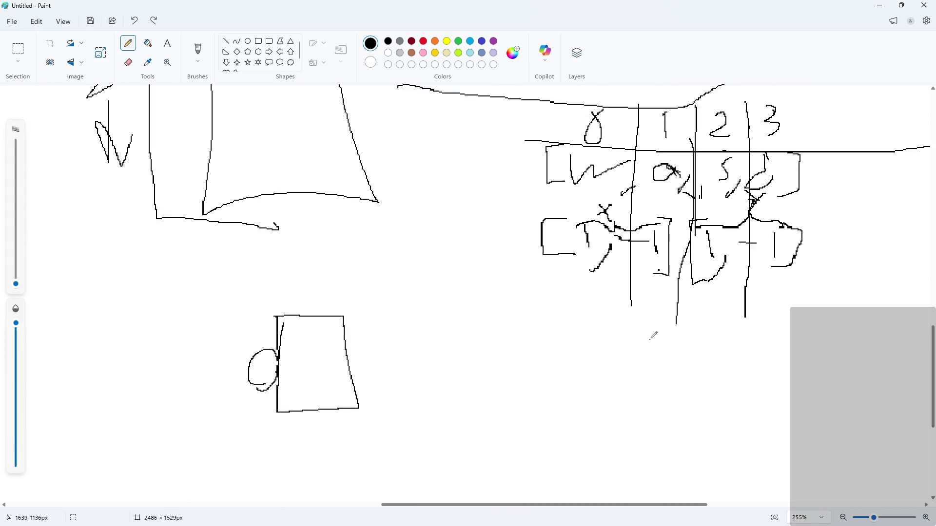
pyautogui.keyDown('ctrl'); pyautogui.scroll(2, 696, 194); pyautogui.keyUp('ctrl')
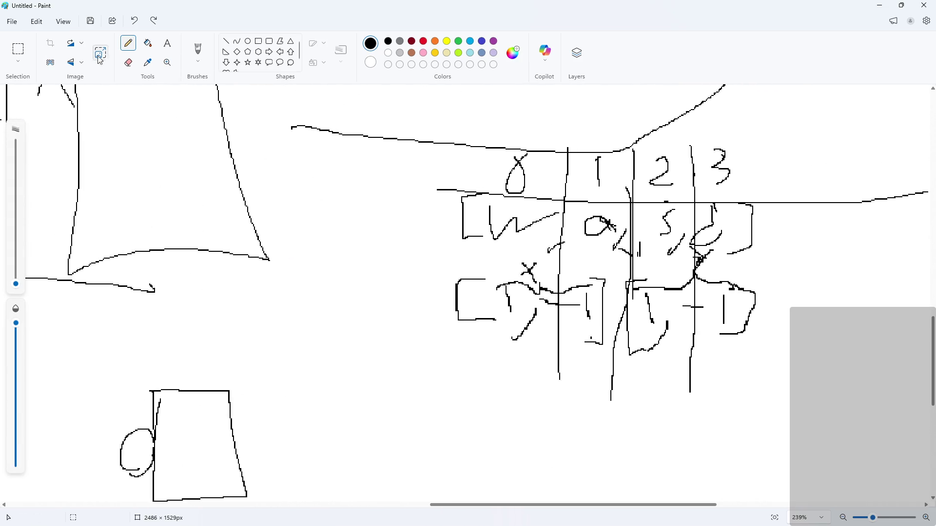
# Try erasing the middle-row marks, then undo back to the full drawing.
pyautogui.click(128, 62)
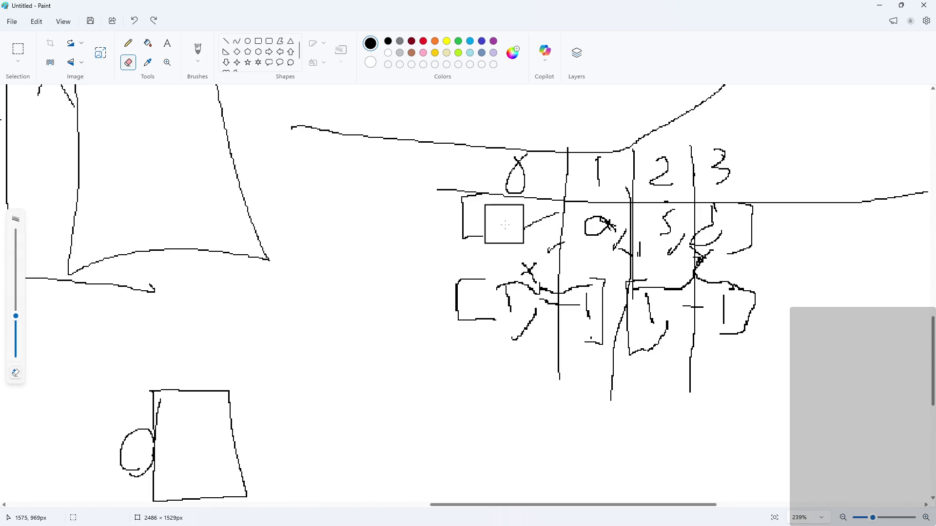
pyautogui.hotkey('ctrl', 'shift', 'n')
pyautogui.hotkey('ctrl', 'y')
pyautogui.moveTo(551, 253)
pyautogui.mouseDown()
pyautogui.moveTo(595, 221)
pyautogui.moveTo(671, 229)
pyautogui.mouseUp()
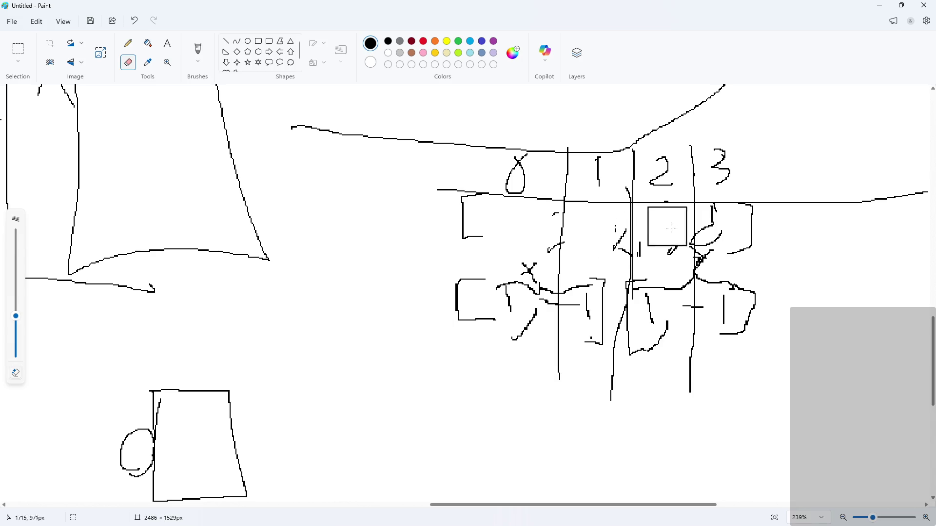
pyautogui.hotkey('ctrl', 'shift', 'n')
pyautogui.hotkey('ctrl', 'z')
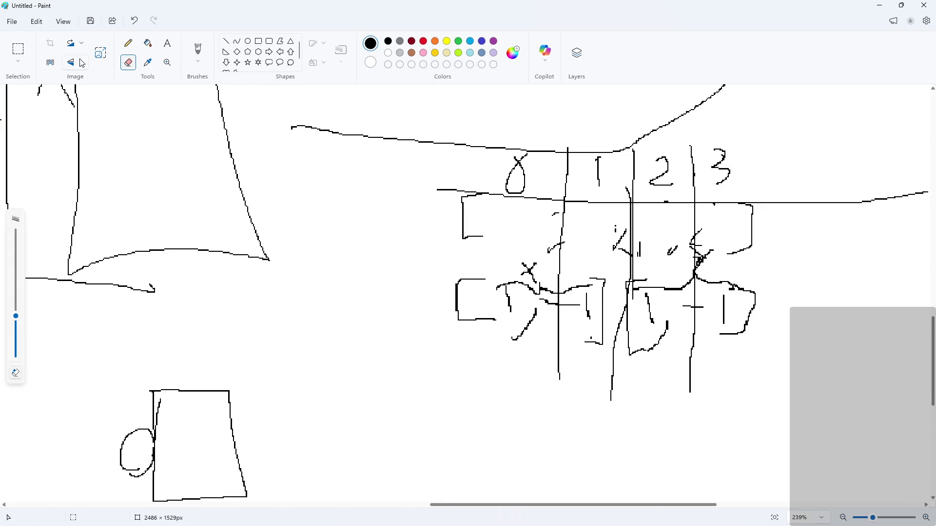
pyautogui.click(129, 42)
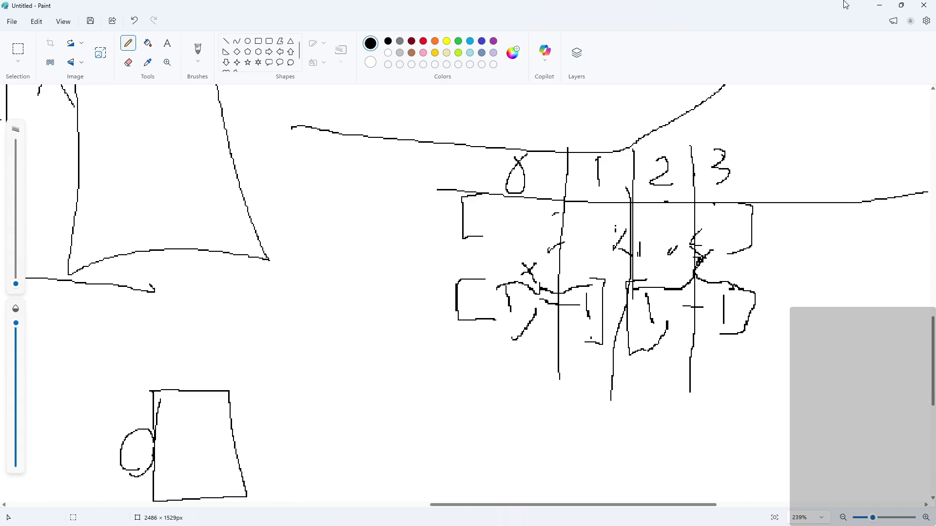
# Check the hero's Create event code in GameMaker and return to the Paint sketch.
pyautogui.click(880, 6)
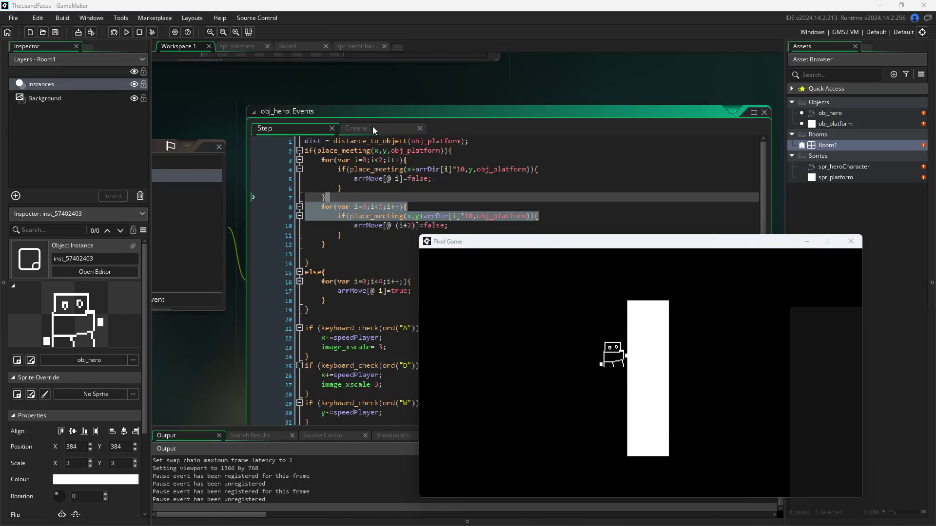
pyautogui.click(372, 128)
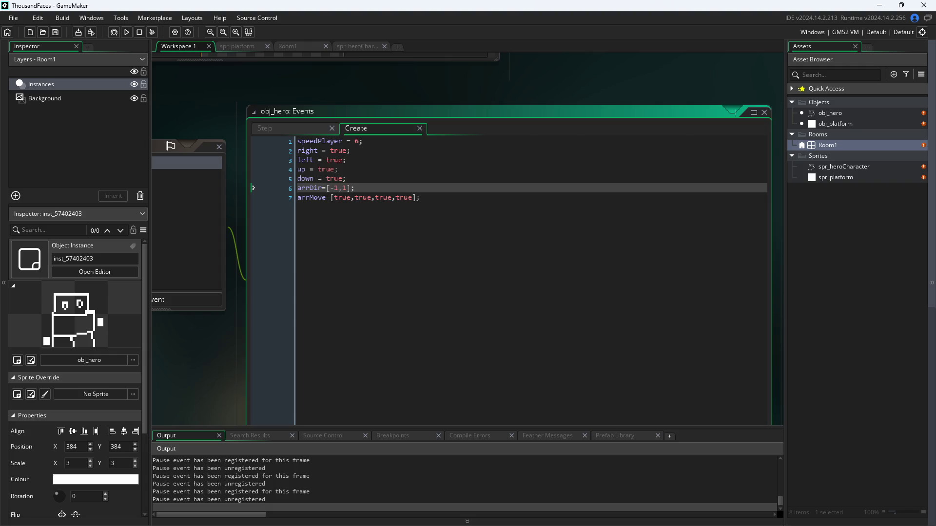
pyautogui.hotkey('alt', 'Tab')
# Undo stray marks, erase a leftover stroke with a smaller eraser, and redraw the column dividers.
pyautogui.moveTo(479, 296); pyautogui.dragTo(495, 292)
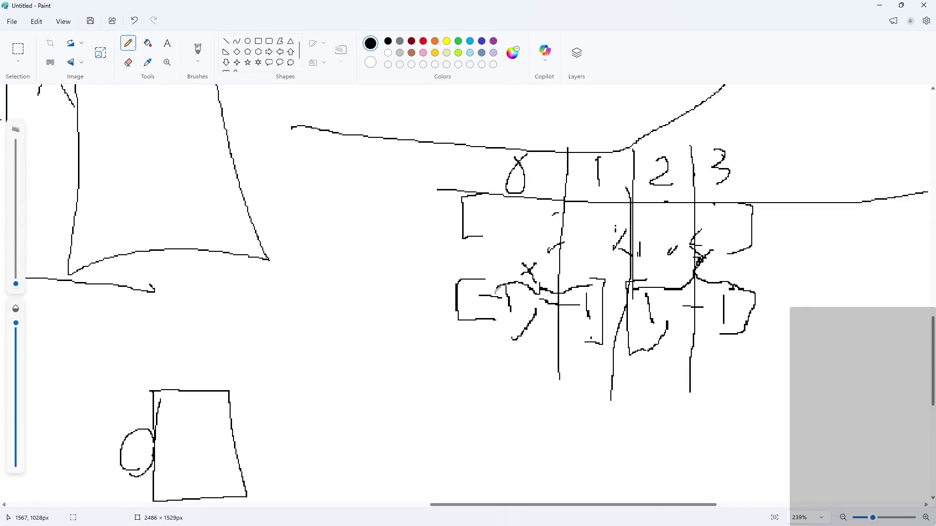
pyautogui.hotkey('ctrl', 'z')
pyautogui.moveTo(504, 296); pyautogui.dragTo(498, 293)
pyautogui.hotkey('ctrl', 'z')
pyautogui.click(128, 62)
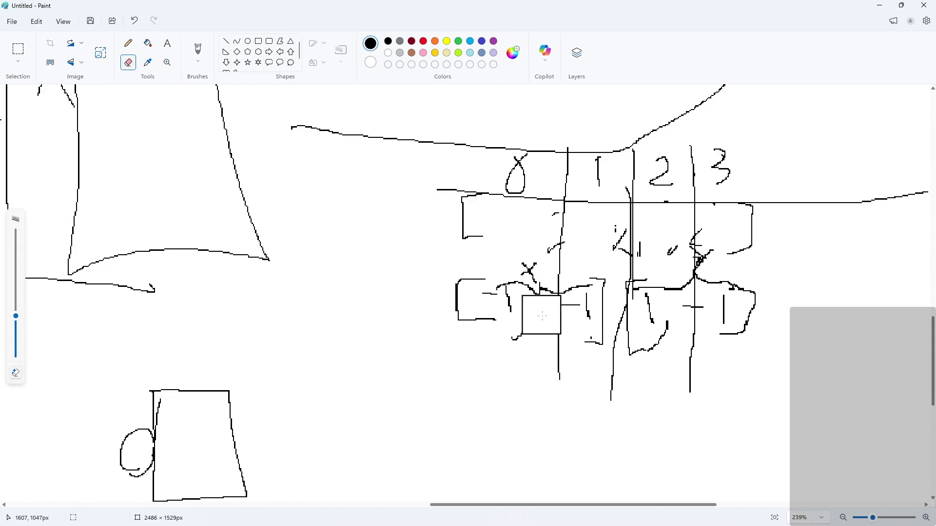
pyautogui.moveTo(15, 316); pyautogui.dragTo(16, 342)
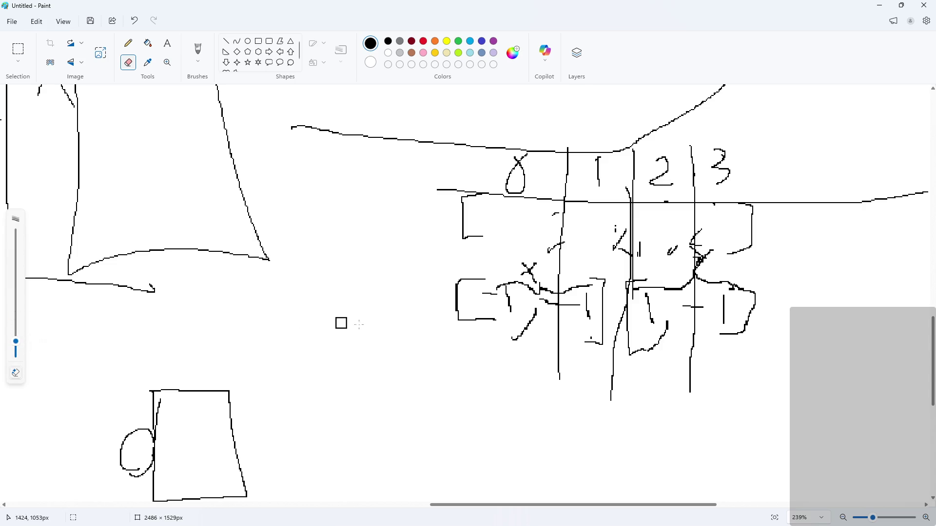
pyautogui.moveTo(536, 300)
pyautogui.mouseDown()
pyautogui.moveTo(558, 305)
pyautogui.moveTo(550, 318)
pyautogui.moveTo(573, 302)
pyautogui.mouseUp()
pyautogui.click(128, 43)
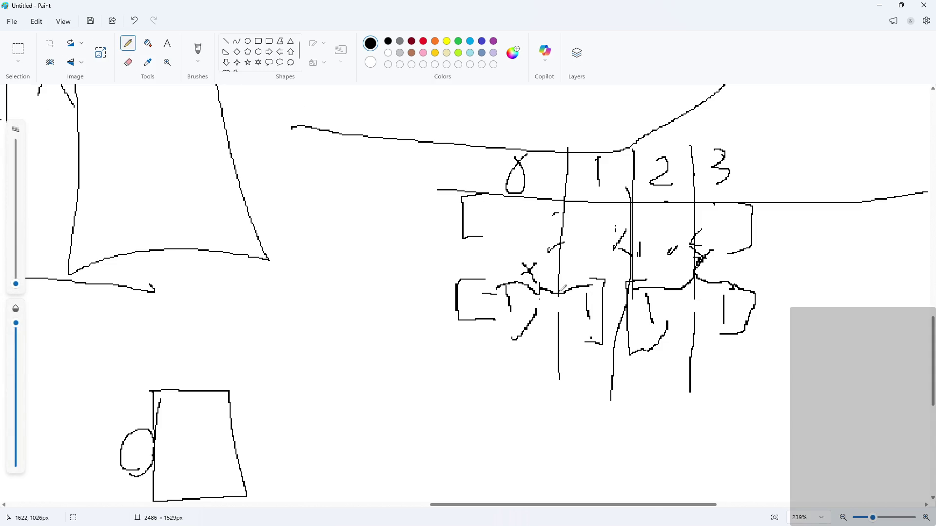
pyautogui.moveTo(560, 292); pyautogui.dragTo(564, 321)
pyautogui.moveTo(693, 284); pyautogui.dragTo(694, 332)
# Write a, d, w and s in the four cells of the second row.
pyautogui.moveTo(527, 210); pyautogui.dragTo(528, 235)
pyautogui.moveTo(599, 214); pyautogui.dragTo(583, 230)
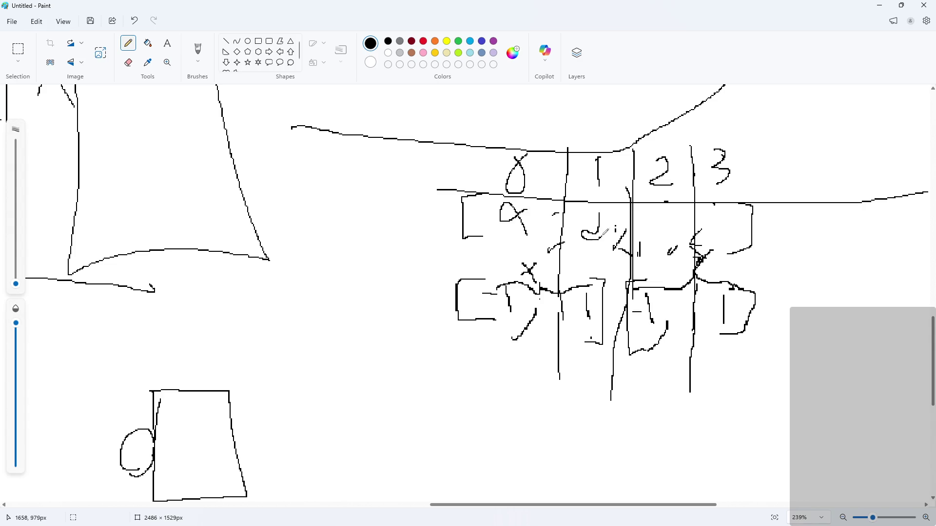
pyautogui.moveTo(652, 211)
pyautogui.mouseDown()
pyautogui.moveTo(667, 234)
pyautogui.moveTo(679, 224)
pyautogui.mouseUp()
pyautogui.moveTo(733, 218); pyautogui.dragTo(716, 237)
# Write the note d = x above the hero sketch.
pyautogui.keyDown('ctrl'); pyautogui.scroll(-3, 384, 284); pyautogui.keyUp('ctrl')
pyautogui.keyDown('ctrl'); pyautogui.scroll(2, 516, 306); pyautogui.keyUp('ctrl')
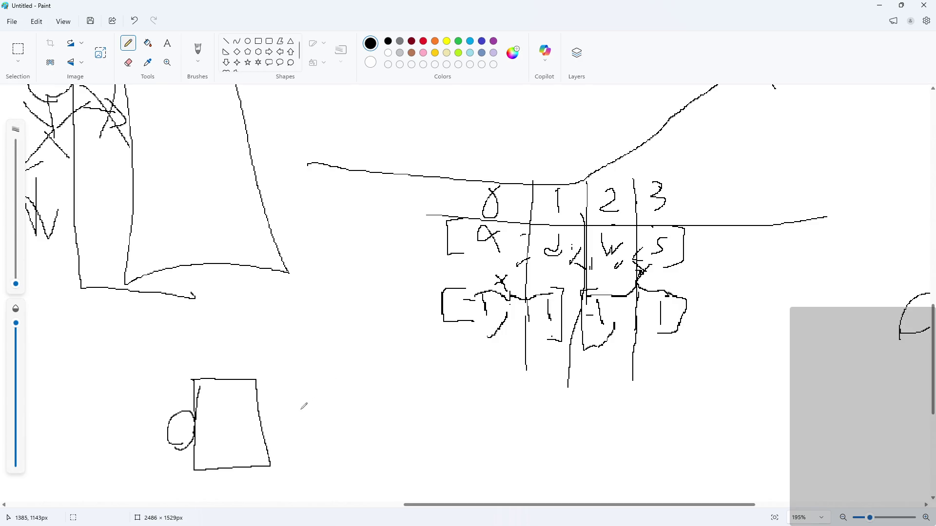
pyautogui.scroll(-3, 348, 365)
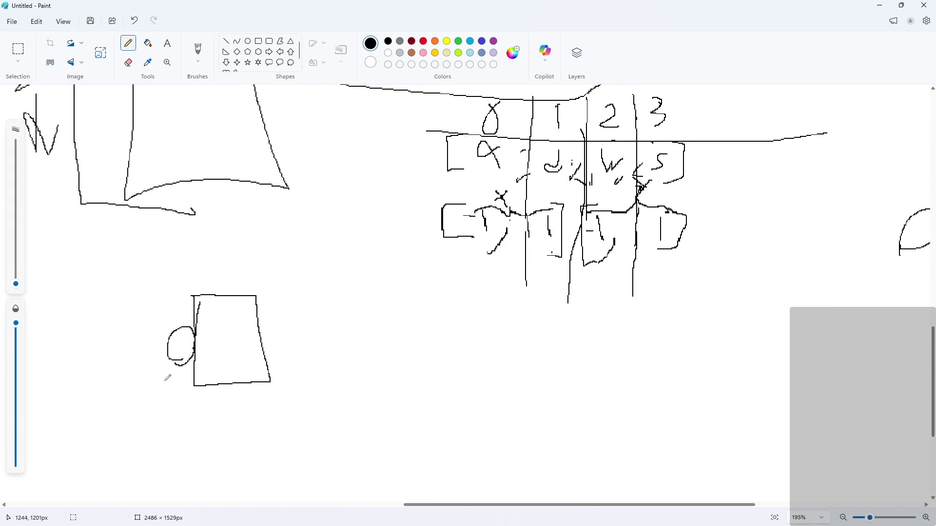
pyautogui.keyDown('ctrl'); pyautogui.scroll(3, 255, 349); pyautogui.keyUp('ctrl')
pyautogui.keyDown('ctrl'); pyautogui.scroll(-1, 604, 292); pyautogui.keyUp('ctrl')
pyautogui.scroll(1, 448, 354)
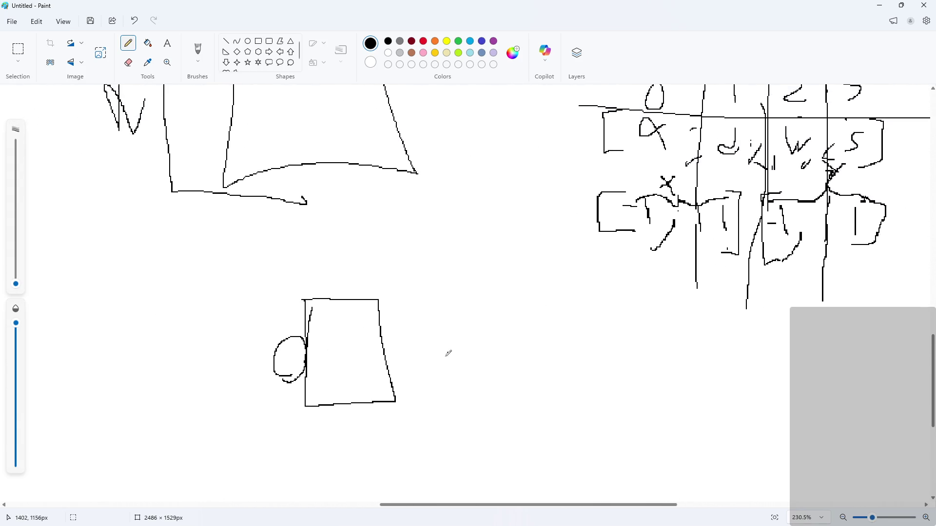
pyautogui.scroll(1, 503, 363)
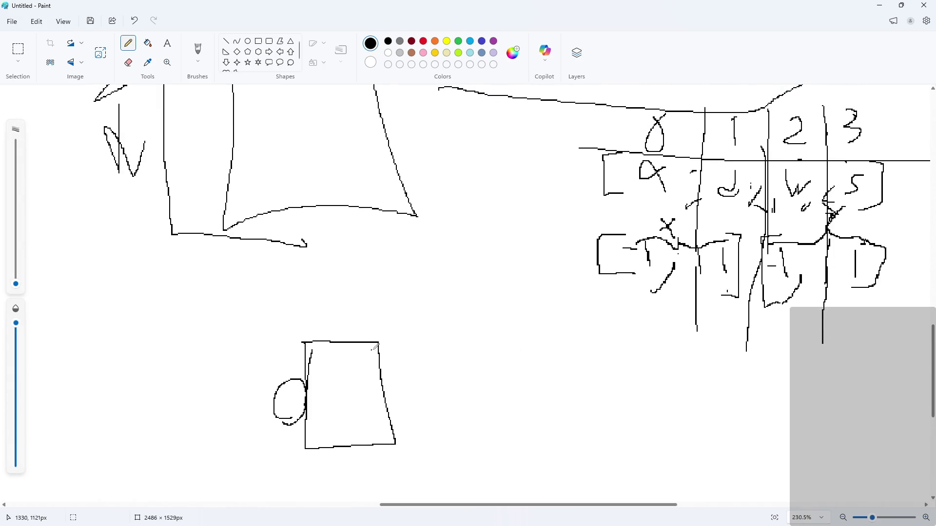
pyautogui.moveTo(272, 306)
pyautogui.mouseDown()
pyautogui.moveTo(274, 332)
pyautogui.moveTo(324, 315)
pyautogui.mouseUp()
pyautogui.moveTo(296, 323)
pyautogui.mouseDown()
pyautogui.moveTo(326, 323)
pyautogui.moveTo(355, 306)
pyautogui.moveTo(361, 314)
pyautogui.mouseUp()
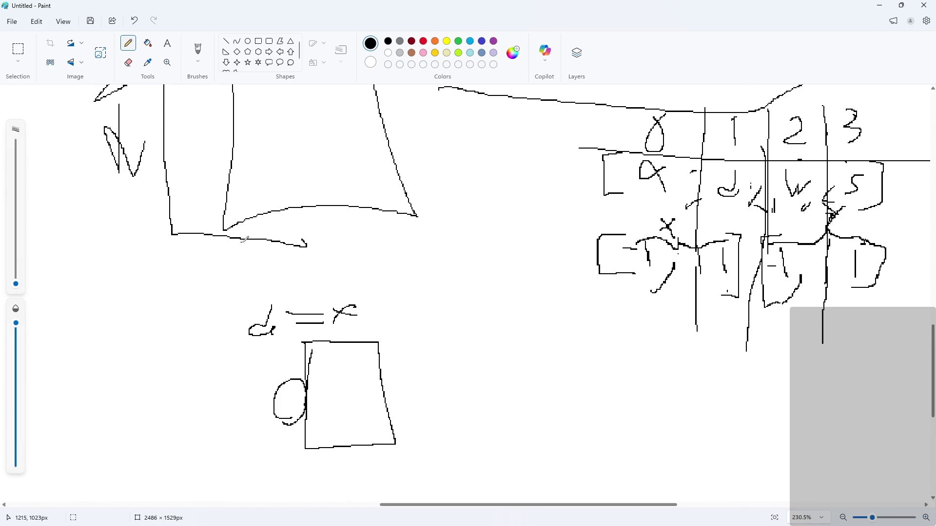
# Write the w/s axis note below the table.
pyautogui.moveTo(249, 251)
pyautogui.mouseDown()
pyautogui.moveTo(279, 254)
pyautogui.moveTo(282, 276)
pyautogui.moveTo(334, 260)
pyautogui.mouseUp()
pyautogui.moveTo(313, 271)
pyautogui.mouseDown()
pyautogui.moveTo(336, 277)
pyautogui.moveTo(349, 261)
pyautogui.mouseUp()
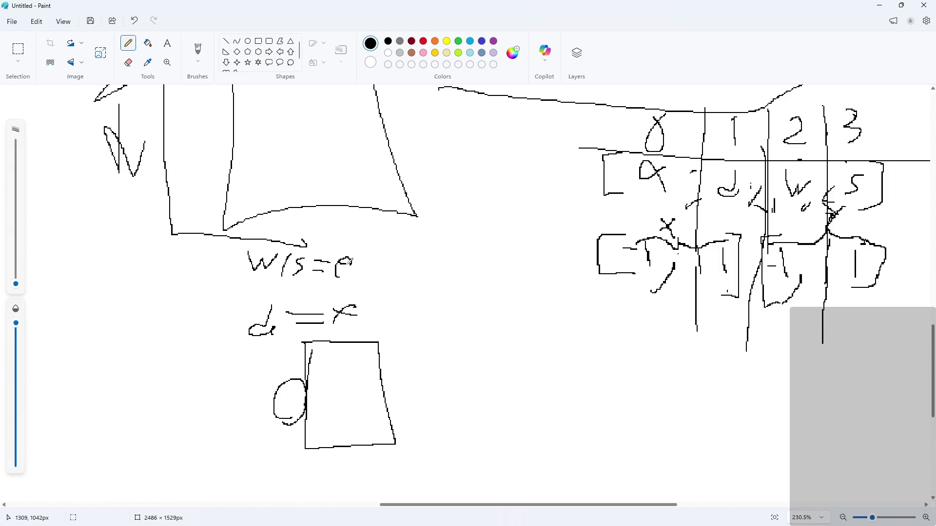
pyautogui.scroll(3, 288, 456)
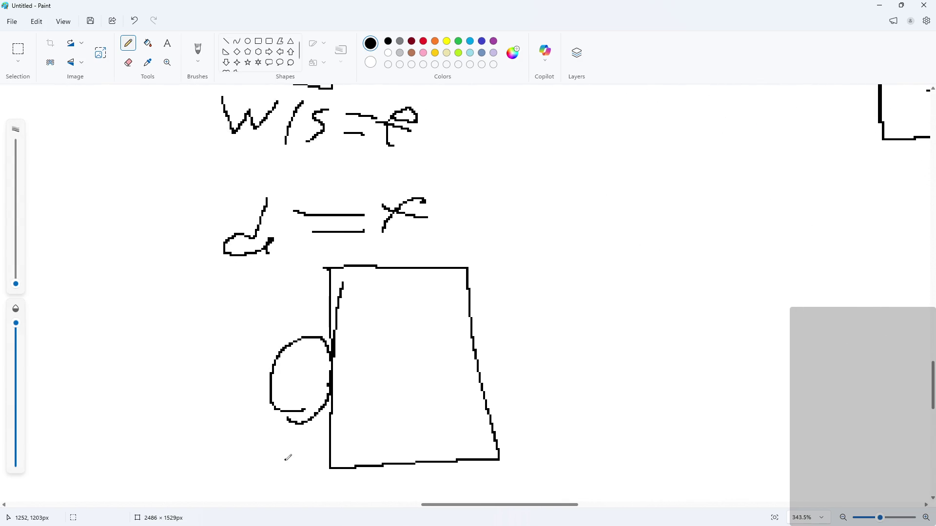
# Draw left, up, down and right arrows around the hero.
pyautogui.moveTo(240, 371)
pyautogui.mouseDown()
pyautogui.moveTo(209, 371)
pyautogui.moveTo(223, 382)
pyautogui.mouseUp()
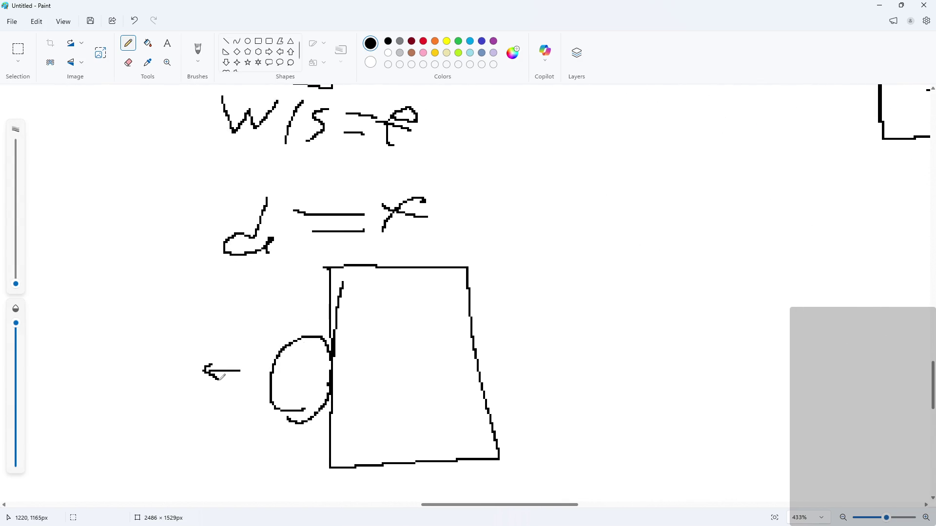
pyautogui.moveTo(278, 336); pyautogui.dragTo(288, 316)
pyautogui.moveTo(285, 440)
pyautogui.mouseDown()
pyautogui.moveTo(284, 467)
pyautogui.moveTo(294, 461)
pyautogui.mouseUp()
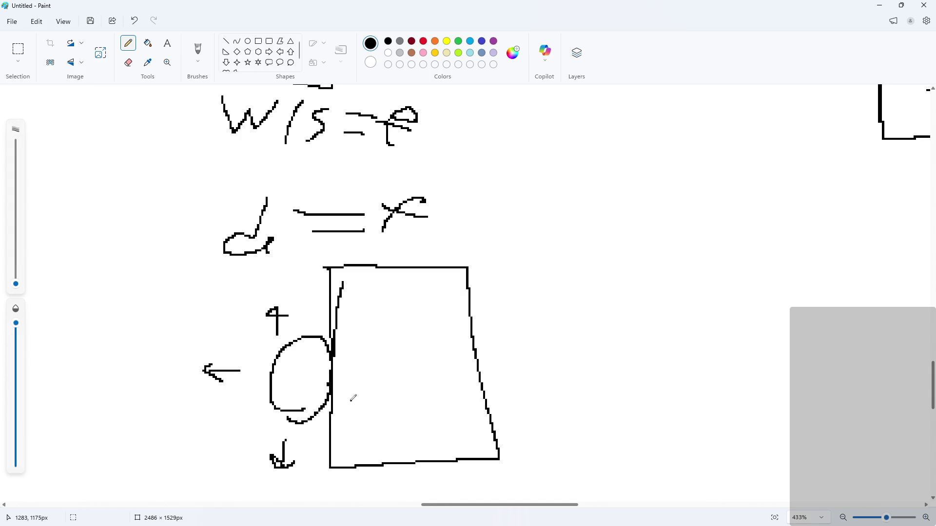
pyautogui.moveTo(339, 375)
pyautogui.mouseDown()
pyautogui.moveTo(363, 378)
pyautogui.moveTo(358, 393)
pyautogui.mouseUp()
# Cross out the up, right and down arrows as blocked directions.
pyautogui.moveTo(248, 297)
pyautogui.mouseDown()
pyautogui.moveTo(271, 304)
pyautogui.moveTo(301, 337)
pyautogui.mouseUp()
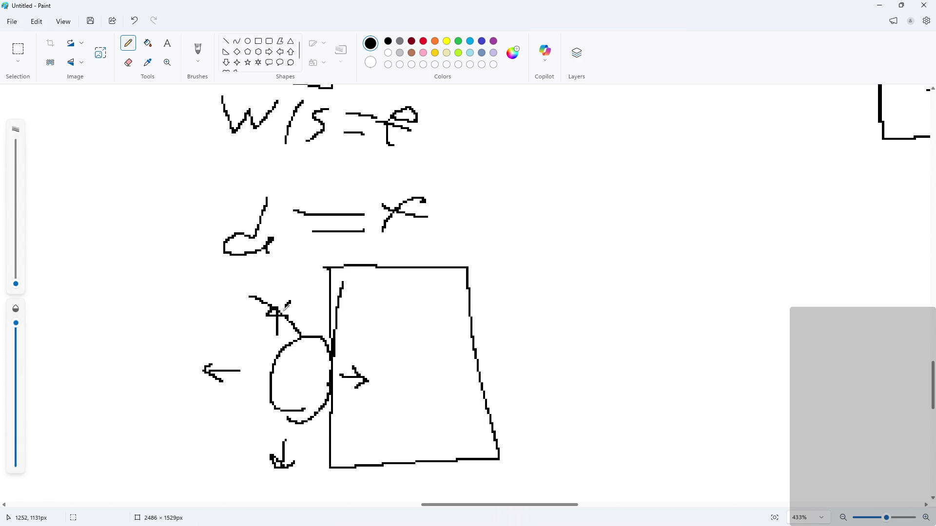
pyautogui.moveTo(291, 301); pyautogui.dragTo(257, 336)
pyautogui.moveTo(343, 362)
pyautogui.mouseDown()
pyautogui.moveTo(370, 389)
pyautogui.moveTo(345, 395)
pyautogui.mouseUp()
pyautogui.moveTo(262, 440)
pyautogui.mouseDown()
pyautogui.moveTo(298, 472)
pyautogui.moveTo(249, 489)
pyautogui.mouseUp()
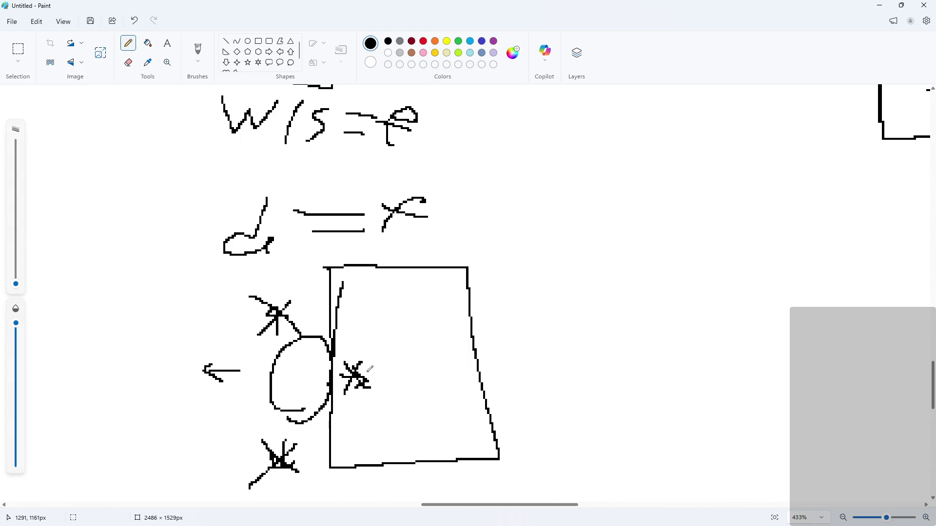
pyautogui.scroll(-1, 357, 386)
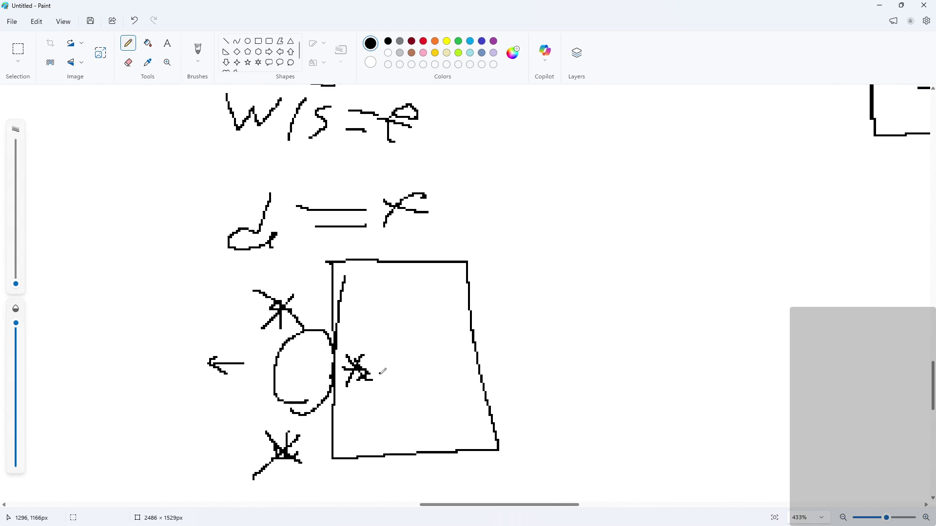
pyautogui.scroll(-1, 348, 407)
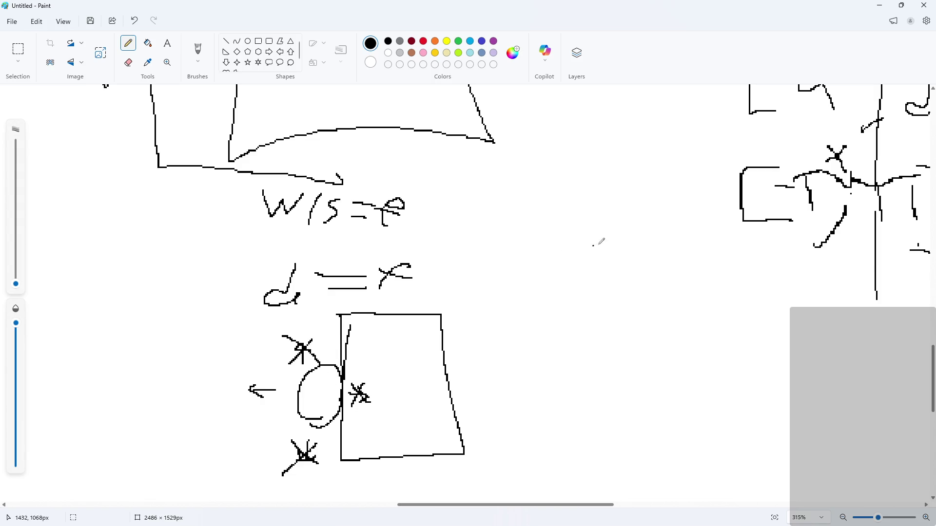
# Write bool before the a, d, w, s row, undoing a mistaken equals sign.
pyautogui.moveTo(824, 5)
pyautogui.mouseDown()
pyautogui.moveTo(819, 51)
pyautogui.moveTo(935, 278)
pyautogui.moveTo(935, 252)
pyautogui.moveTo(568, 100)
pyautogui.moveTo(568, 3)
pyautogui.mouseUp()
pyautogui.keyDown('ctrl'); pyautogui.scroll(-5, 702, 270); pyautogui.keyUp('ctrl')
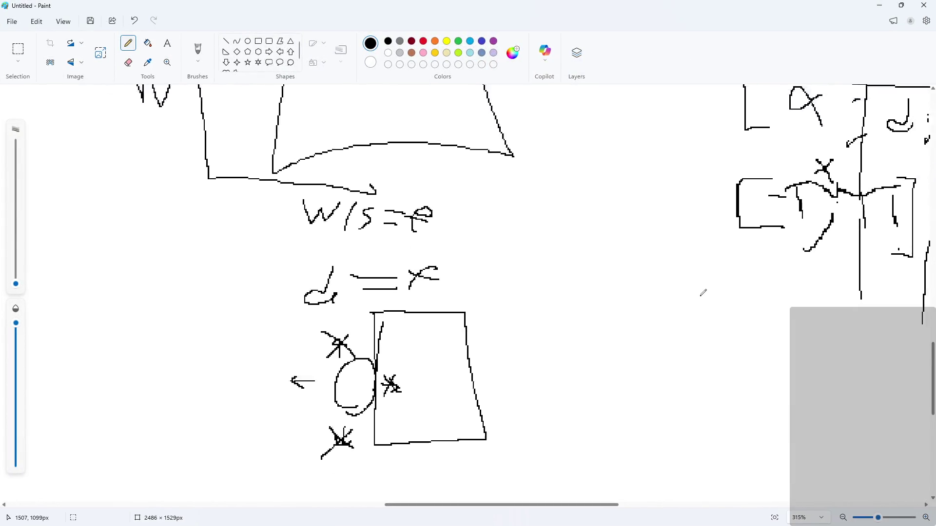
pyautogui.keyDown('ctrl'); pyautogui.scroll(3, 927, 185); pyautogui.keyUp('ctrl')
pyautogui.keyDown('ctrl'); pyautogui.scroll(1, 927, 186); pyautogui.keyUp('ctrl')
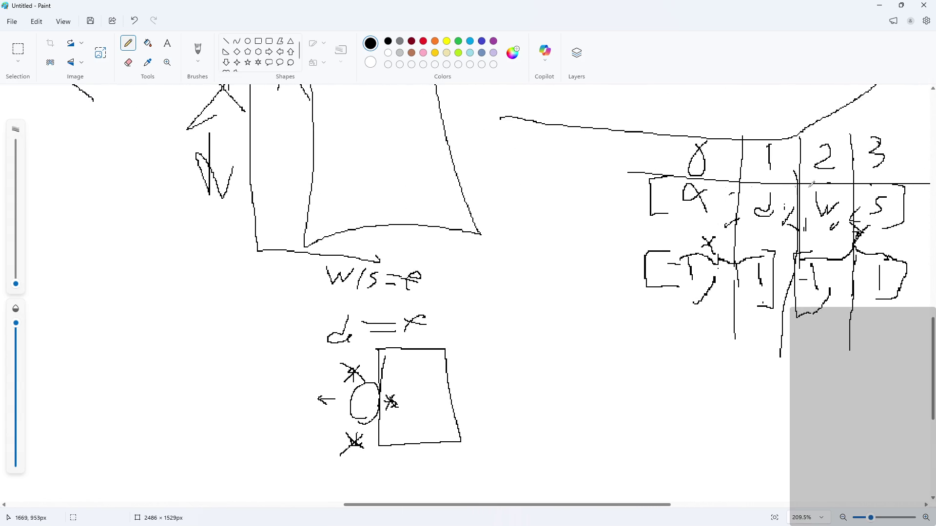
pyautogui.moveTo(547, 177)
pyautogui.mouseDown()
pyautogui.moveTo(542, 199)
pyautogui.moveTo(591, 198)
pyautogui.moveTo(626, 182)
pyautogui.moveTo(634, 215)
pyautogui.mouseUp()
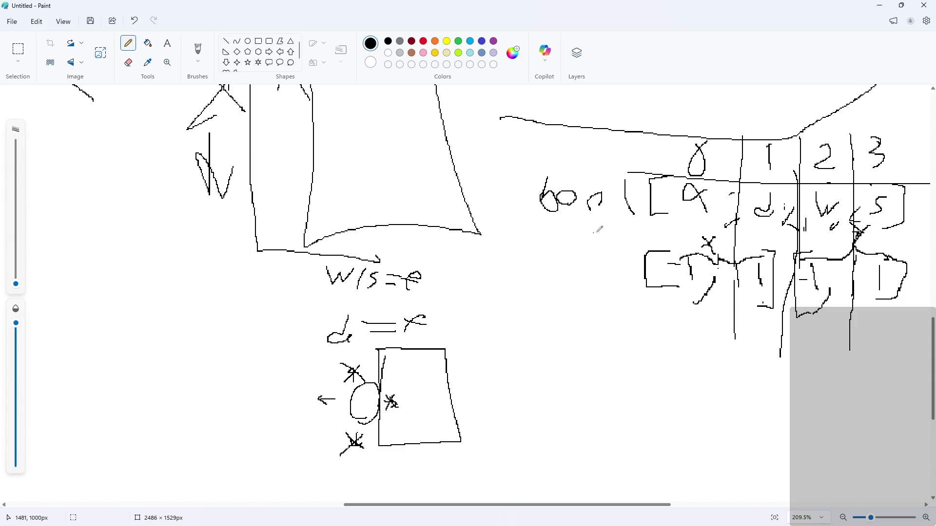
pyautogui.moveTo(633, 193)
pyautogui.mouseDown()
pyautogui.moveTo(648, 198)
pyautogui.moveTo(612, 208)
pyautogui.moveTo(639, 200)
pyautogui.moveTo(630, 206)
pyautogui.mouseUp()
pyautogui.hotkey('ctrl', 'z')
pyautogui.hotkey('ctrl', 'z')
pyautogui.hotkey('ctrl', 'z')
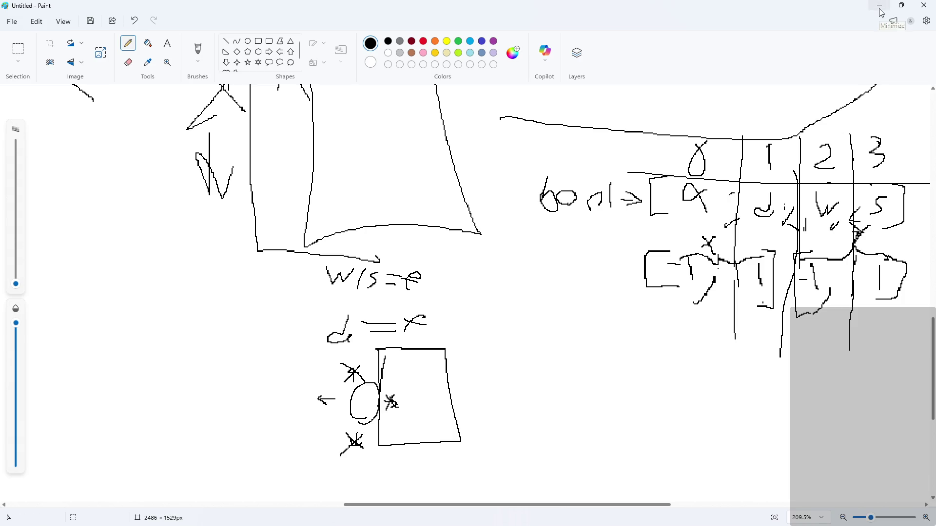
# Draw the hero loop, box it, and surround it with a platform shape.
pyautogui.scroll(1, 639, 419)
pyautogui.keyDown('ctrl'); pyautogui.scroll(4, 638, 419); pyautogui.keyUp('ctrl')
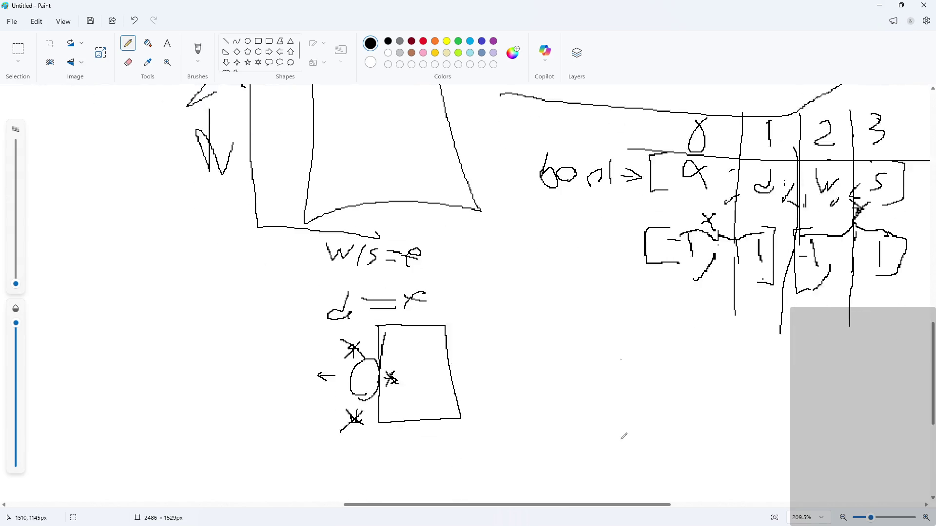
pyautogui.moveTo(566, 351); pyautogui.dragTo(548, 347)
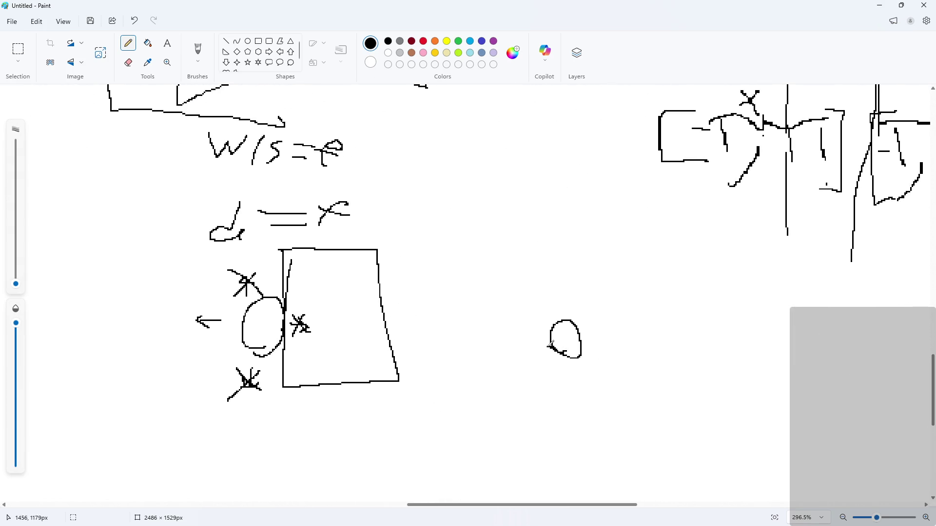
pyautogui.moveTo(521, 313)
pyautogui.mouseDown()
pyautogui.moveTo(592, 322)
pyautogui.moveTo(585, 374)
pyautogui.moveTo(564, 365)
pyautogui.mouseUp()
pyautogui.hotkey('ctrl', 'z')
pyautogui.moveTo(555, 320)
pyautogui.mouseDown()
pyautogui.moveTo(577, 318)
pyautogui.moveTo(583, 329)
pyautogui.moveTo(575, 365)
pyautogui.moveTo(552, 329)
pyautogui.mouseUp()
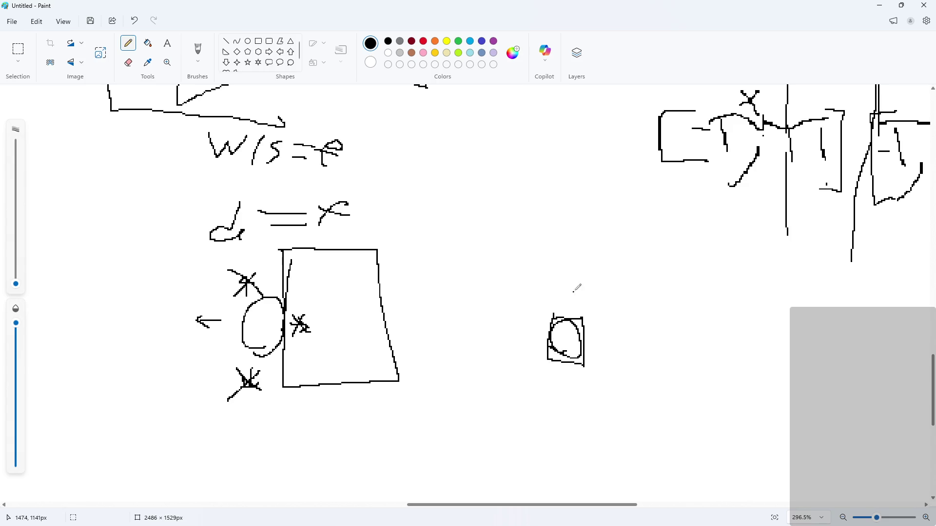
pyautogui.moveTo(588, 277)
pyautogui.mouseDown()
pyautogui.moveTo(529, 280)
pyautogui.moveTo(624, 403)
pyautogui.moveTo(627, 276)
pyautogui.moveTo(588, 278)
pyautogui.mouseUp()
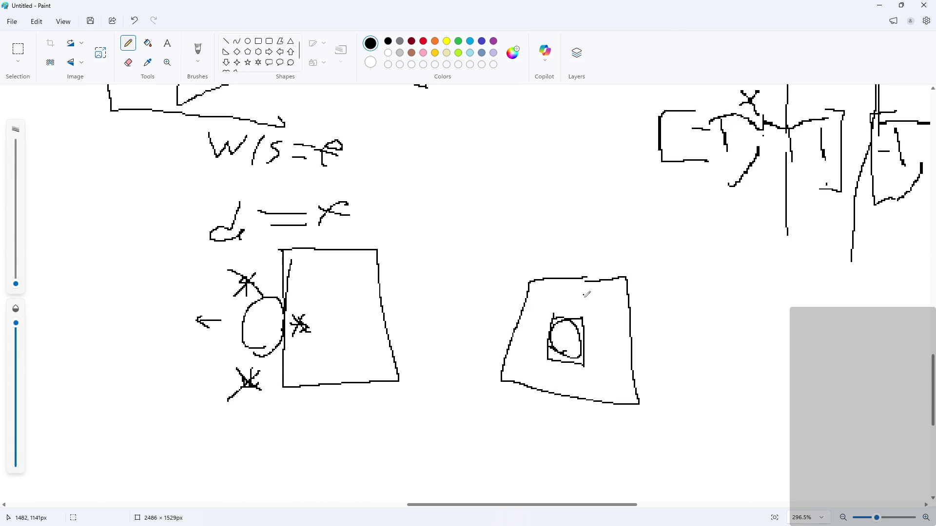
# Add movement arrows around the boxed hero and cross out the right direction.
pyautogui.moveTo(561, 314)
pyautogui.mouseDown()
pyautogui.moveTo(564, 303)
pyautogui.moveTo(577, 315)
pyautogui.mouseUp()
pyautogui.moveTo(556, 338)
pyautogui.mouseDown()
pyautogui.moveTo(527, 341)
pyautogui.moveTo(574, 362)
pyautogui.moveTo(596, 344)
pyautogui.mouseUp()
pyautogui.moveTo(597, 344); pyautogui.dragTo(591, 348)
pyautogui.moveTo(564, 312)
pyautogui.mouseDown()
pyautogui.moveTo(575, 305)
pyautogui.moveTo(539, 353)
pyautogui.moveTo(577, 376)
pyautogui.moveTo(565, 371)
pyautogui.mouseUp()
pyautogui.moveTo(597, 326); pyautogui.dragTo(591, 355)
pyautogui.moveTo(589, 343); pyautogui.dragTo(606, 347)
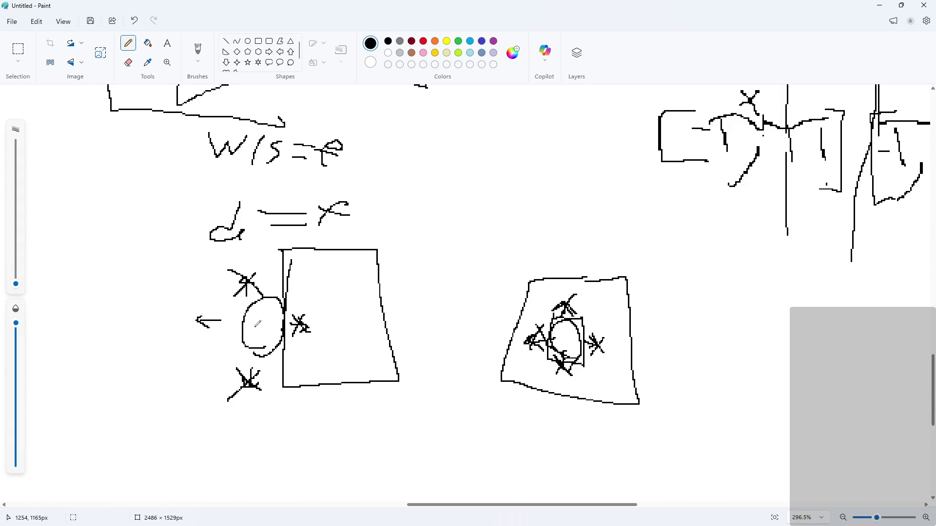
# Select the right-hand boxed circle sketch with a rectangular selection and drag it further right.
pyautogui.click(18, 49)
pyautogui.moveTo(476, 234); pyautogui.dragTo(678, 449)
pyautogui.moveTo(488, 374)
pyautogui.mouseDown()
pyautogui.moveTo(735, 386)
pyautogui.moveTo(827, 348)
pyautogui.moveTo(804, 393)
pyautogui.mouseUp()
pyautogui.scroll(-5, 804, 393)
pyautogui.scroll(3, 895, 385)
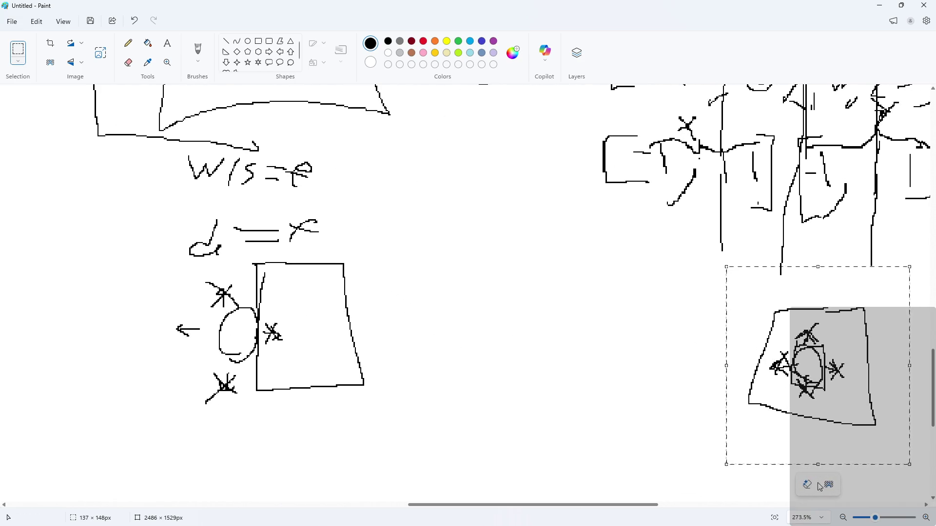
# Cut the sketch, then paste three copies and arrange them in a row beside the first circle.
pyautogui.press('Delete')
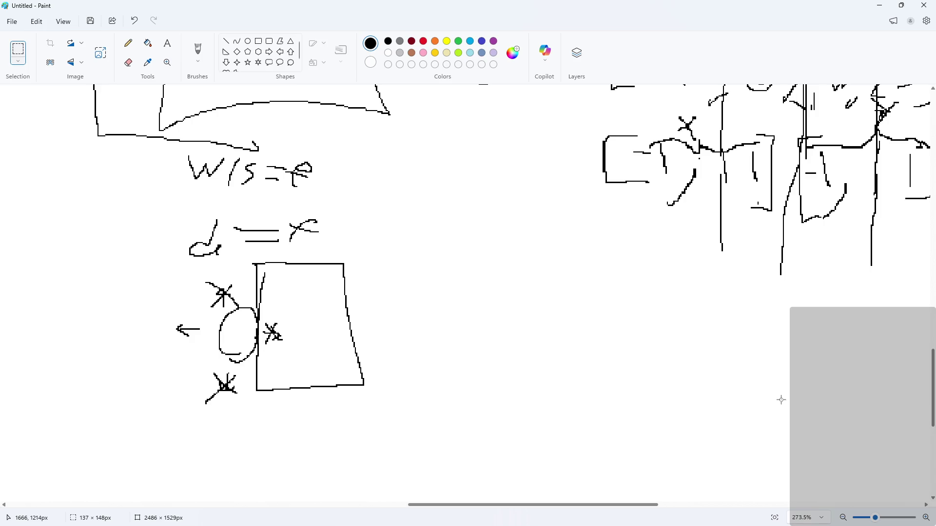
pyautogui.hotkey('ctrl', 'v')
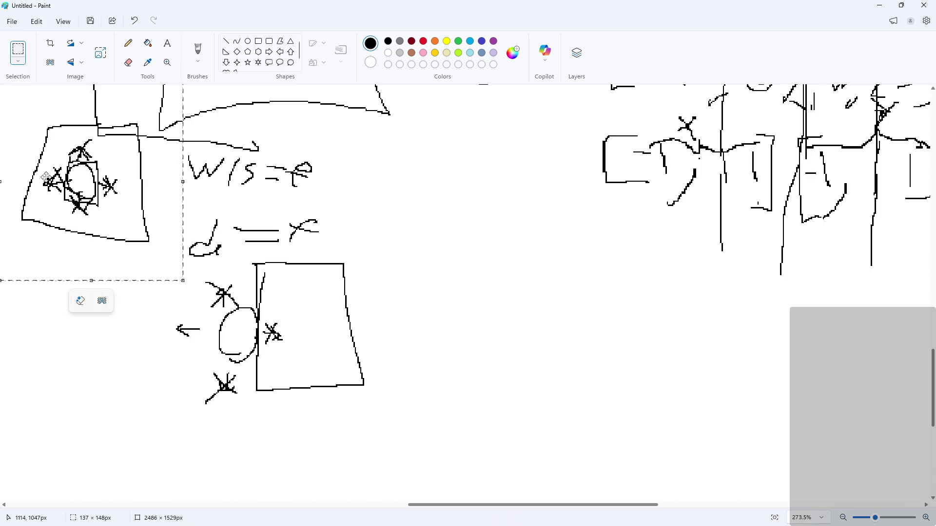
pyautogui.moveTo(46, 178)
pyautogui.mouseDown()
pyautogui.moveTo(650, 339)
pyautogui.moveTo(751, 357)
pyautogui.mouseUp()
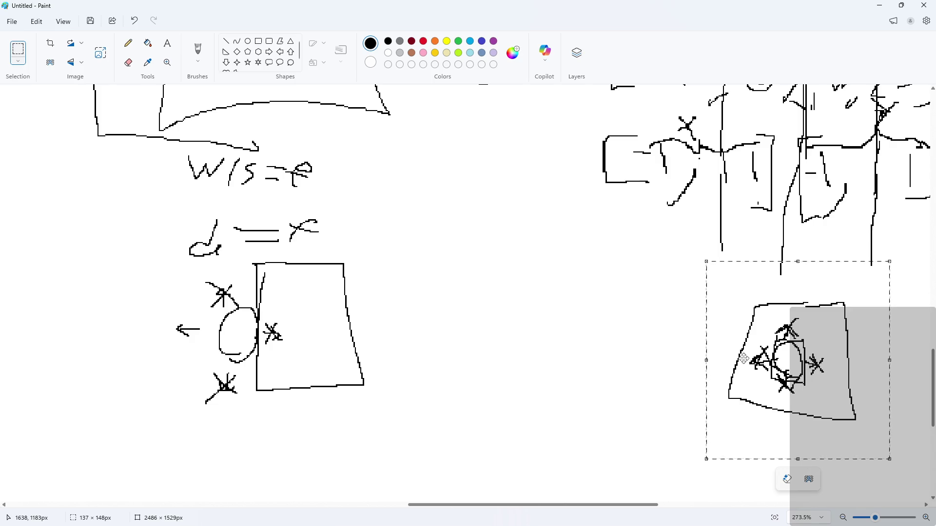
pyautogui.hotkey('ctrl', 'v')
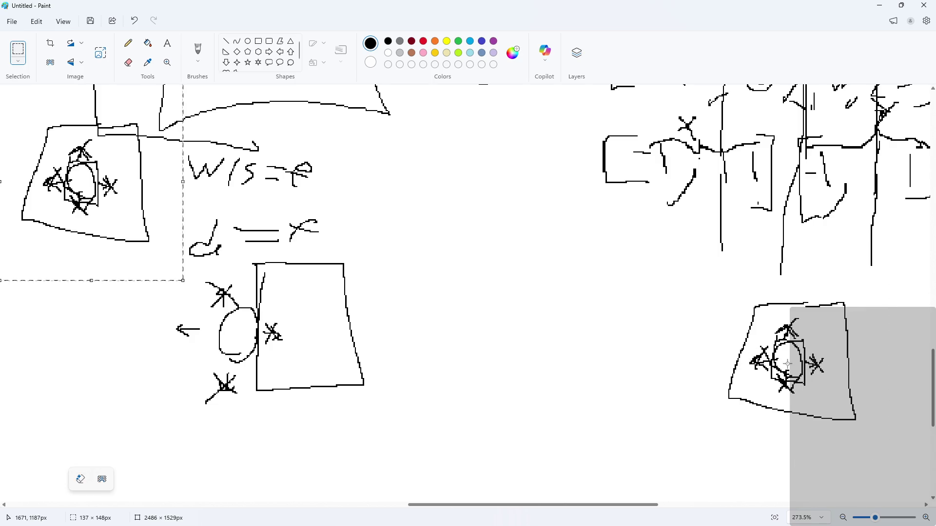
pyautogui.moveTo(136, 183)
pyautogui.mouseDown()
pyautogui.moveTo(633, 344)
pyautogui.moveTo(653, 341)
pyautogui.mouseUp()
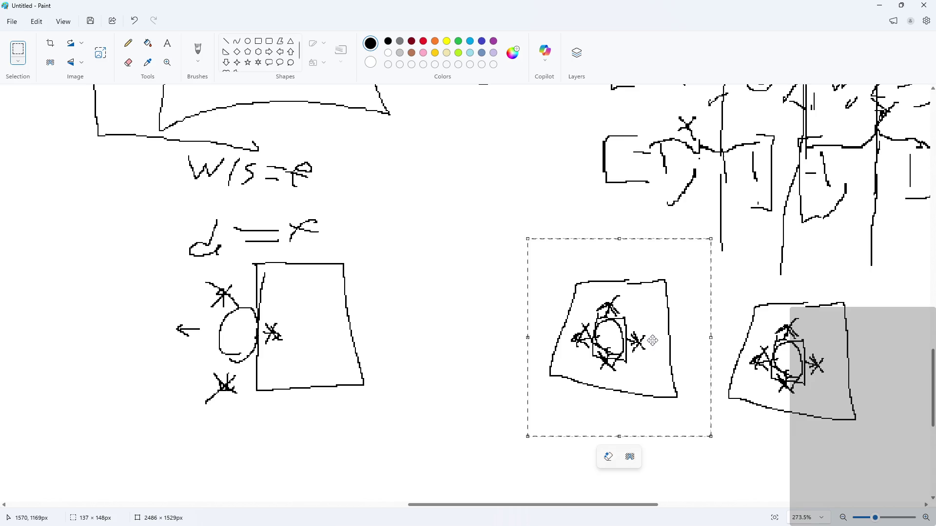
pyautogui.hotkey('ctrl', 'v')
pyautogui.moveTo(95, 154)
pyautogui.mouseDown()
pyautogui.moveTo(412, 286)
pyautogui.moveTo(440, 319)
pyautogui.mouseUp()
pyautogui.moveTo(321, 439); pyautogui.dragTo(331, 453)
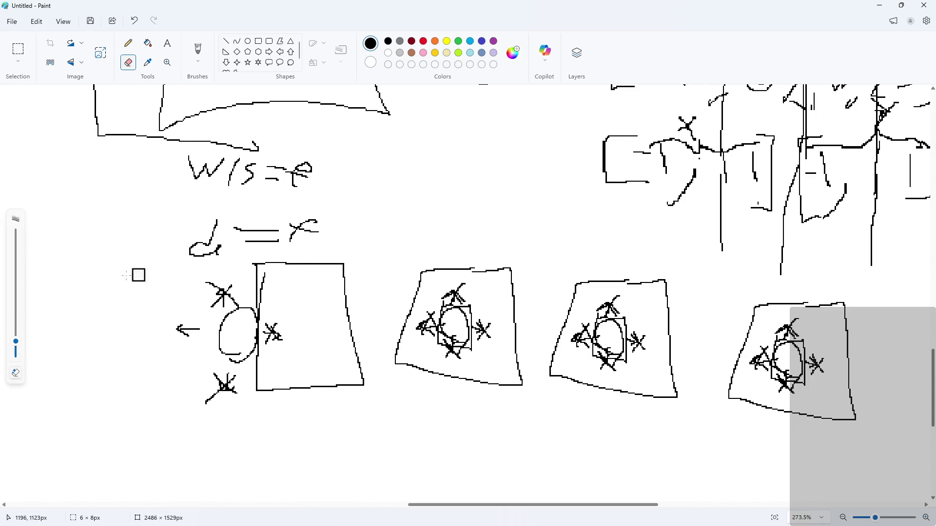
# Enlarge the eraser, erase the second sketch's edges, and redraw its outline with the pencil.
pyautogui.moveTo(16, 341); pyautogui.dragTo(15, 322)
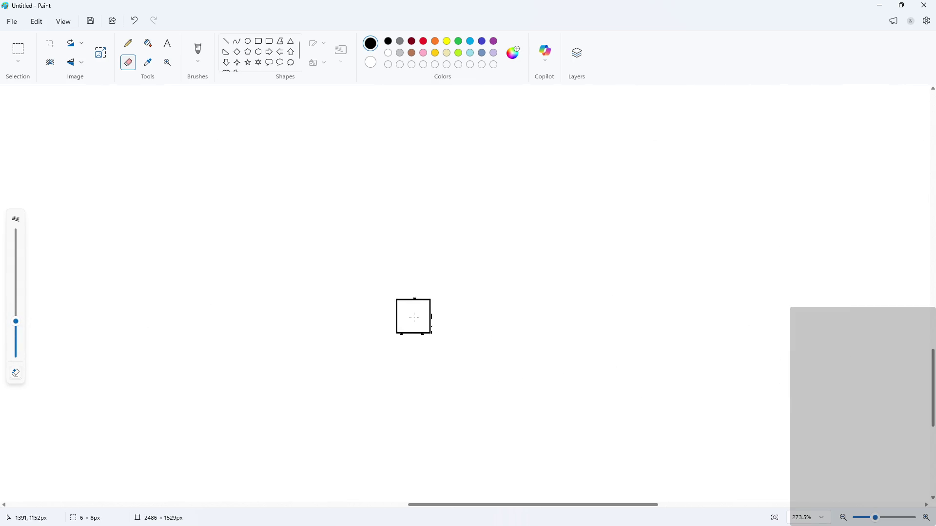
pyautogui.moveTo(410, 354); pyautogui.dragTo(480, 403)
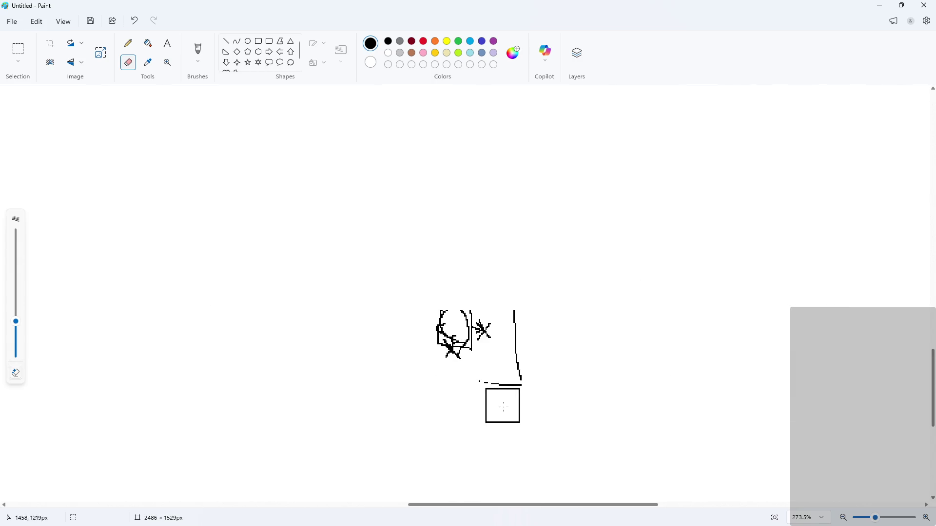
pyautogui.moveTo(484, 358)
pyautogui.mouseDown()
pyautogui.moveTo(420, 360)
pyautogui.moveTo(419, 348)
pyautogui.mouseUp()
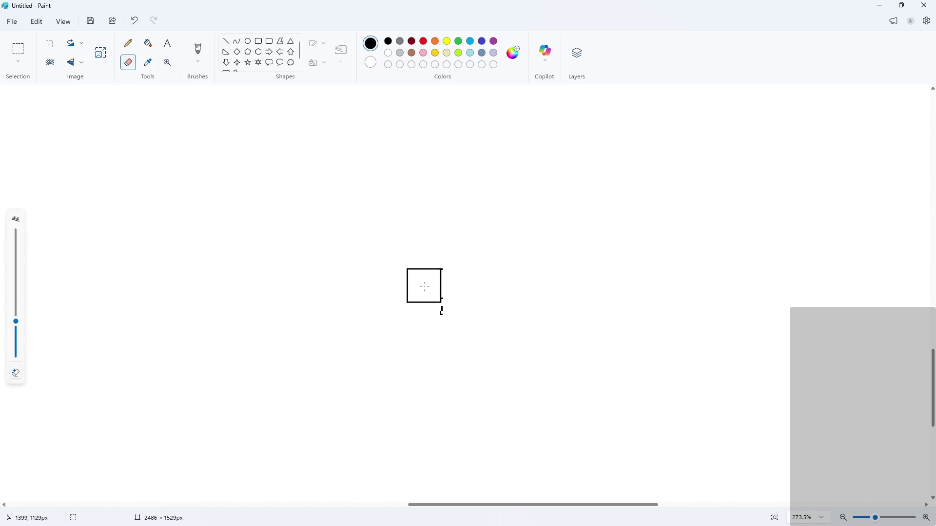
pyautogui.moveTo(501, 378)
pyautogui.mouseDown()
pyautogui.moveTo(489, 362)
pyautogui.moveTo(503, 373)
pyautogui.mouseUp()
pyautogui.click(129, 43)
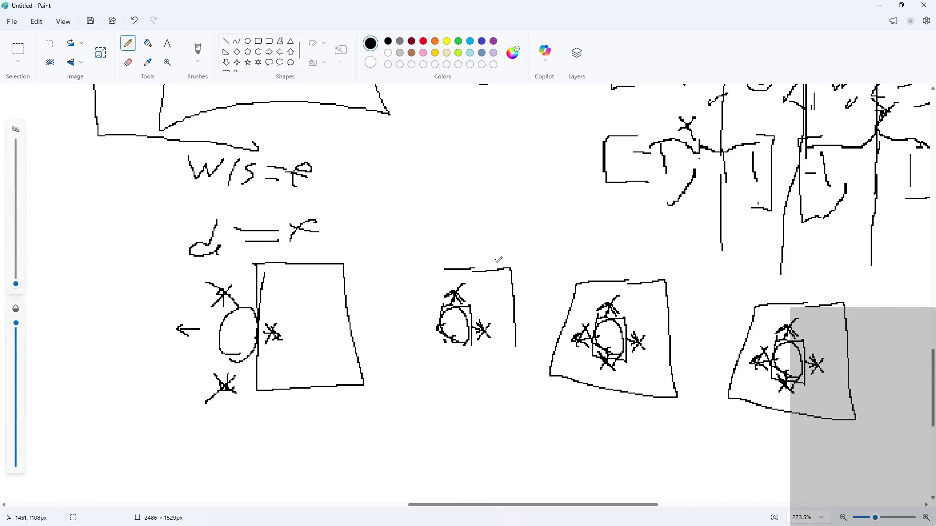
pyautogui.moveTo(451, 266)
pyautogui.mouseDown()
pyautogui.moveTo(414, 269)
pyautogui.moveTo(391, 297)
pyautogui.moveTo(457, 304)
pyautogui.mouseUp()
pyautogui.moveTo(473, 340)
pyautogui.mouseDown()
pyautogui.moveTo(485, 382)
pyautogui.moveTo(515, 346)
pyautogui.moveTo(516, 331)
pyautogui.mouseUp()
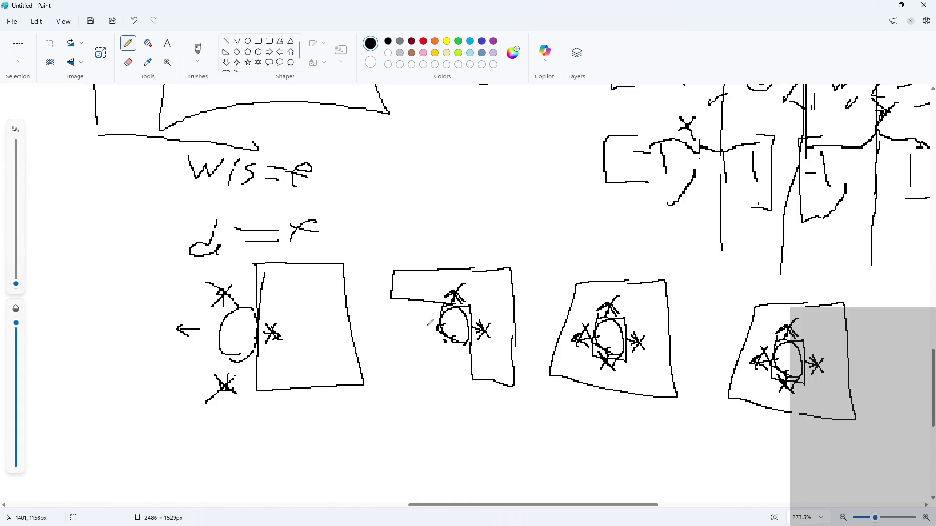
pyautogui.moveTo(435, 300)
pyautogui.mouseDown()
pyautogui.moveTo(437, 380)
pyautogui.moveTo(397, 378)
pyautogui.moveTo(394, 298)
pyautogui.mouseUp()
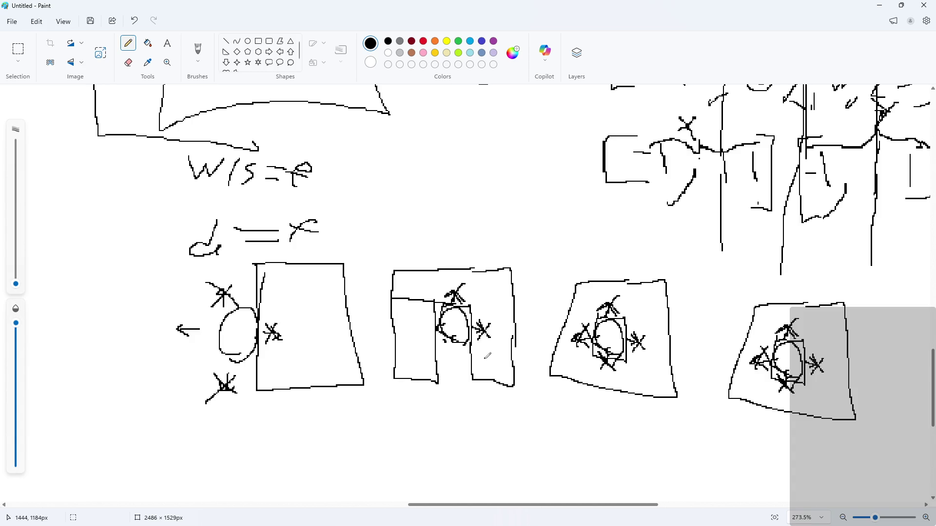
pyautogui.hotkey('ctrl', 'z')
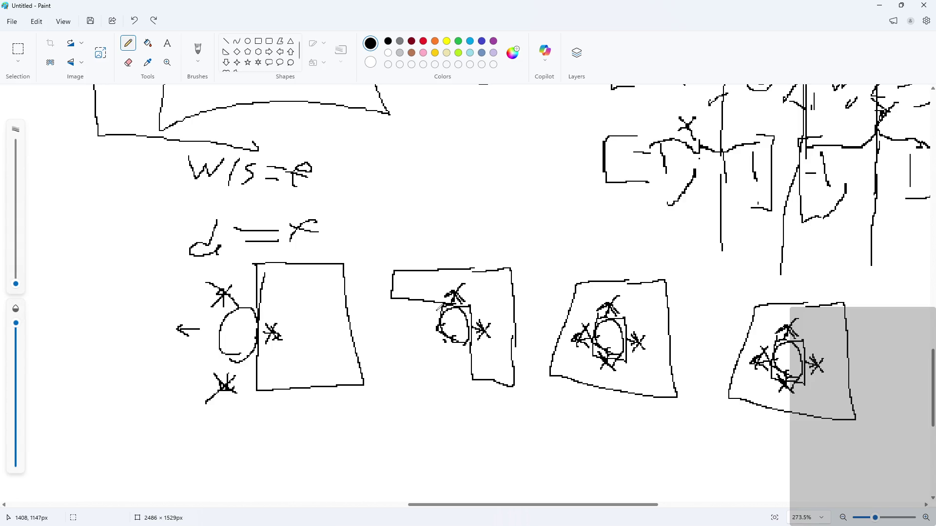
# Draw left and down arrows beside the second circle, undoing an accidental clear of the canvas.
pyautogui.moveTo(433, 322)
pyautogui.mouseDown()
pyautogui.moveTo(413, 321)
pyautogui.moveTo(427, 334)
pyautogui.mouseUp()
pyautogui.moveTo(448, 349); pyautogui.dragTo(448, 367)
pyautogui.moveTo(440, 358); pyautogui.dragTo(450, 373)
pyautogui.click(128, 62)
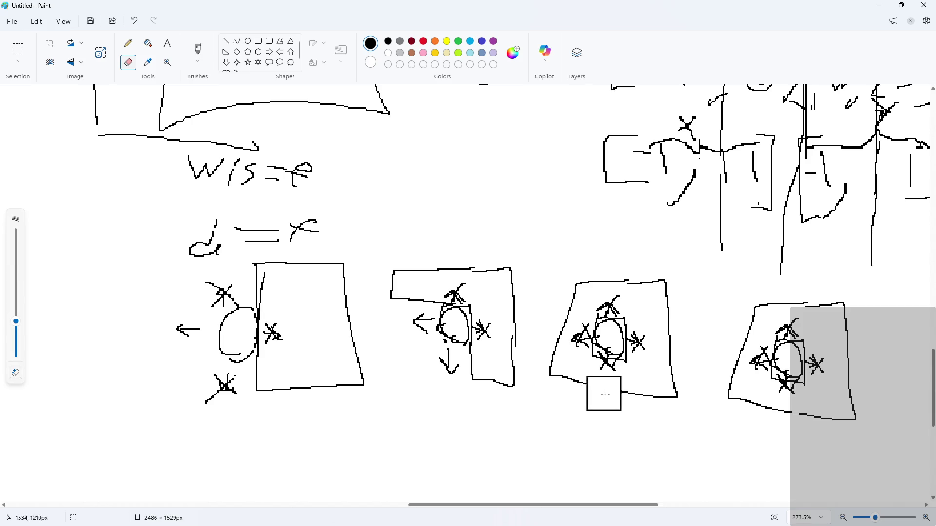
pyautogui.hotkey('ctrl', 'a')
pyautogui.press('Delete')
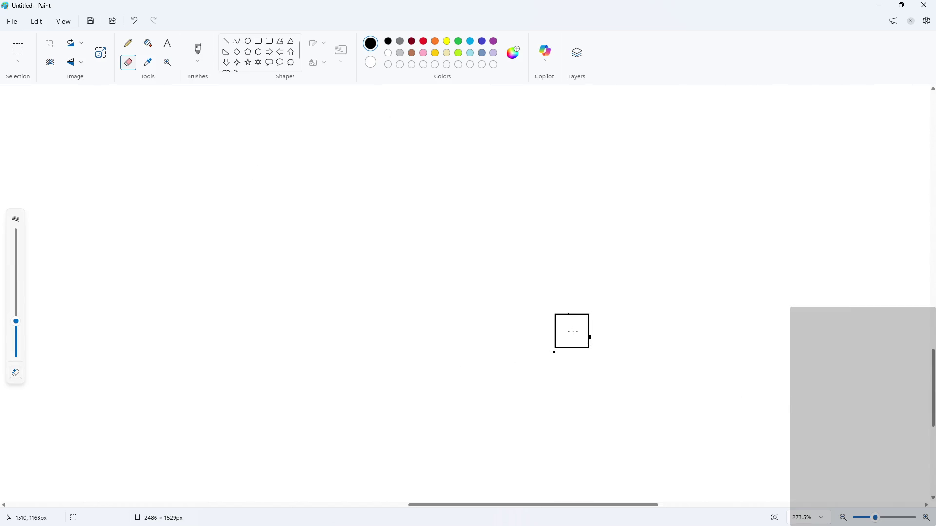
pyautogui.hotkey('ctrl', 'z')
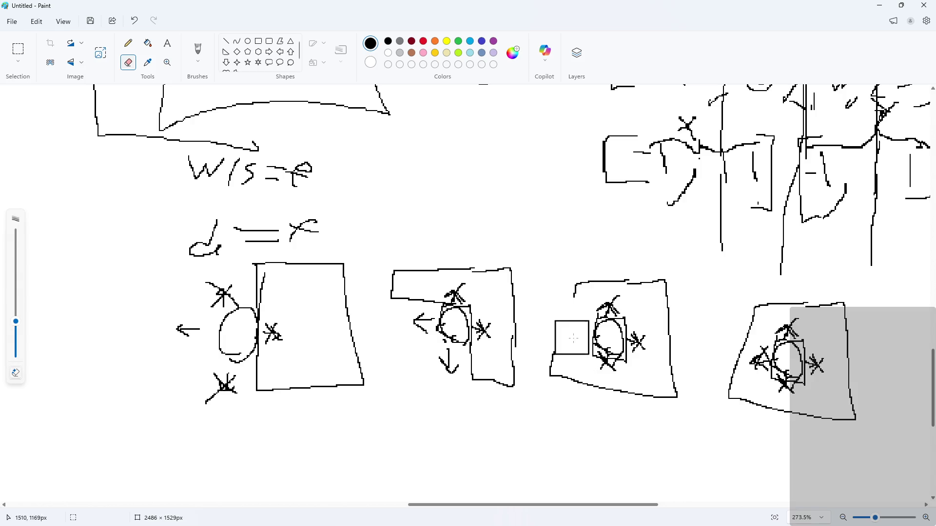
# Reshape the third sketch's left edge with new lines and add a left arrow inside it.
pyautogui.moveTo(573, 338)
pyautogui.mouseDown()
pyautogui.moveTo(599, 339)
pyautogui.moveTo(607, 355)
pyautogui.mouseUp()
pyautogui.click(129, 43)
pyautogui.moveTo(595, 316); pyautogui.dragTo(540, 313)
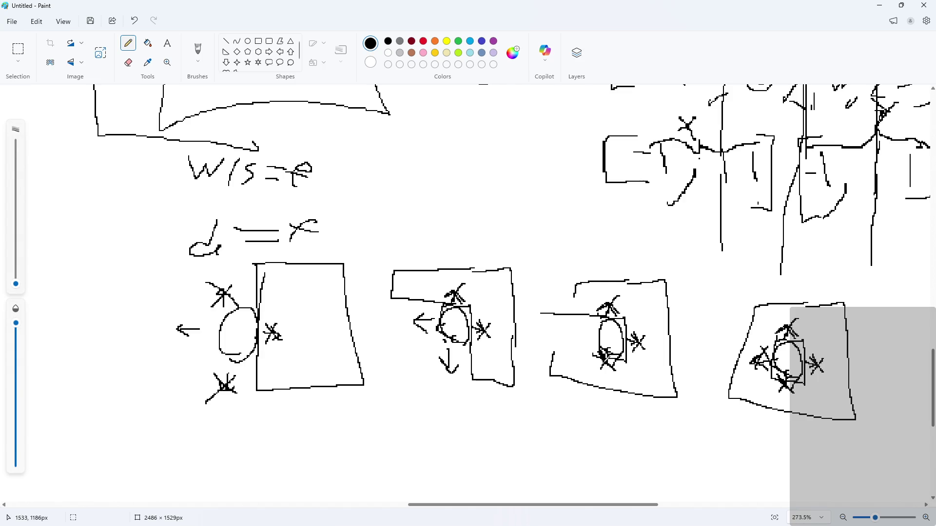
pyautogui.moveTo(595, 358); pyautogui.dragTo(539, 350)
pyautogui.moveTo(578, 285)
pyautogui.mouseDown()
pyautogui.moveTo(546, 287)
pyautogui.moveTo(547, 308)
pyautogui.mouseUp()
pyautogui.moveTo(552, 374)
pyautogui.mouseDown()
pyautogui.moveTo(535, 369)
pyautogui.moveTo(540, 349)
pyautogui.mouseUp()
pyautogui.moveTo(594, 334)
pyautogui.mouseDown()
pyautogui.moveTo(568, 332)
pyautogui.moveTo(584, 340)
pyautogui.mouseUp()
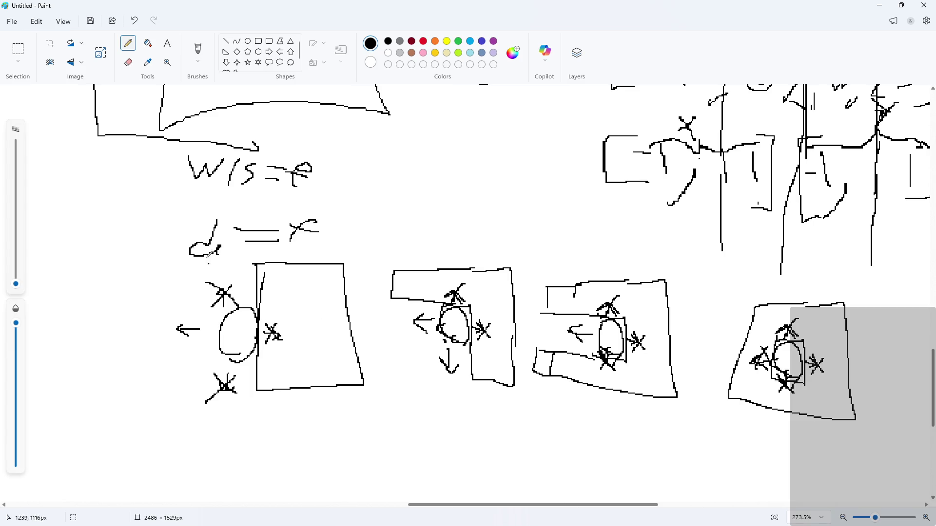
# Replace the asterisks above and below the first circle with up and down arrows.
pyautogui.click(129, 63)
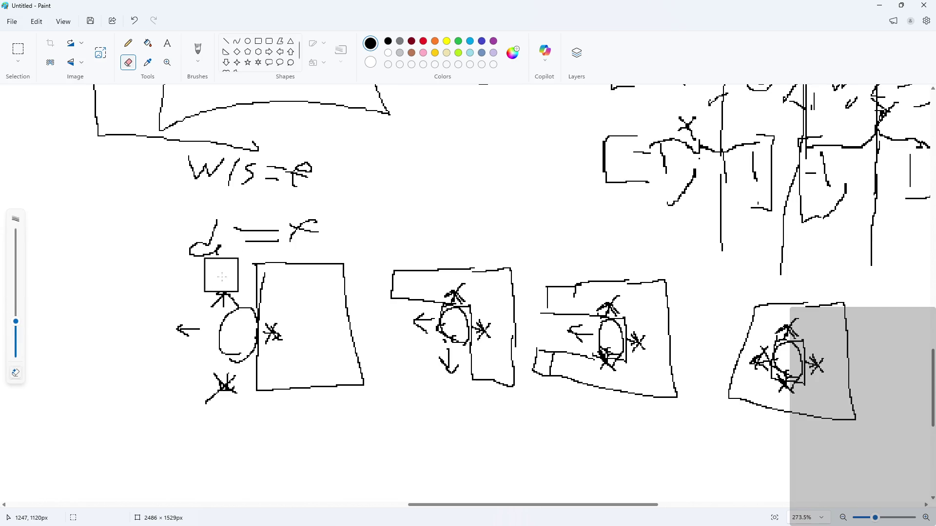
pyautogui.moveTo(217, 272)
pyautogui.mouseDown()
pyautogui.moveTo(209, 286)
pyautogui.moveTo(222, 291)
pyautogui.mouseUp()
pyautogui.moveTo(217, 382); pyautogui.dragTo(228, 394)
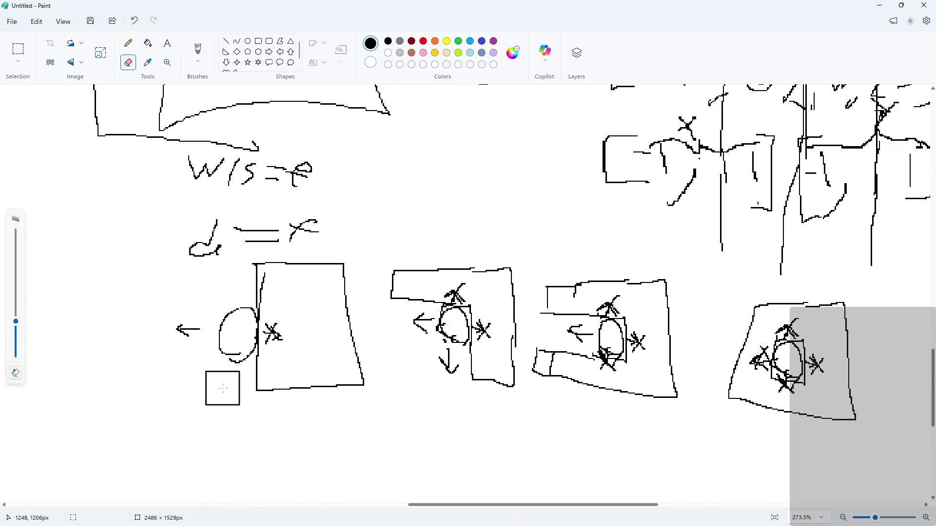
pyautogui.click(129, 43)
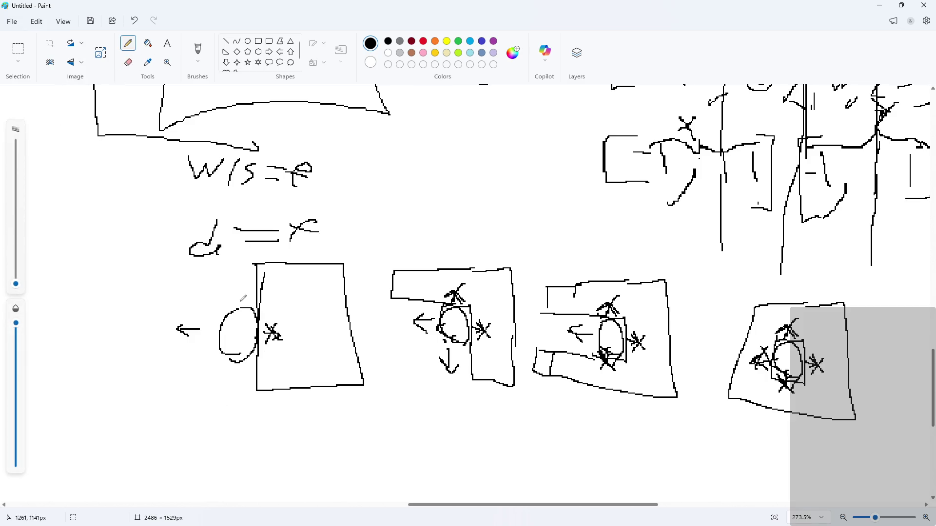
pyautogui.moveTo(241, 300)
pyautogui.mouseDown()
pyautogui.moveTo(238, 271)
pyautogui.moveTo(253, 288)
pyautogui.mouseUp()
pyautogui.moveTo(236, 381)
pyautogui.mouseDown()
pyautogui.moveTo(239, 410)
pyautogui.moveTo(254, 400)
pyautogui.mouseUp()
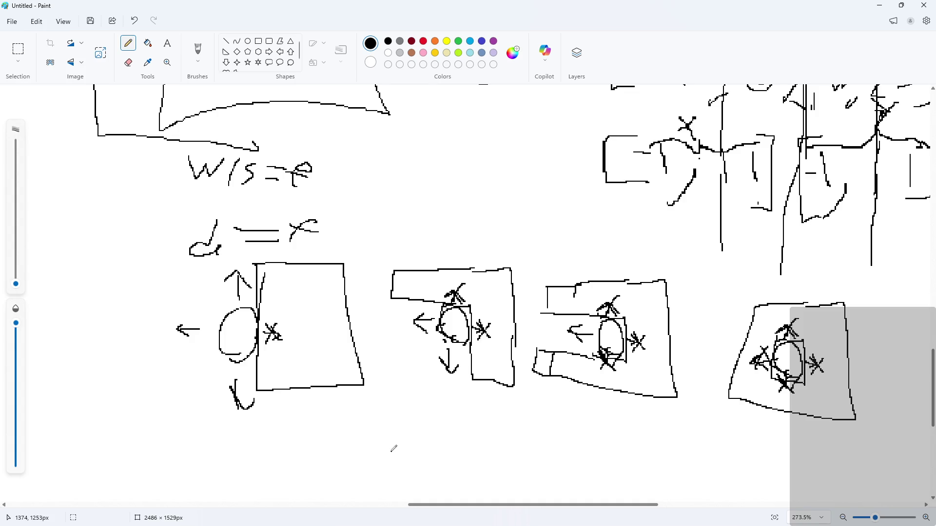
# Scroll the Paint canvas down and back up to review the sketches.
pyautogui.scroll(-5, 529, 236)
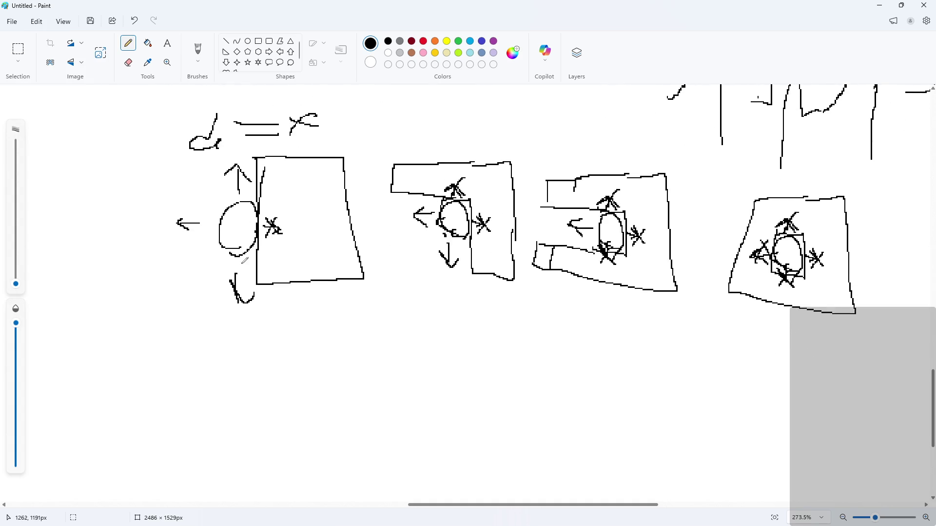
pyautogui.scroll(2, 237, 265)
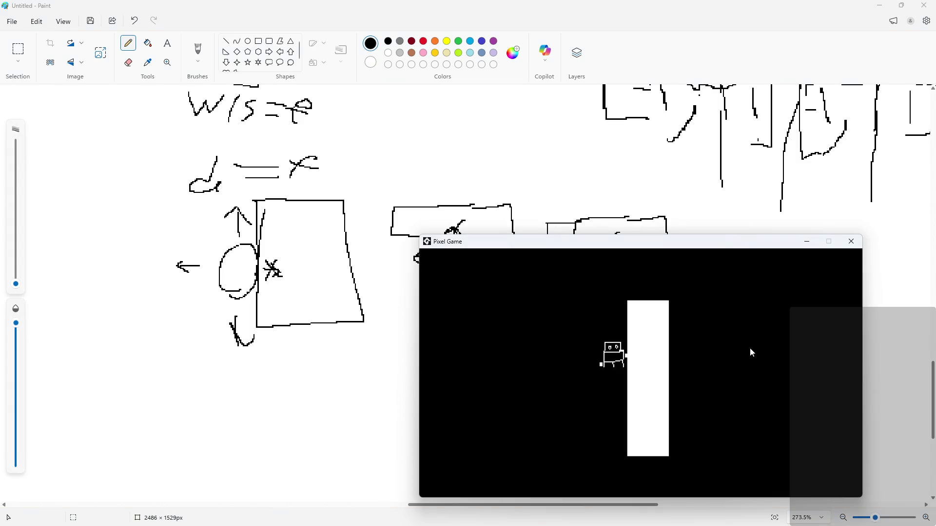
# Walk the hero left and jump, reposition the game window, then walk it against the platform.
pyautogui.press('Left')
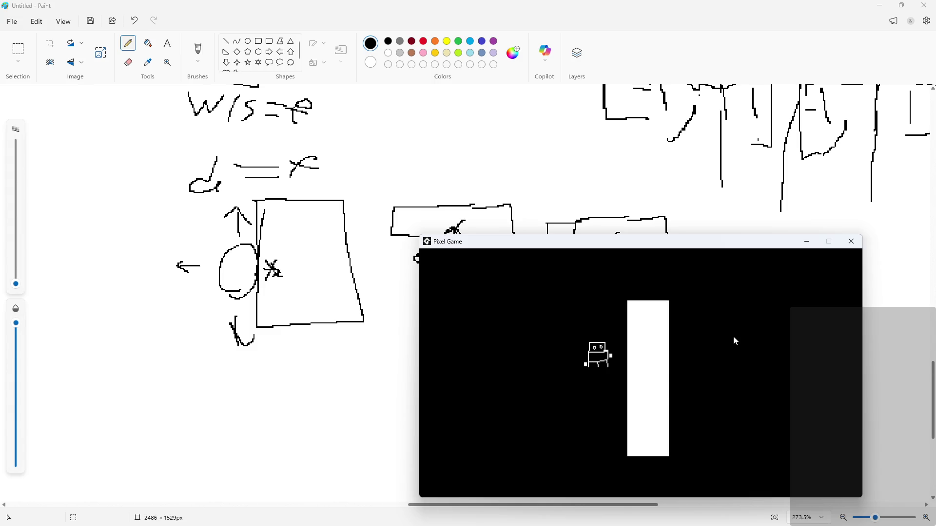
pyautogui.press('Up')
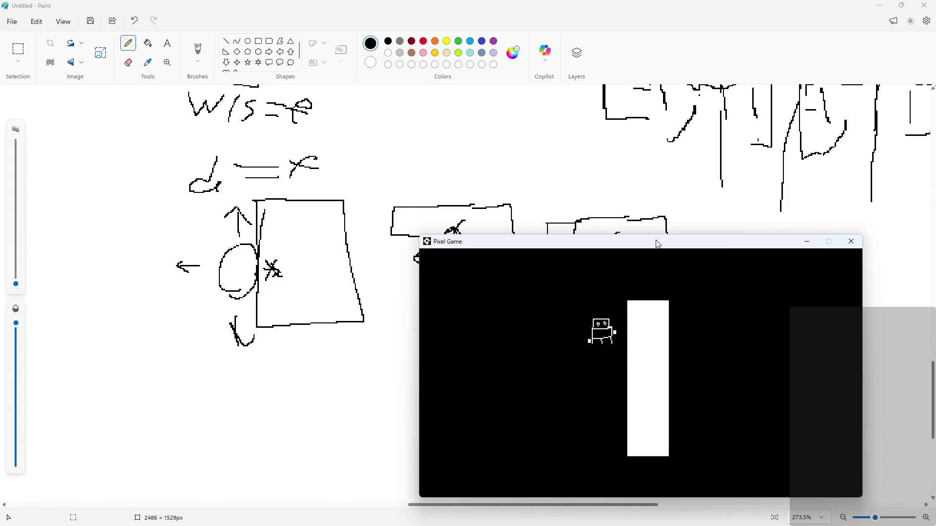
pyautogui.moveTo(654, 242)
pyautogui.mouseDown()
pyautogui.moveTo(575, 162)
pyautogui.moveTo(615, 154)
pyautogui.mouseUp()
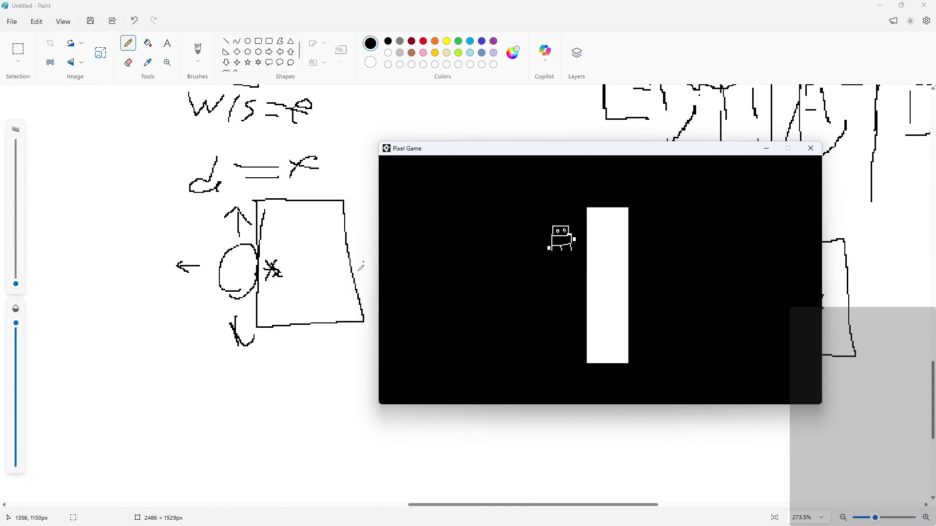
pyautogui.press('Left')
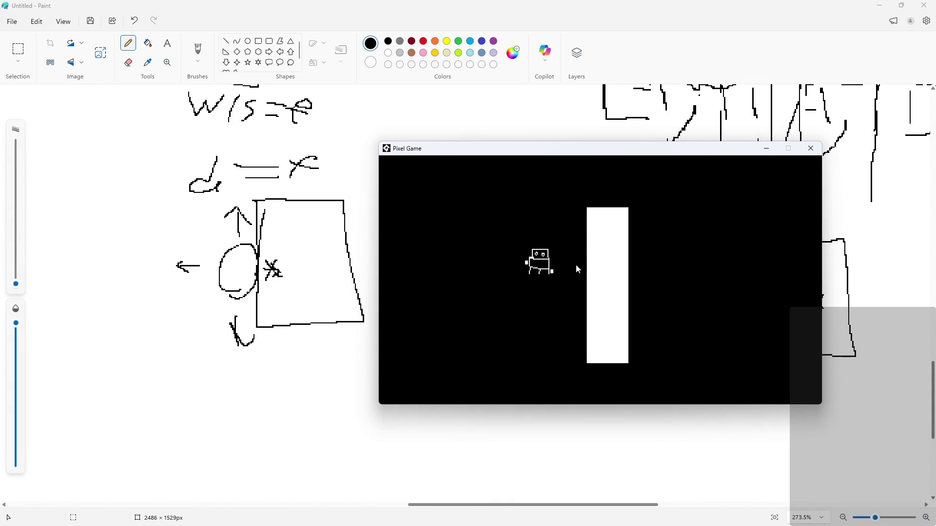
pyautogui.press('Right')
# Repeatedly walk the hero left and right and jump to test falling and rising beside the platform.
pyautogui.press('Left')
pyautogui.press('Right')
pyautogui.press('Left')
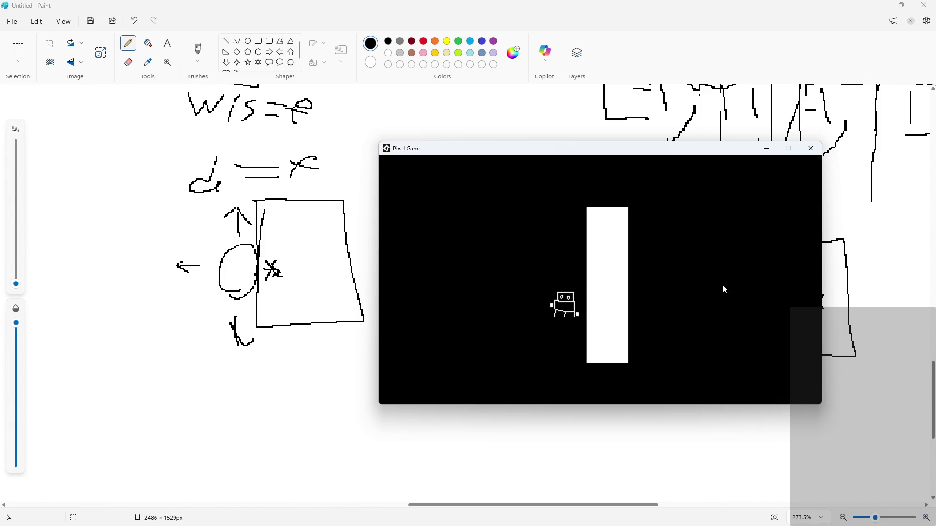
pyautogui.press('Up')
pyautogui.press('Left')
pyautogui.press('Right')
pyautogui.press('Up')
pyautogui.press('Left')
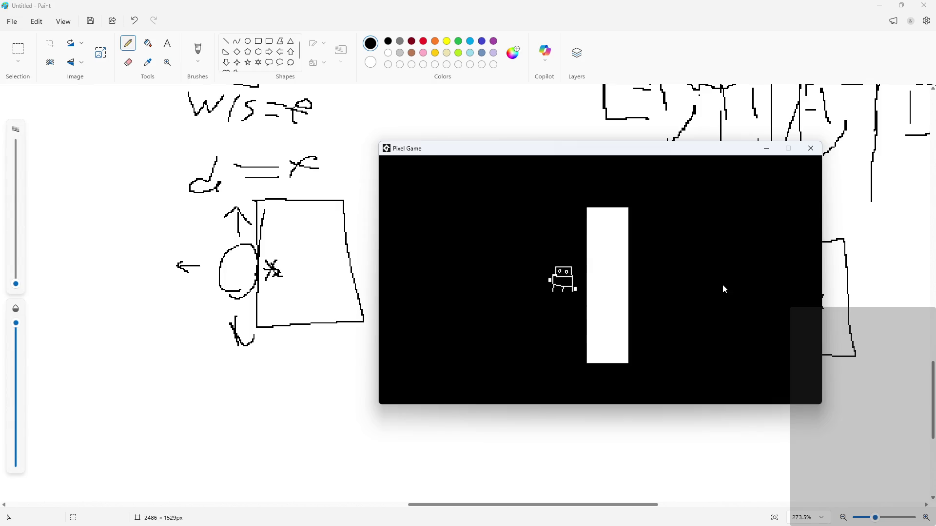
pyautogui.press('Right')
pyautogui.press('Up')
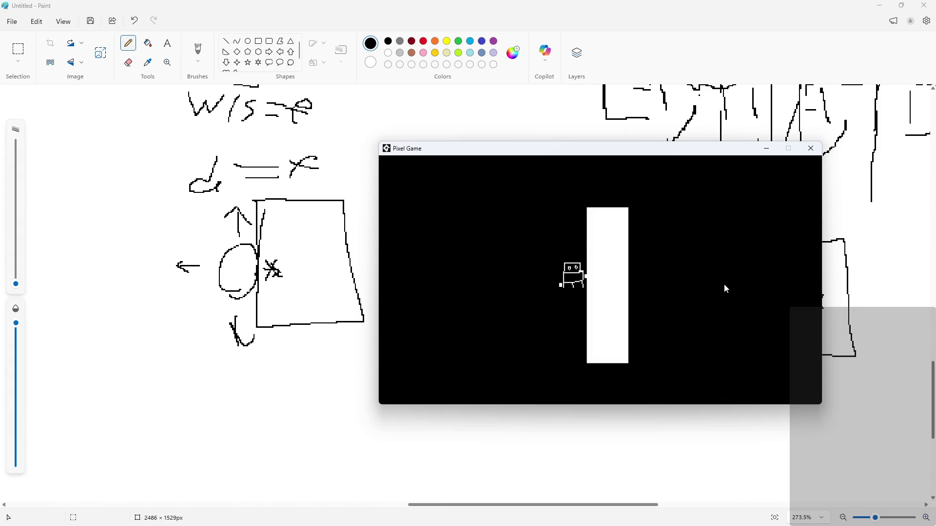
pyautogui.press('Left')
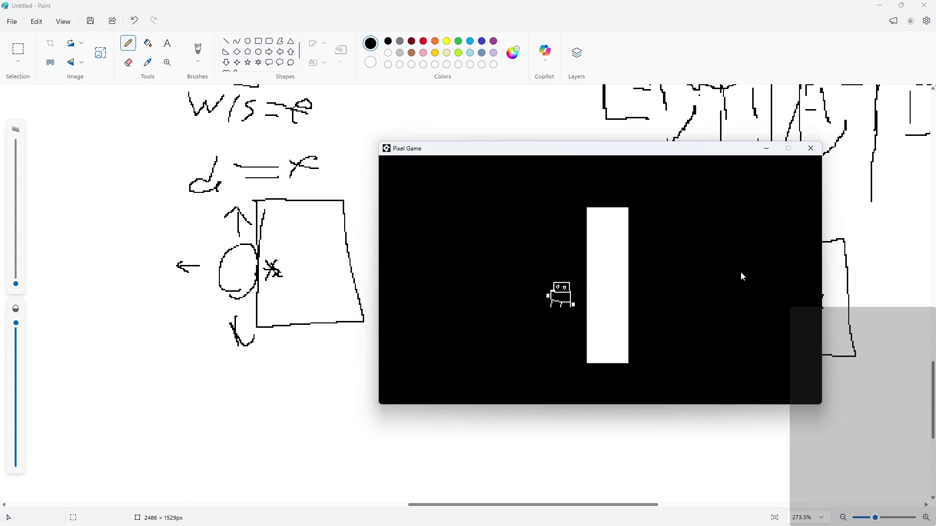
# Run a final left, right and jump test, ending with the hero left of its start.
pyautogui.press('Left')
pyautogui.press('Right')
pyautogui.press('Up')
pyautogui.press('Left')
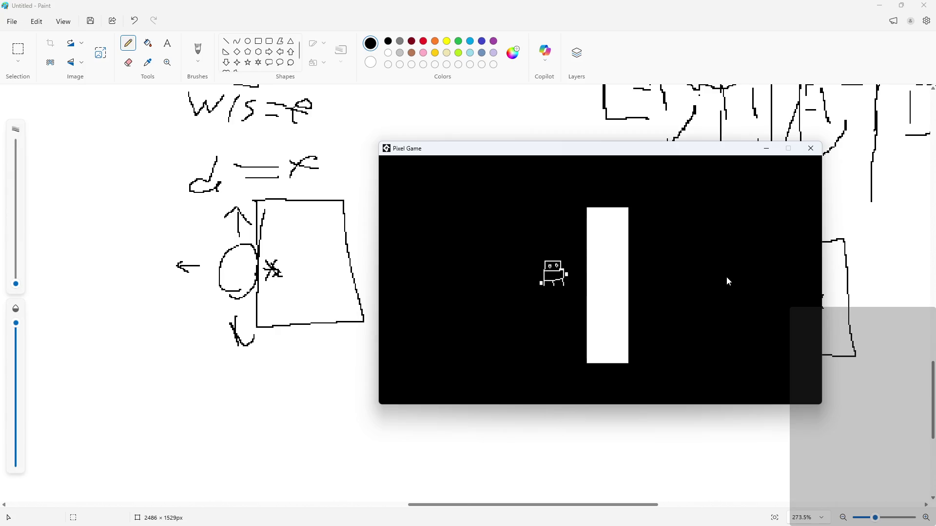
pyautogui.press('Right')
pyautogui.press('Left')
# Close the game, minimize Paint, check the Create variables, and open obj_hero's Step event code.
pyautogui.click(811, 148)
pyautogui.click(880, 5)
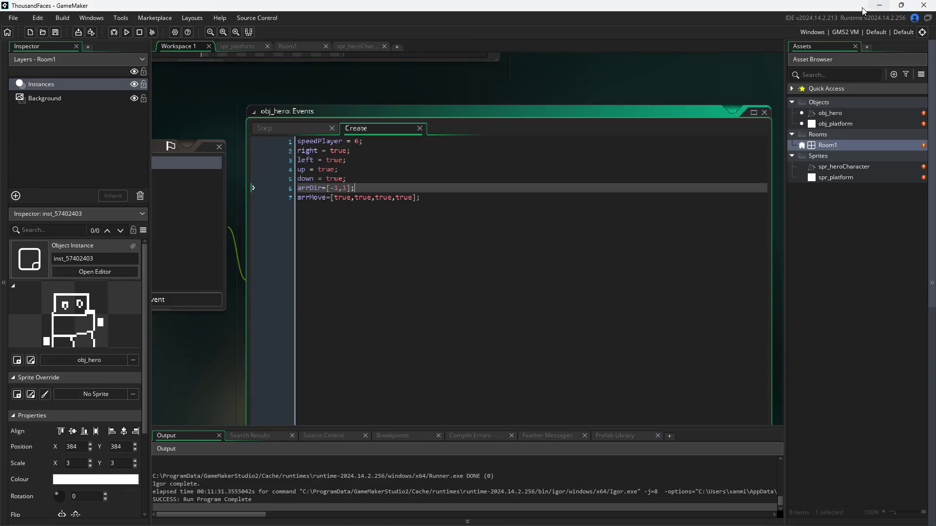
pyautogui.click(368, 174)
pyautogui.click(368, 182)
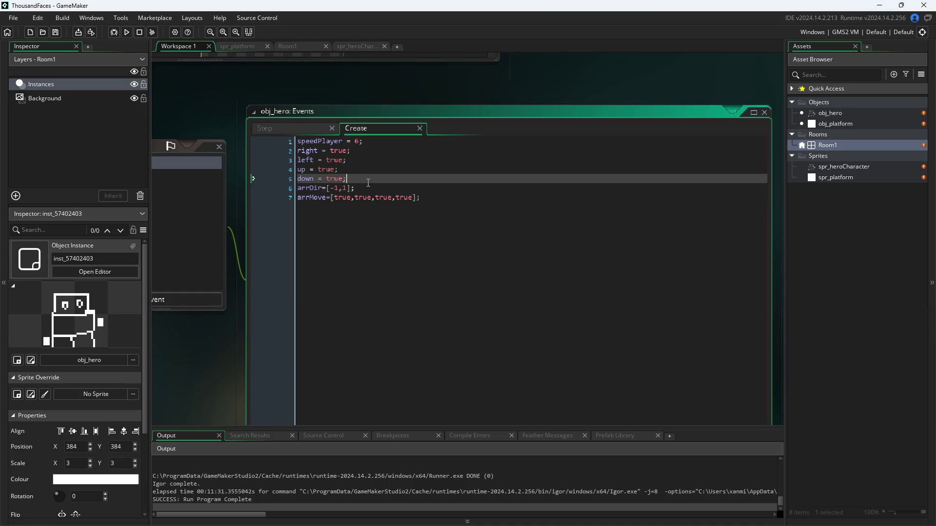
pyautogui.click(291, 128)
# Inspect the horizontal and vertical collision loops and their closing braces in the Step code.
pyautogui.click(491, 243)
pyautogui.click(491, 225)
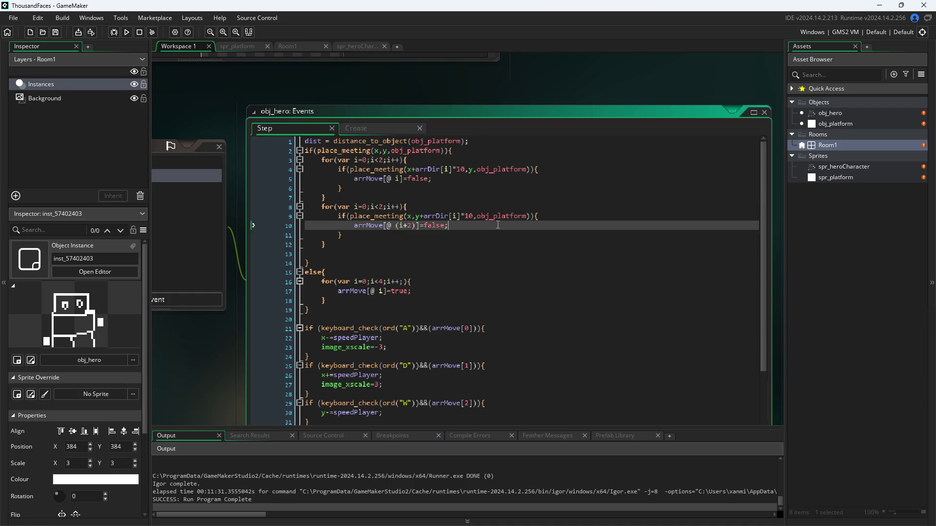
pyautogui.click(491, 233)
pyautogui.click(486, 244)
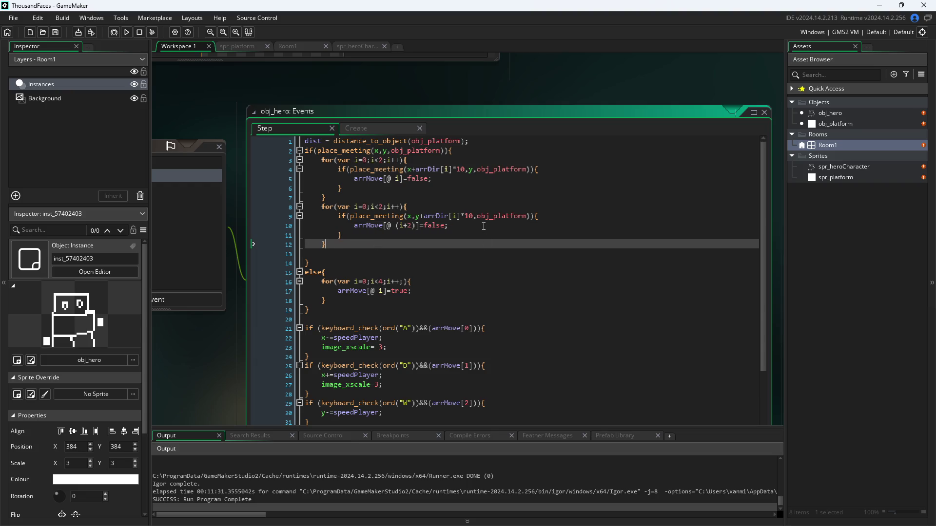
pyautogui.click(480, 226)
pyautogui.click(464, 170)
pyautogui.click(472, 216)
pyautogui.click(478, 200)
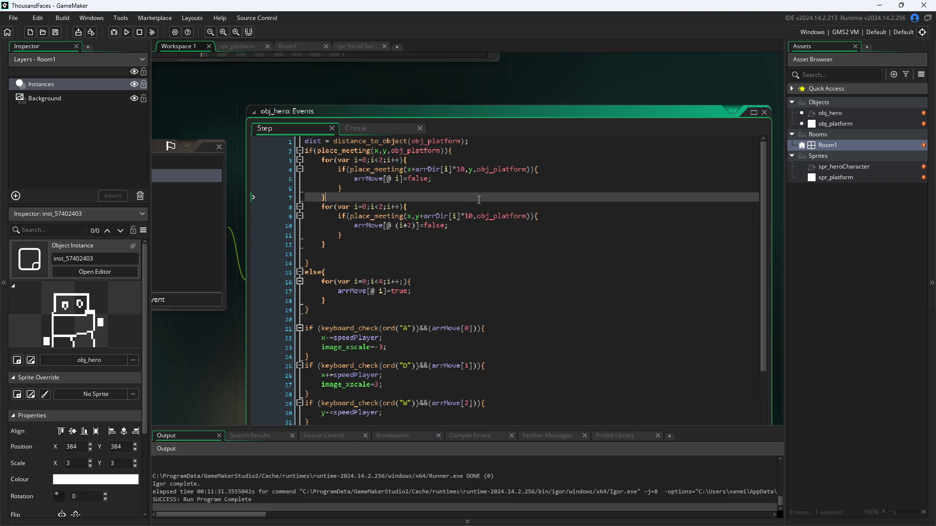
pyautogui.click(483, 207)
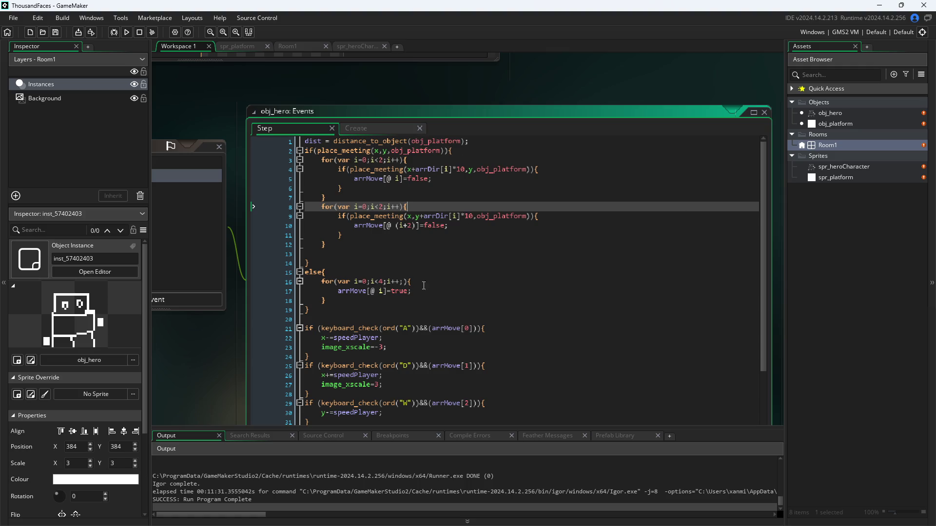
# Delete the empty line 13 just above the else branch.
pyautogui.click(398, 254)
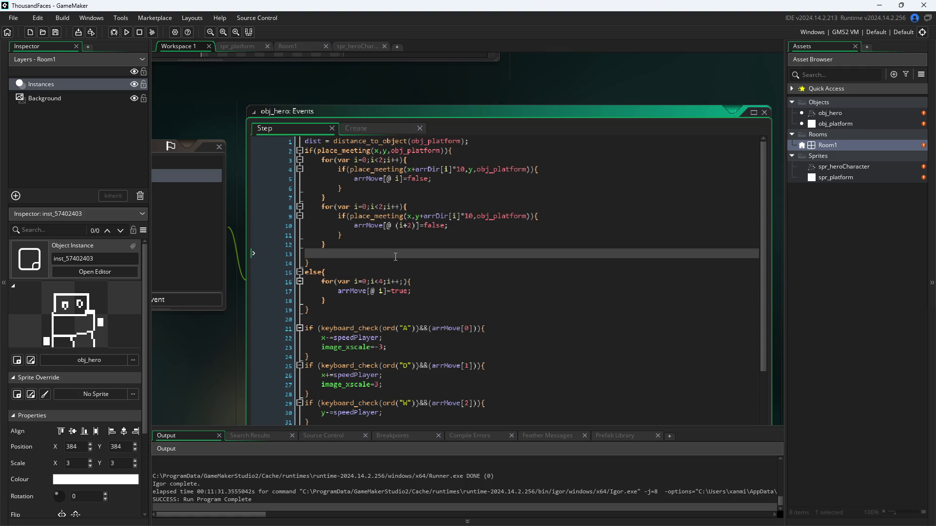
pyautogui.press('BackSpace')
pyautogui.click(385, 265)
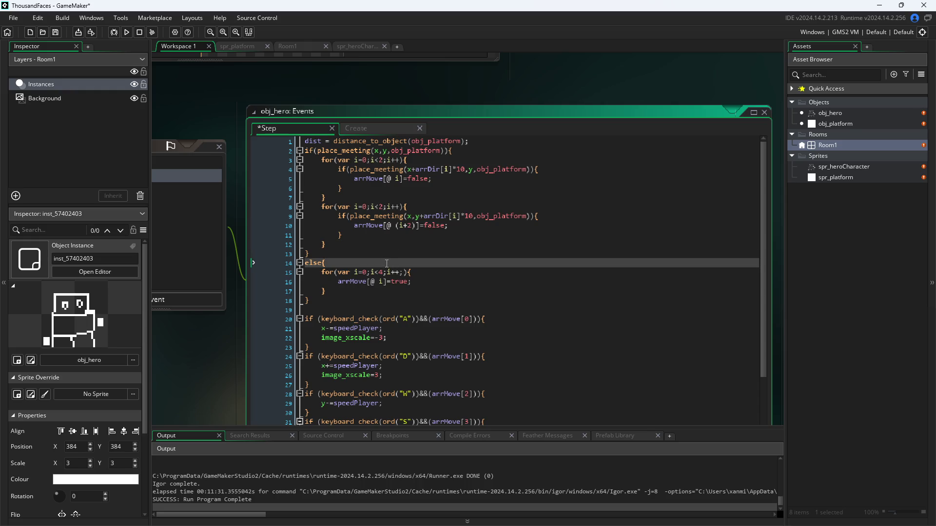
pyautogui.click(392, 254)
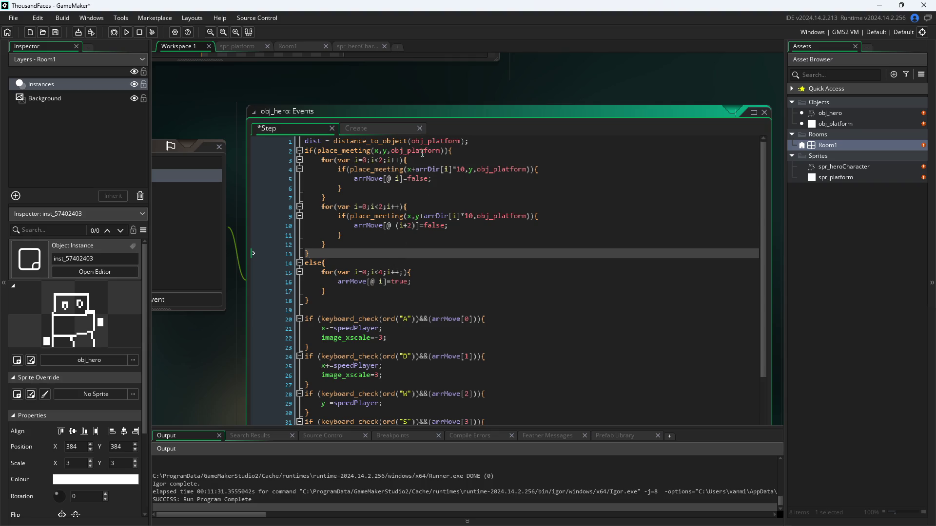
# Review the place_meeting check on line 2 and both loop headers.
pyautogui.moveTo(402, 151)
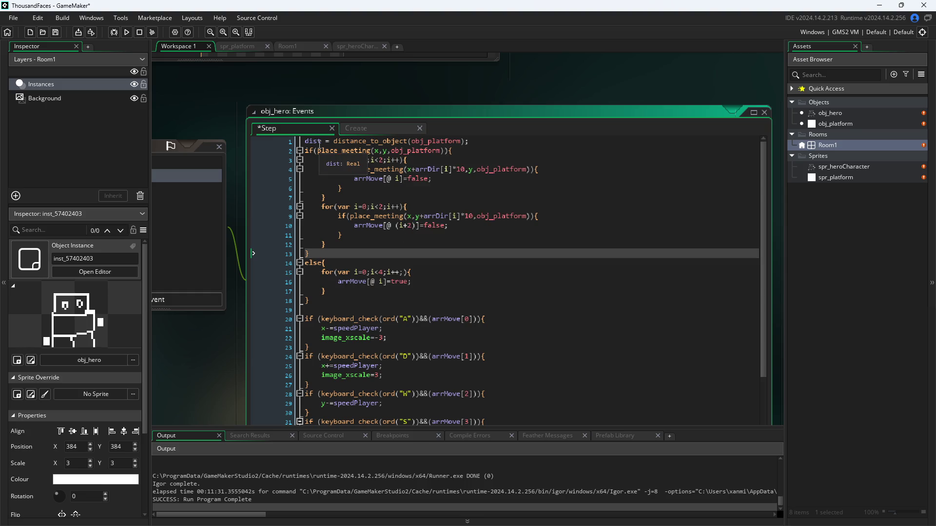
pyautogui.click(306, 150)
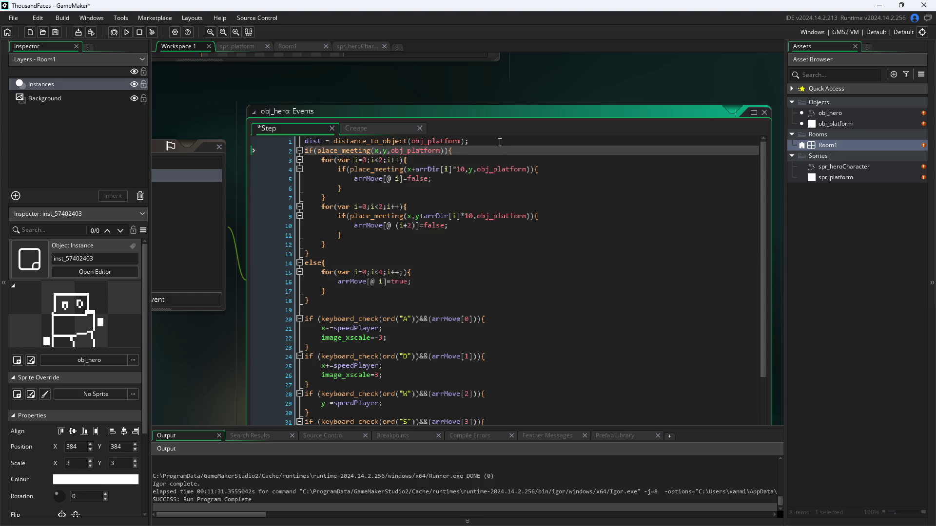
pyautogui.press('Up')
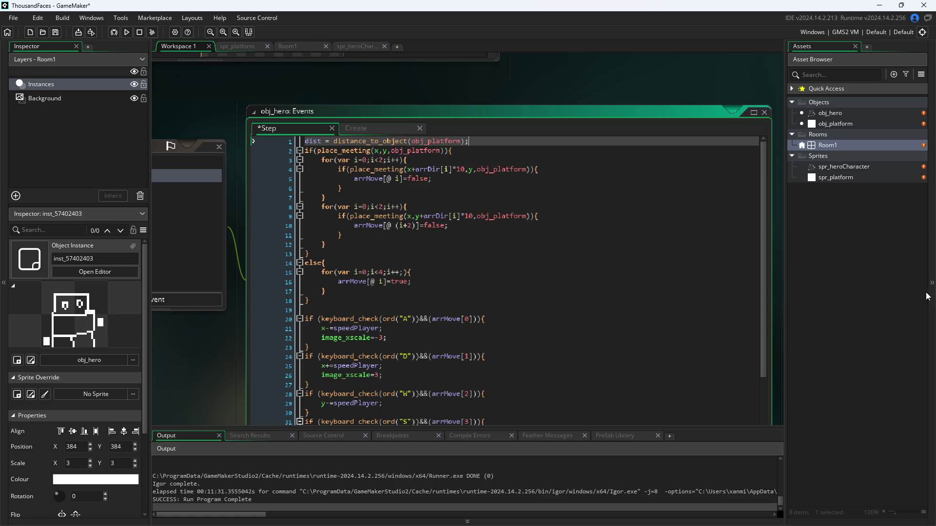
pyautogui.press('End')
pyautogui.click(558, 205)
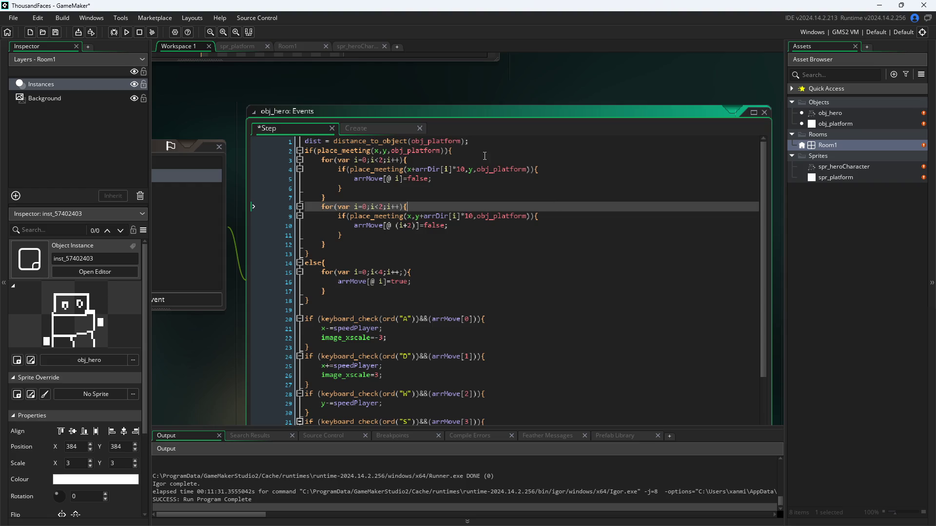
pyautogui.click(483, 159)
pyautogui.press('Up')
pyautogui.press('Up')
pyautogui.click(379, 151)
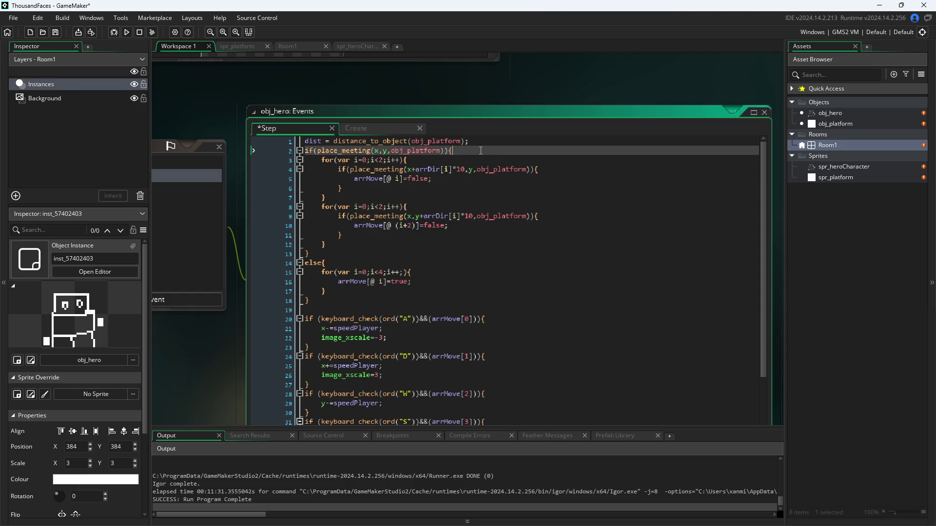
# Delete the if(place_meeting(x,y,obj_platform)) line and its leftover closing brace.
pyautogui.tripleClick(481, 151)
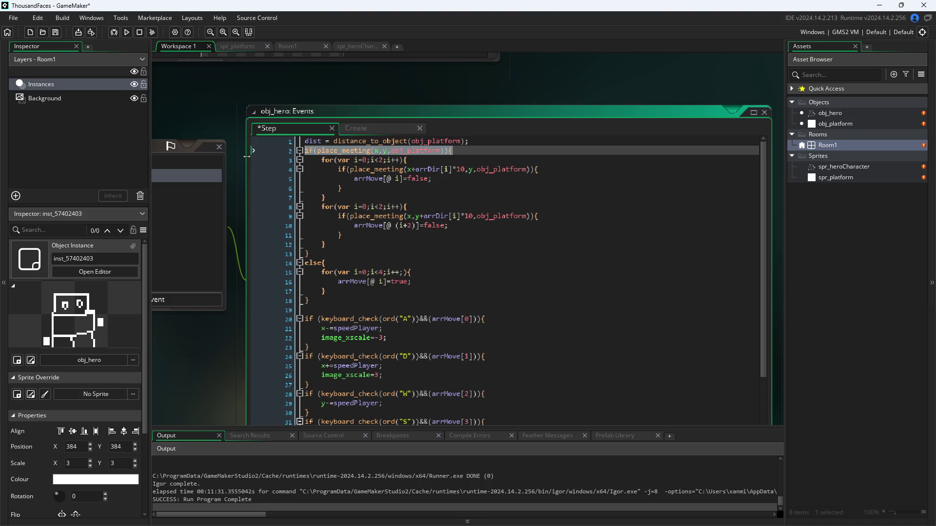
pyautogui.press('BackSpace')
pyautogui.press('BackSpace')
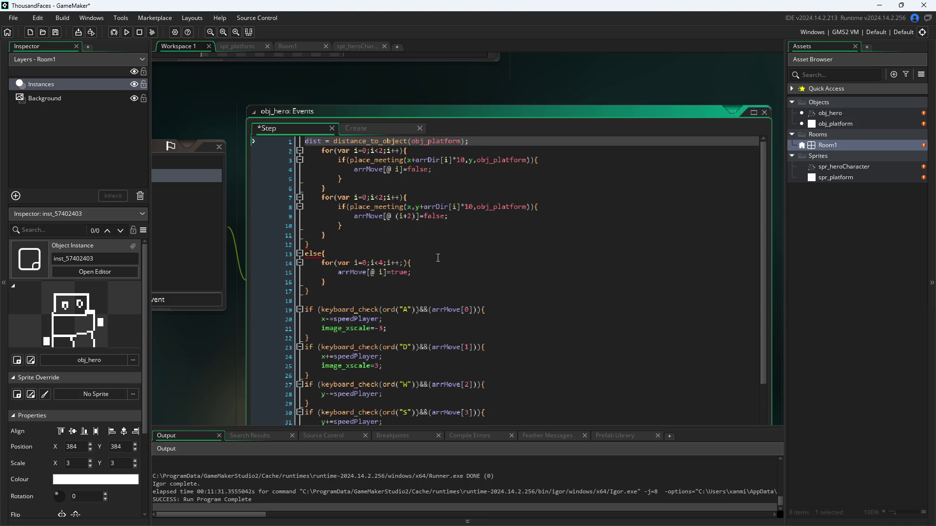
pyautogui.click(261, 244)
pyautogui.press('Delete')
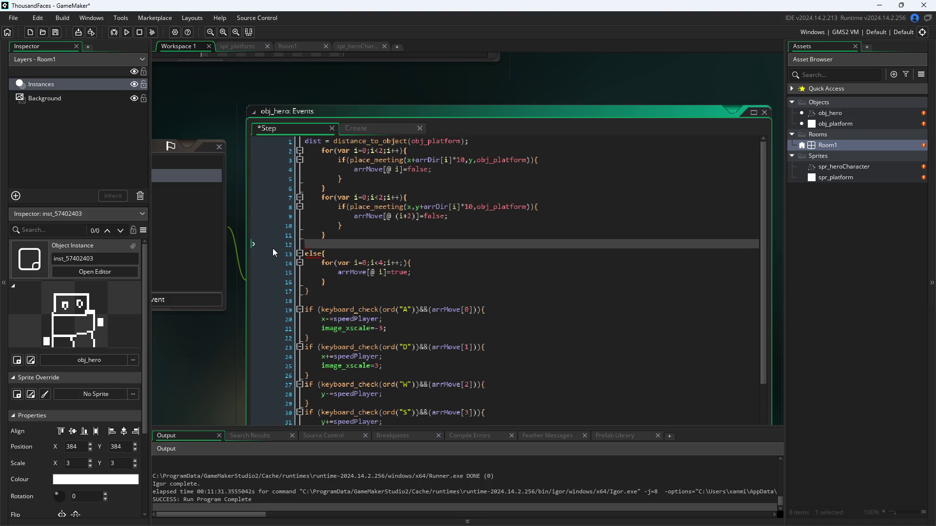
pyautogui.press('BackSpace')
# Tidy the loops' closing-brace indentation, select both collision loops, and switch to spr_platform.
pyautogui.click(305, 234)
pyautogui.press('Delete')
pyautogui.press('Delete')
pyautogui.press('Delete')
pyautogui.click(333, 226)
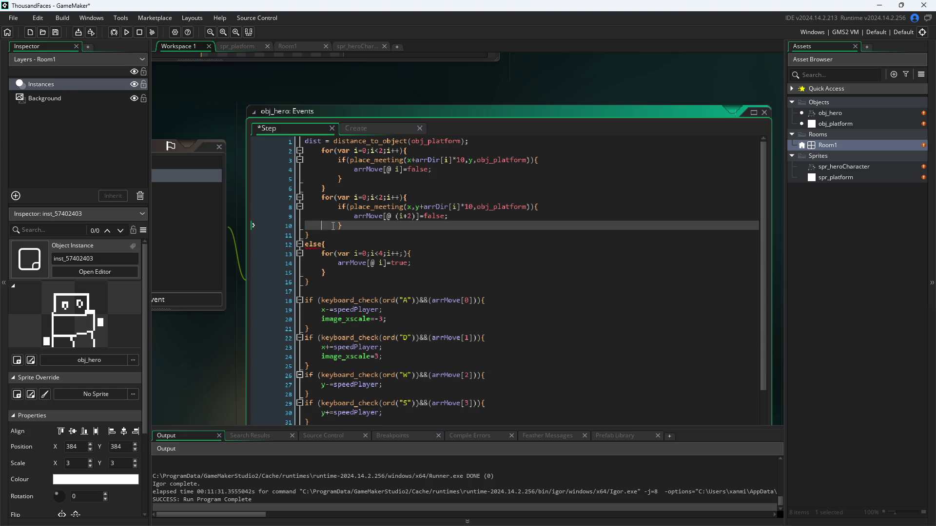
pyautogui.press('Delete')
pyautogui.press('Delete')
pyautogui.press('Delete')
pyautogui.press('BackSpace')
pyautogui.press('BackSpace')
pyautogui.press('BackSpace')
pyautogui.click(321, 197)
pyautogui.hotkey('ctrl', 'z')
pyautogui.hotkey('ctrl', 'z')
pyautogui.moveTo(328, 235); pyautogui.dragTo(215, 150)
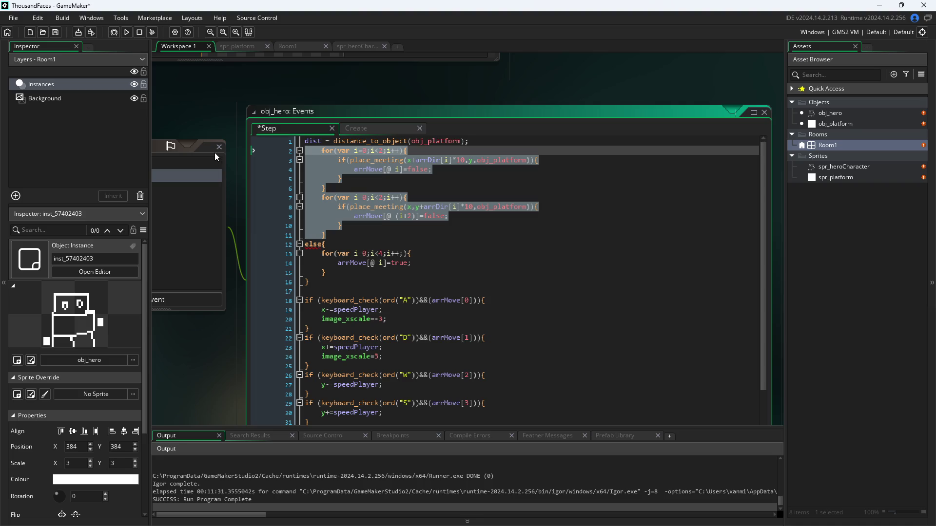
pyautogui.hotkey('ctrl', 'Tab')
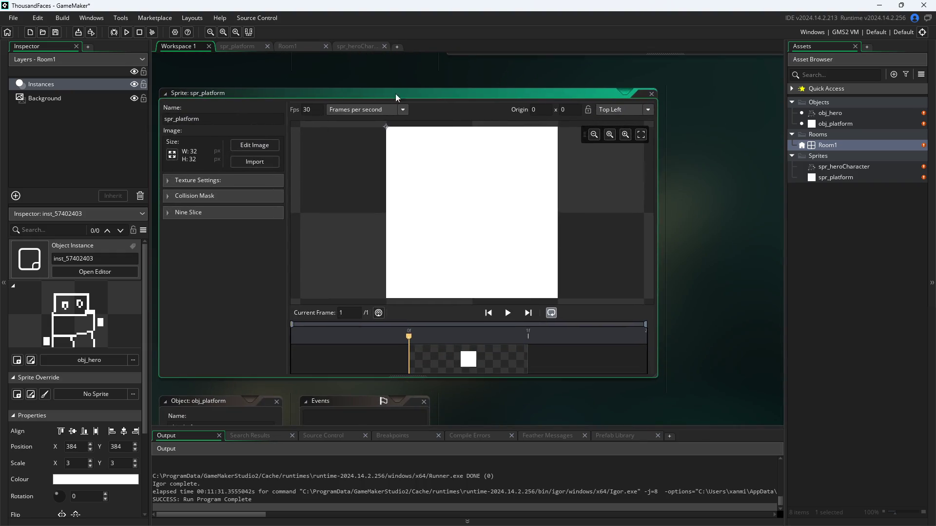
# Switch from the spr_platform sprite editor back to obj_hero's Step code with Ctrl+Tab.
pyautogui.hotkey('ctrl', 'Tab')
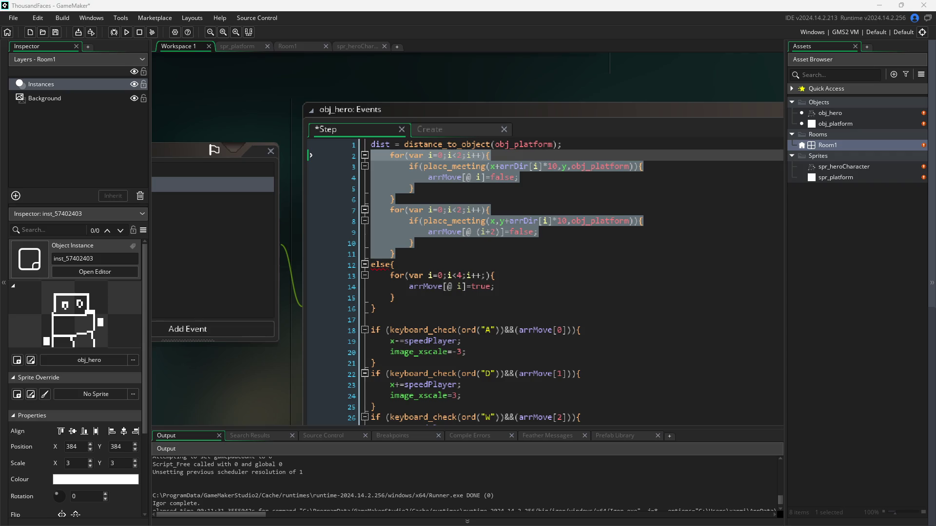
# Unindent both collision loops one level and delete the else line.
pyautogui.moveTo(633, 254)
pyautogui.mouseDown()
pyautogui.moveTo(245, 198)
pyautogui.moveTo(234, 157)
pyautogui.mouseUp()
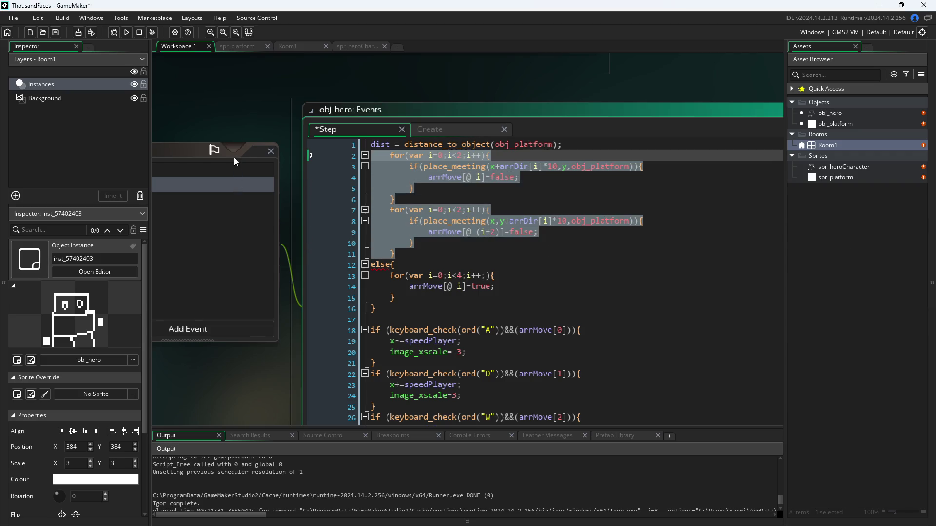
pyautogui.hotkey('shift', 'Tab')
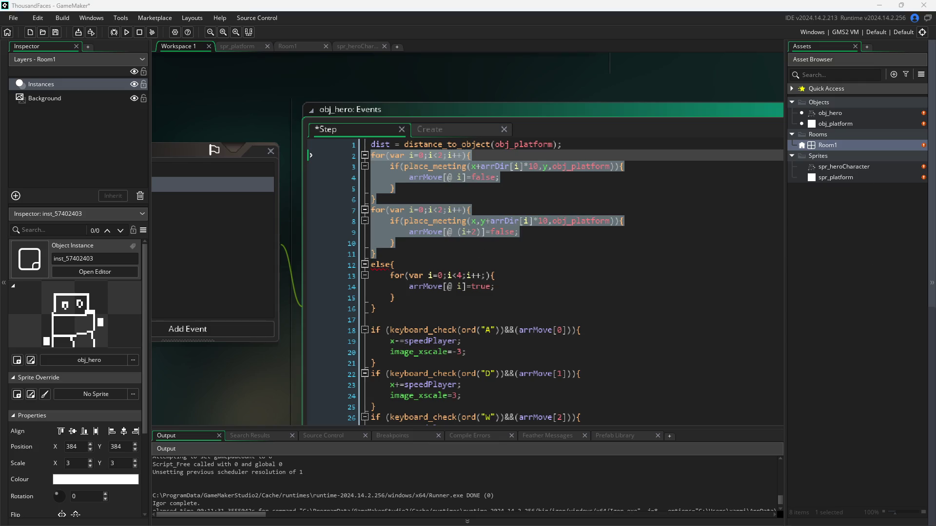
pyautogui.click(504, 224)
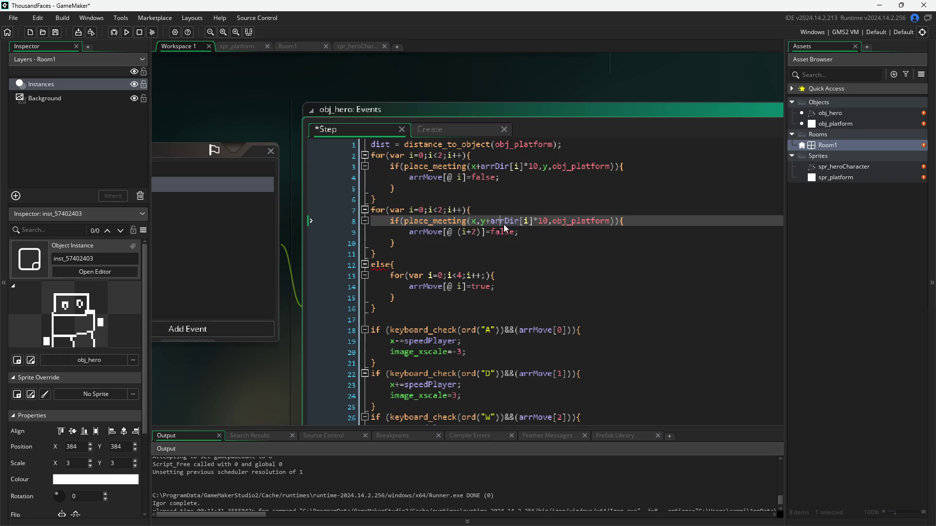
pyautogui.press('Down')
pyautogui.press('Down')
pyautogui.press('Down')
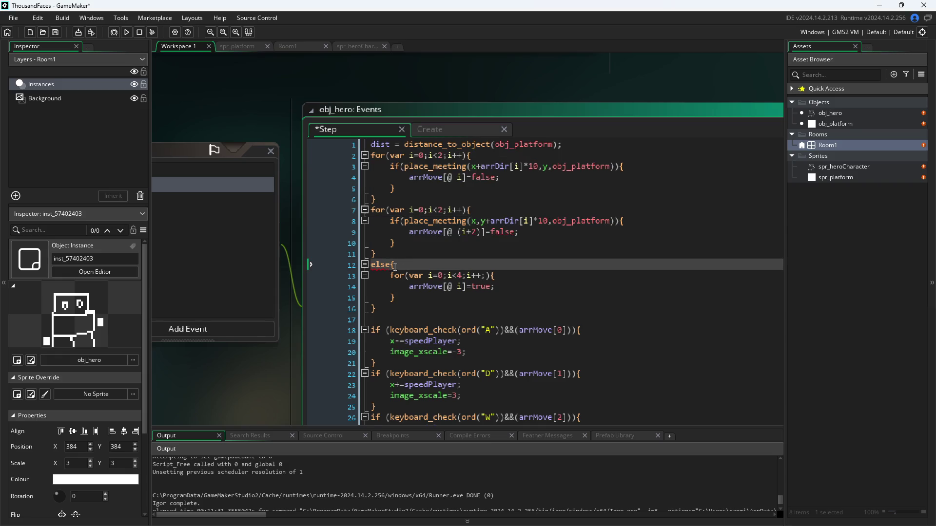
pyautogui.click(357, 265)
pyautogui.press('BackSpace')
pyautogui.press('BackSpace')
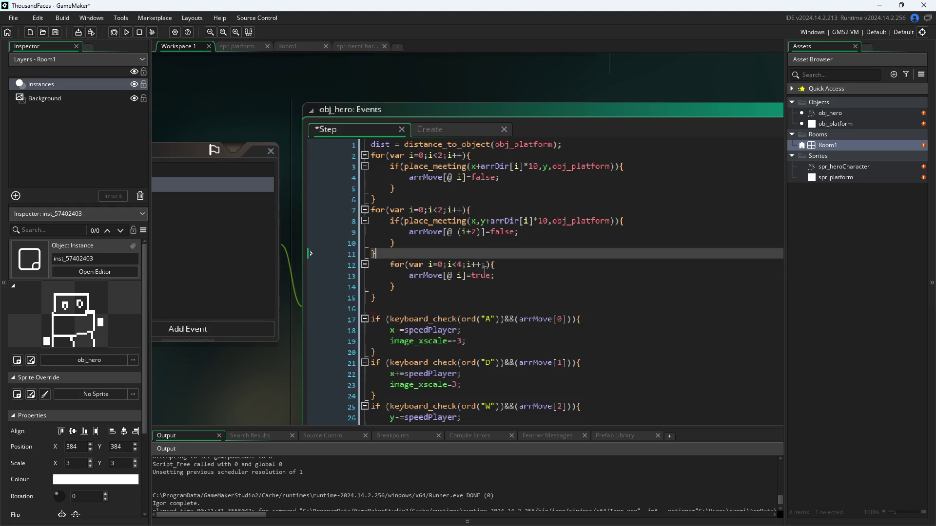
# Unindent the arrMove reset for-loop and remove the leftover closing brace.
pyautogui.click(359, 269)
pyautogui.hotkey('shift', 'Tab')
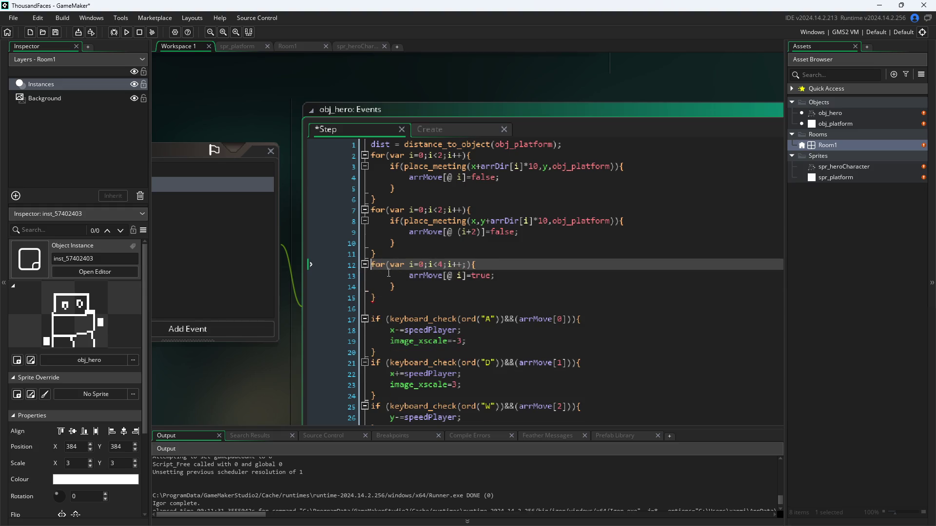
pyautogui.click(404, 276)
pyautogui.hotkey('shift', 'Tab')
pyautogui.click(360, 287)
pyautogui.hotkey('shift', 'Tab')
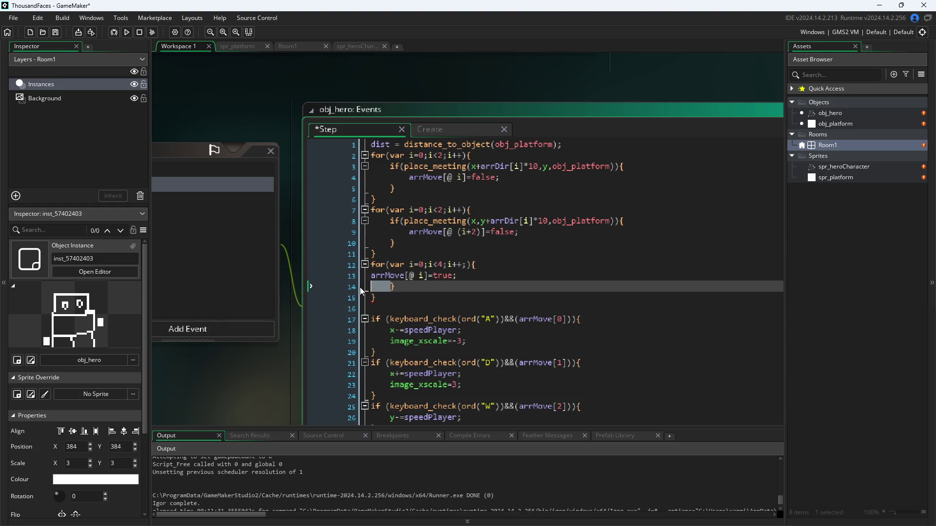
pyautogui.click(375, 297)
pyautogui.press('BackSpace')
pyautogui.press('BackSpace')
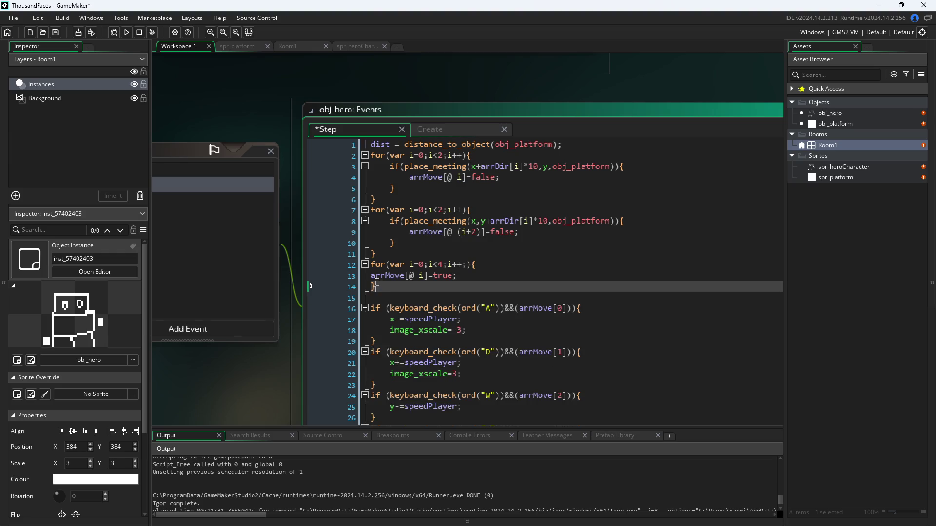
pyautogui.click(371, 280)
pyautogui.press('Tab')
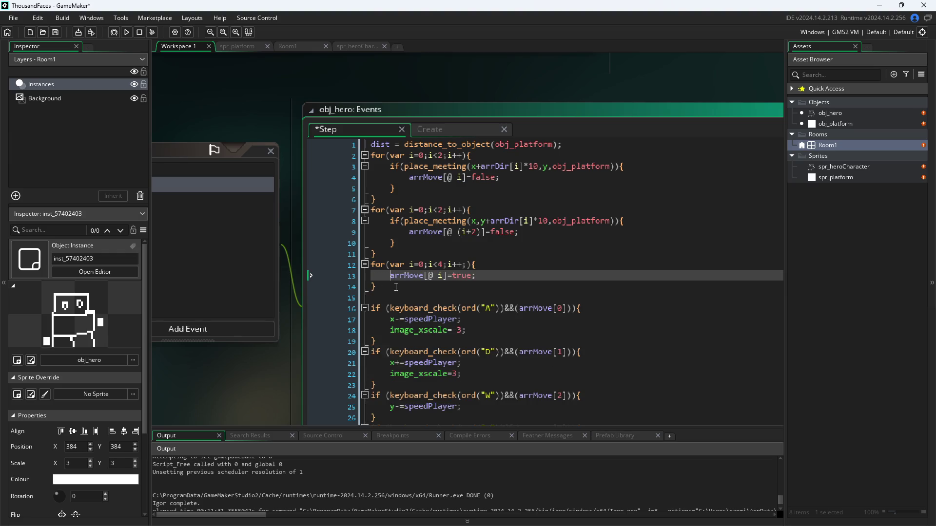
# Move the arrMove reset loop to directly after line 1 and save the Step code.
pyautogui.moveTo(396, 288); pyautogui.dragTo(352, 266)
pyautogui.hotkey('ctrl', 'c')
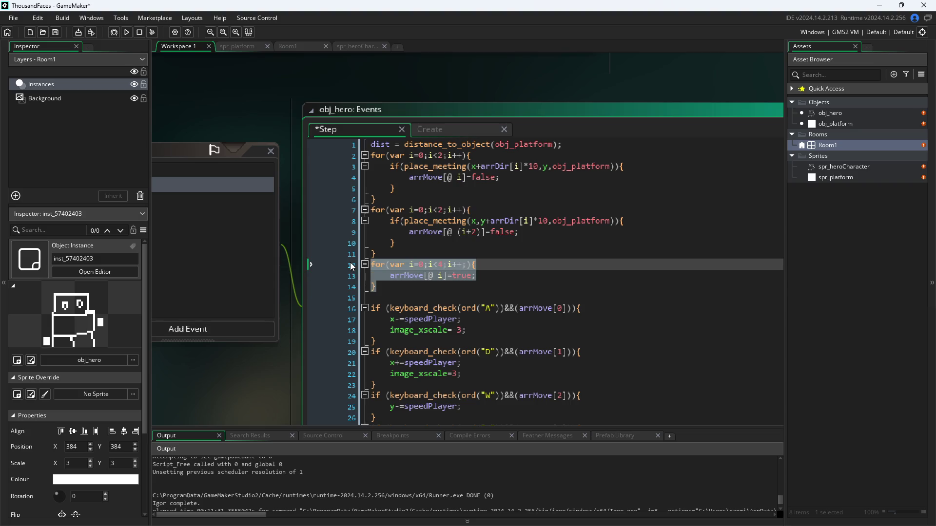
pyautogui.press('BackSpace')
pyautogui.press('BackSpace')
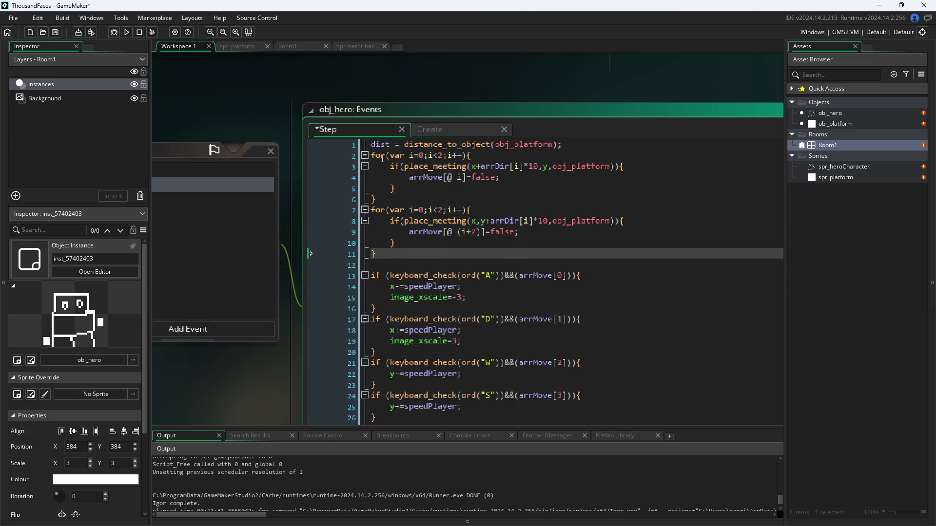
pyautogui.click(572, 146)
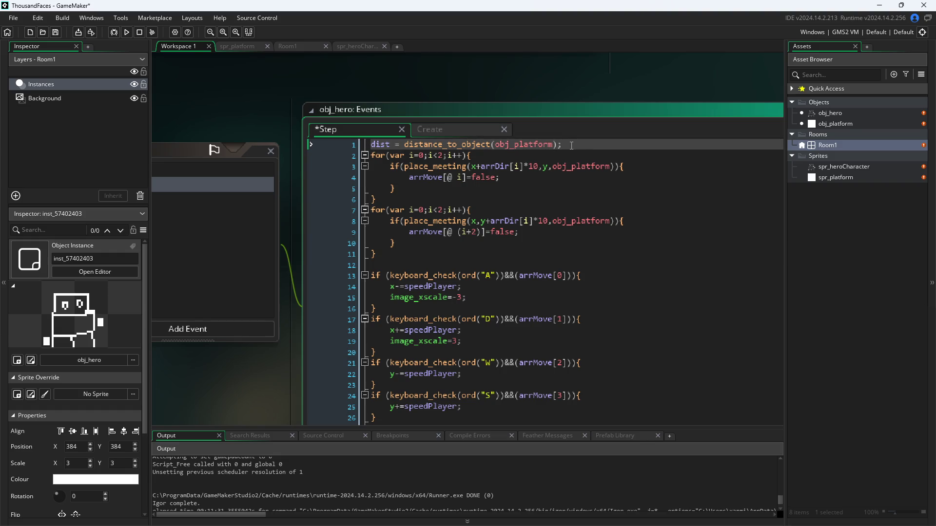
pyautogui.press('Return')
pyautogui.hotkey('ctrl', 'v')
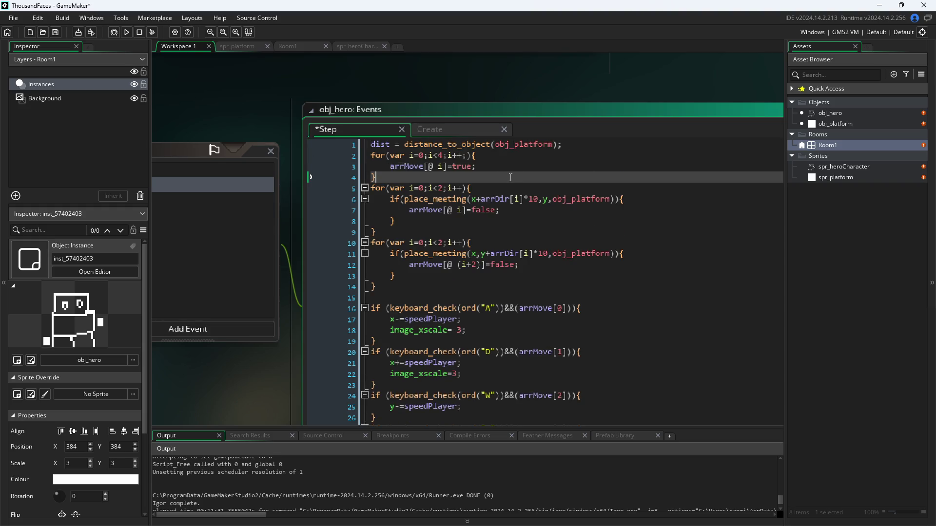
pyautogui.hotkey('ctrl', 's')
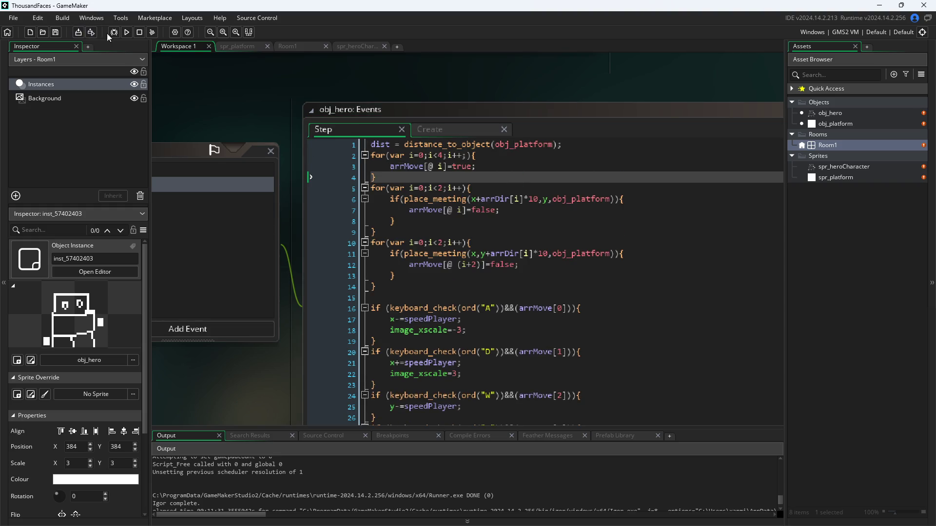
# Test-run the game, steering the hero with W/A/S/D around all sides of the white platform, then close it.
pyautogui.click(128, 34)
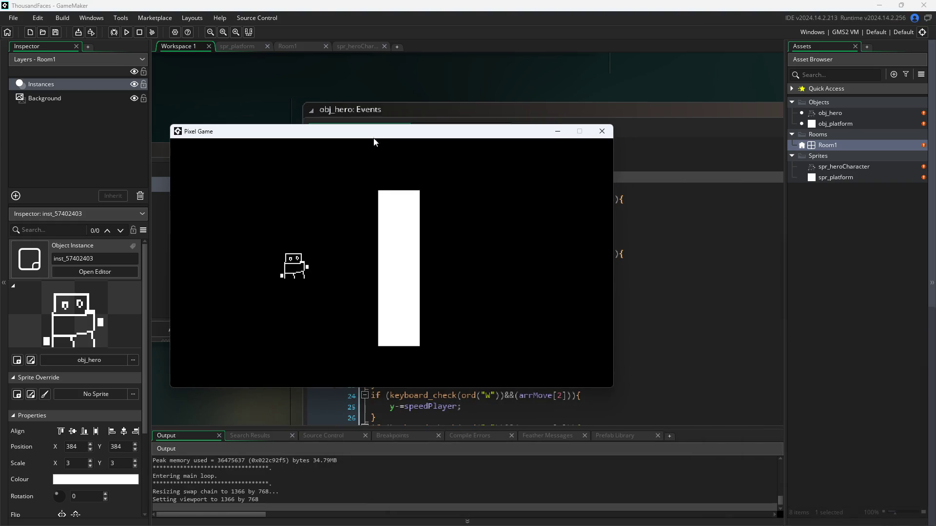
pyautogui.press('w')
pyautogui.press('s')
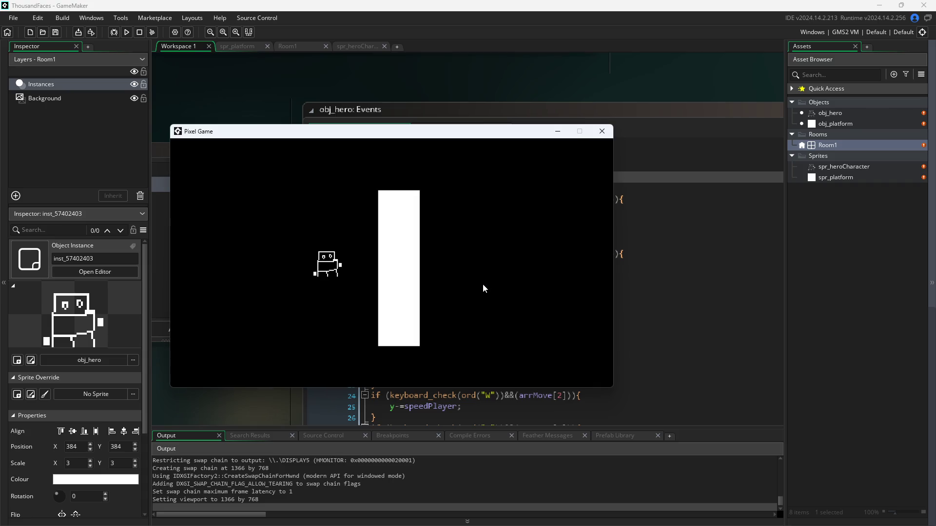
pyautogui.press('d')
pyautogui.press('a')
pyautogui.press('d')
pyautogui.press('w')
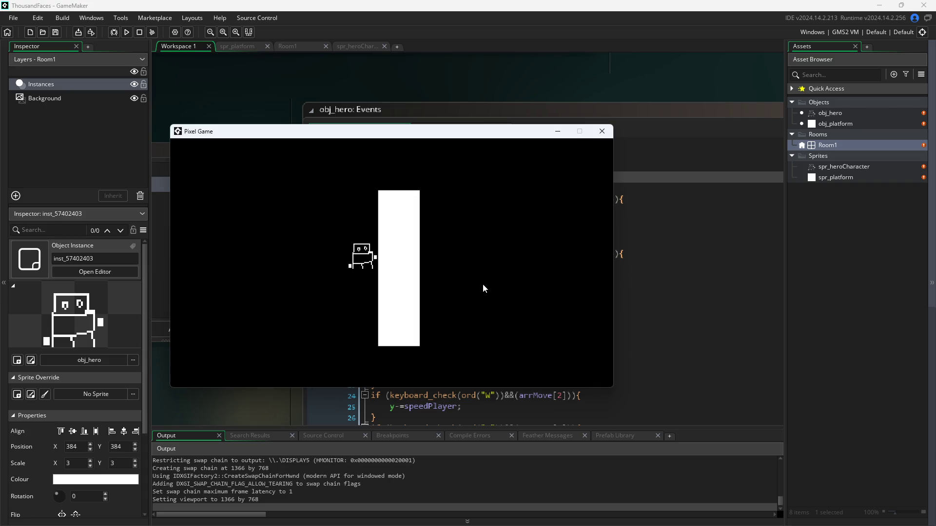
pyautogui.press('s')
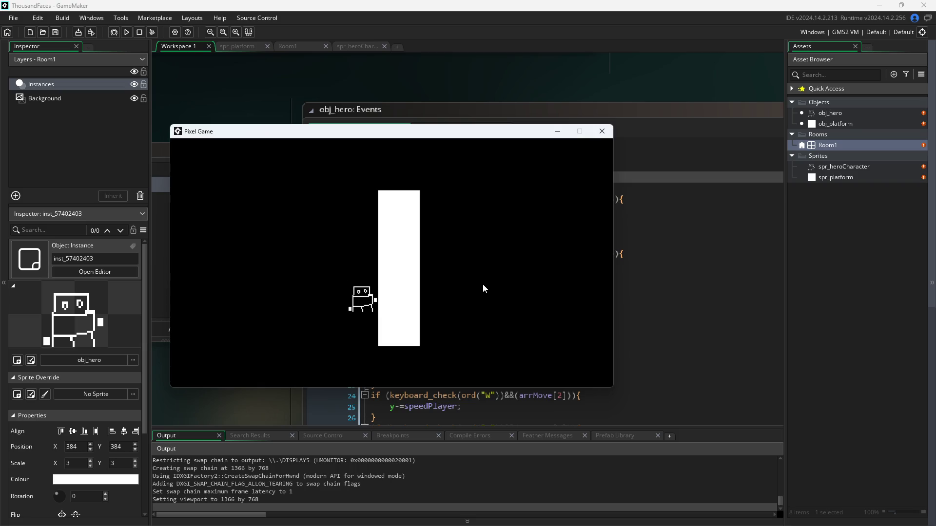
pyautogui.press('w')
pyautogui.press('w')
pyautogui.press('d')
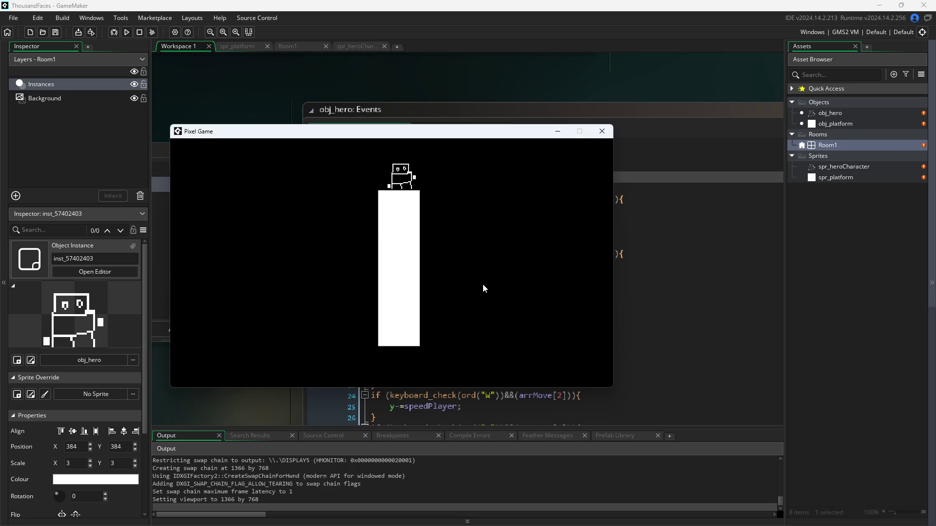
pyautogui.press('d')
pyautogui.press('a')
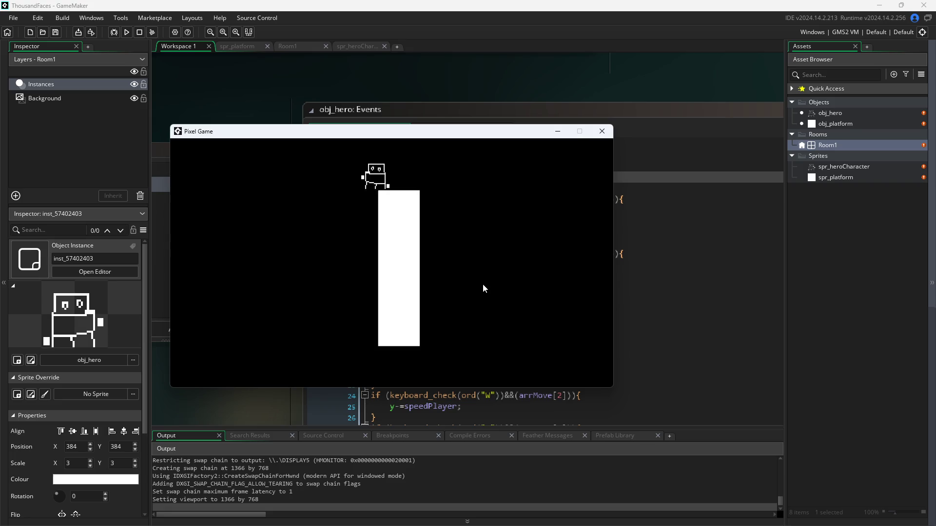
pyautogui.press('s')
pyautogui.press('w')
pyautogui.press('d')
pyautogui.press('s')
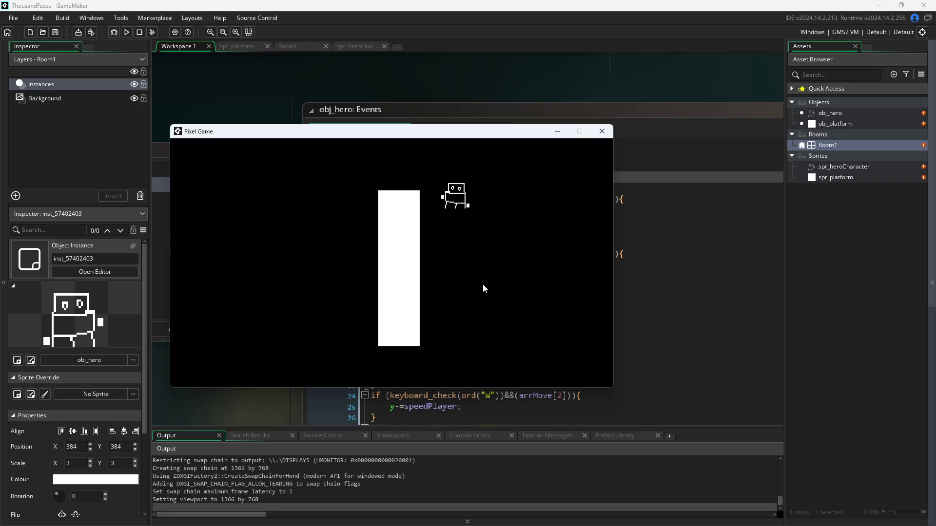
pyautogui.press('s')
pyautogui.press('w')
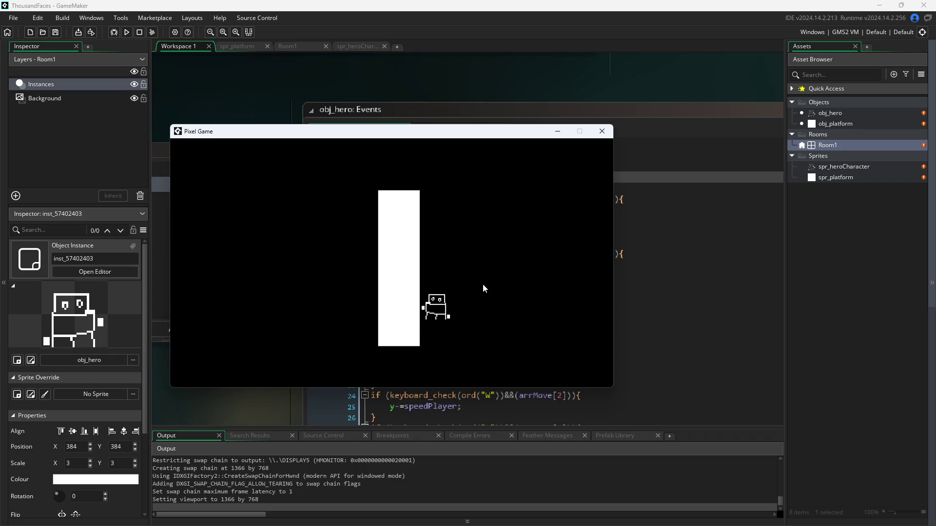
pyautogui.press('d')
pyautogui.press('s')
pyautogui.press('a')
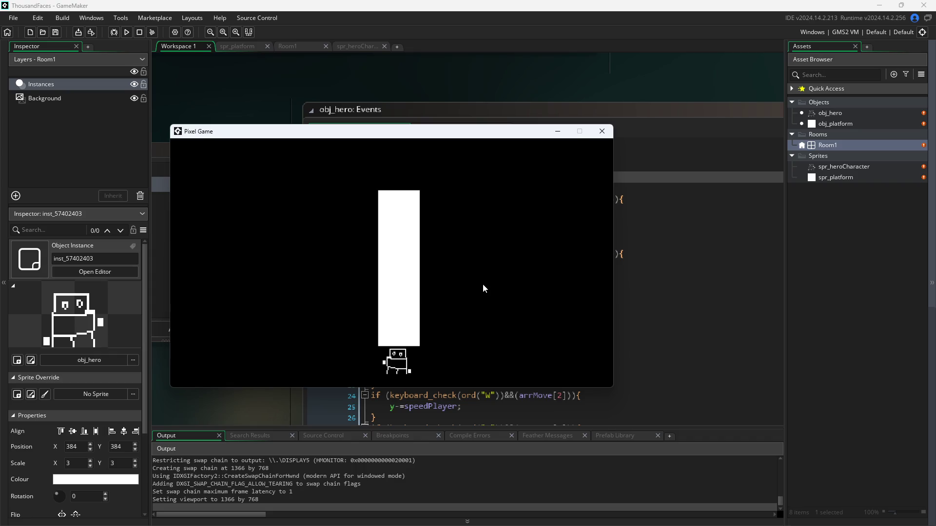
pyautogui.press('w')
pyautogui.press('a')
pyautogui.press('d')
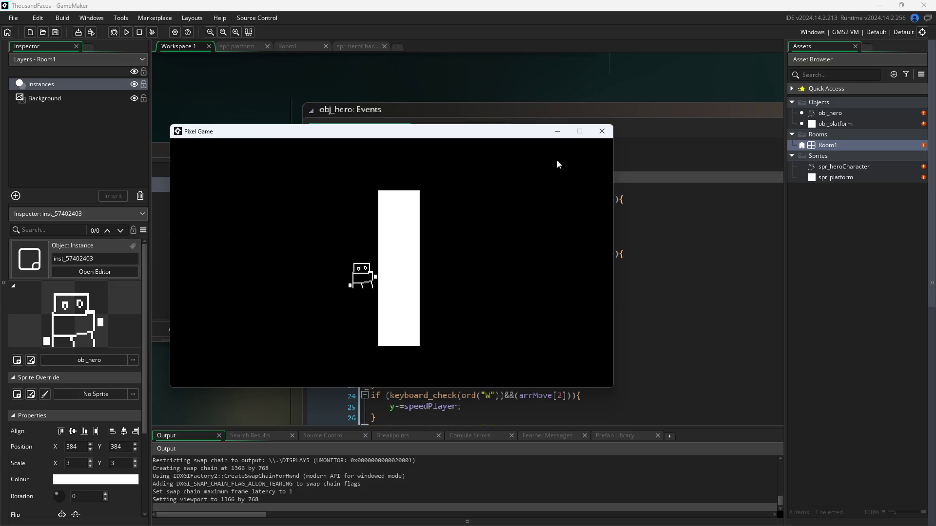
pyautogui.click(601, 131)
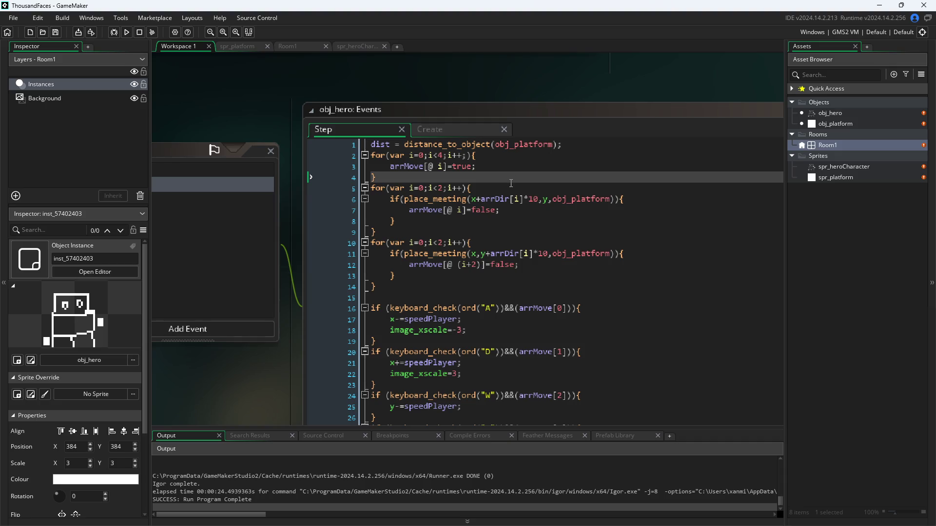
# Change the collision offset from 10 to 12 on lines 6 and 11 of the Step code.
pyautogui.click(534, 199)
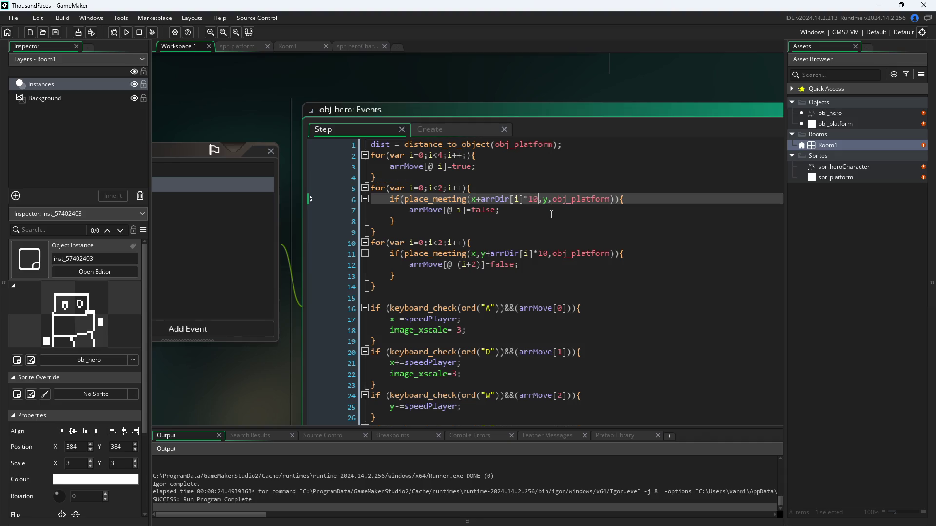
pyautogui.press('BackSpace')
pyautogui.write('2')
pyautogui.press('Down')
pyautogui.press('Down')
pyautogui.press('Down')
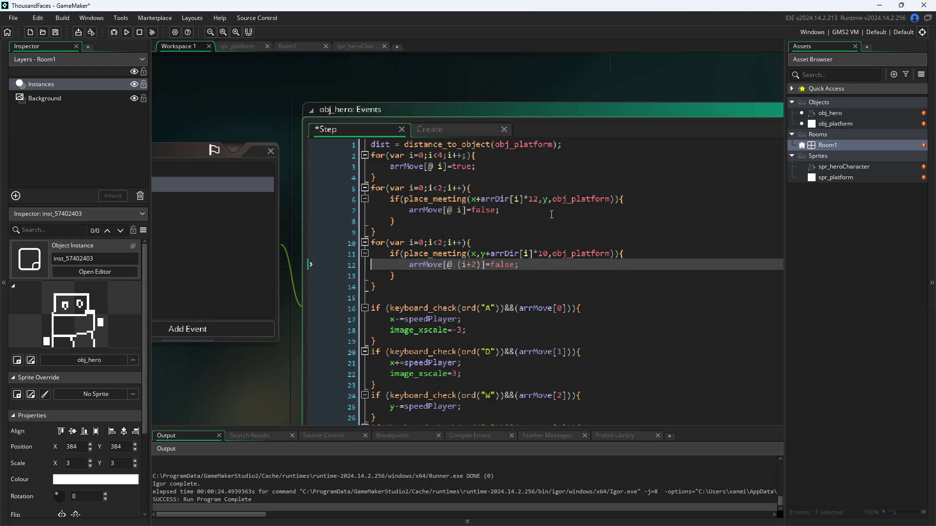
pyautogui.press('Up')
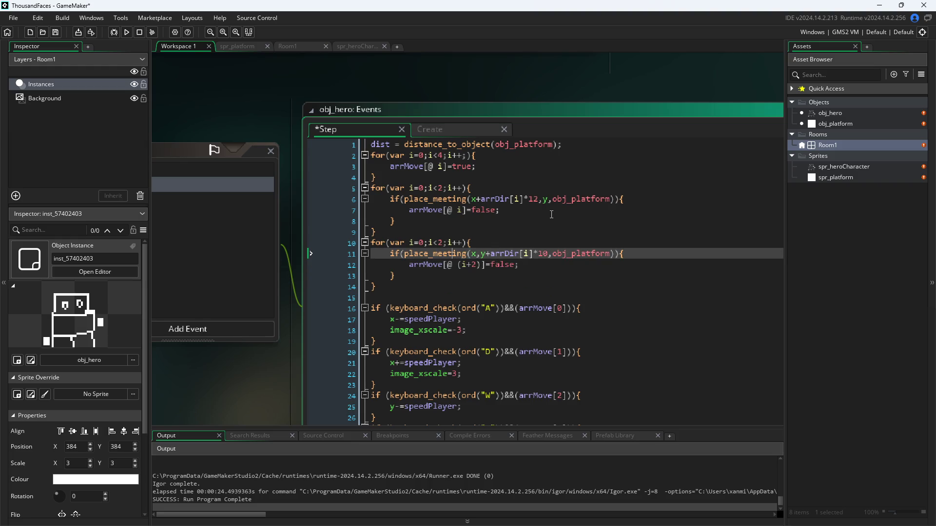
pyautogui.press('Right')
pyautogui.press('Right')
pyautogui.press('Right')
pyautogui.press('BackSpace')
pyautogui.write('2')
pyautogui.press('Down')
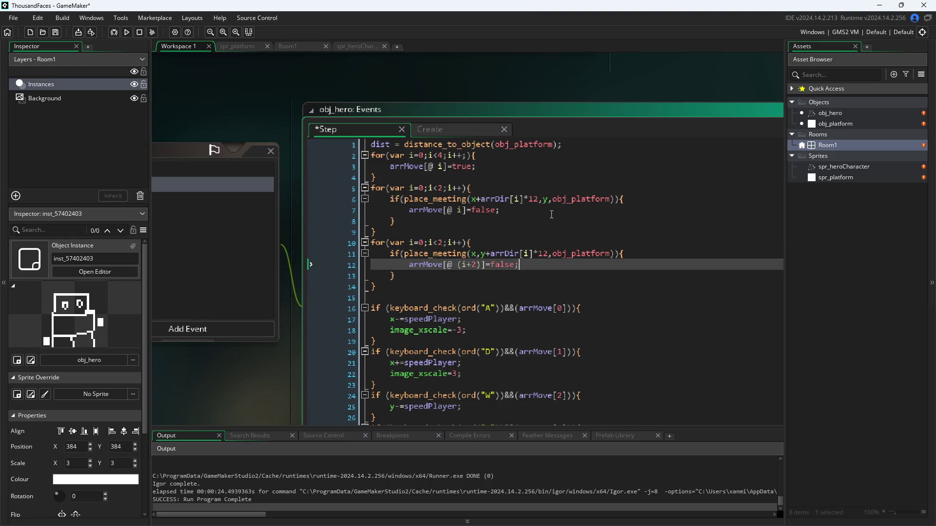
pyautogui.press('Down')
pyautogui.press('Down')
# Save and run the game with F5, walk the hero right, then close it.
pyautogui.press('F5')
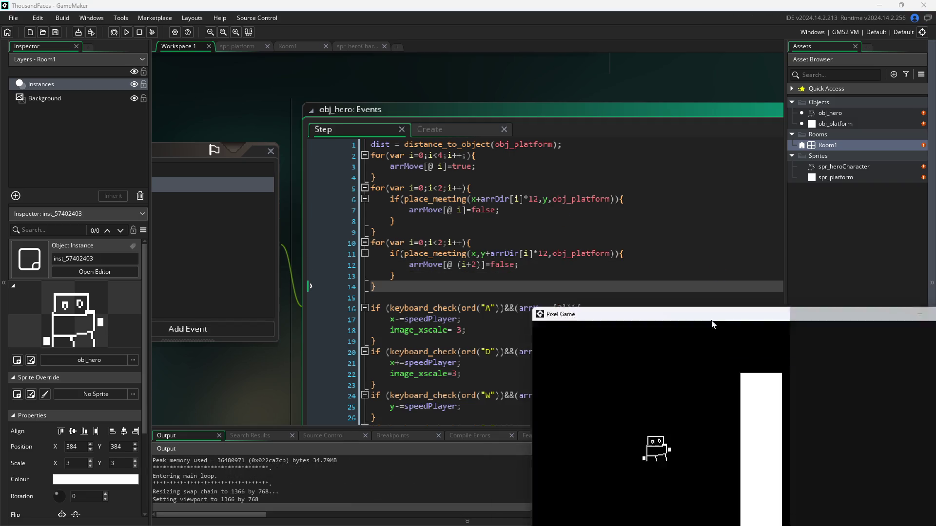
pyautogui.press('d')
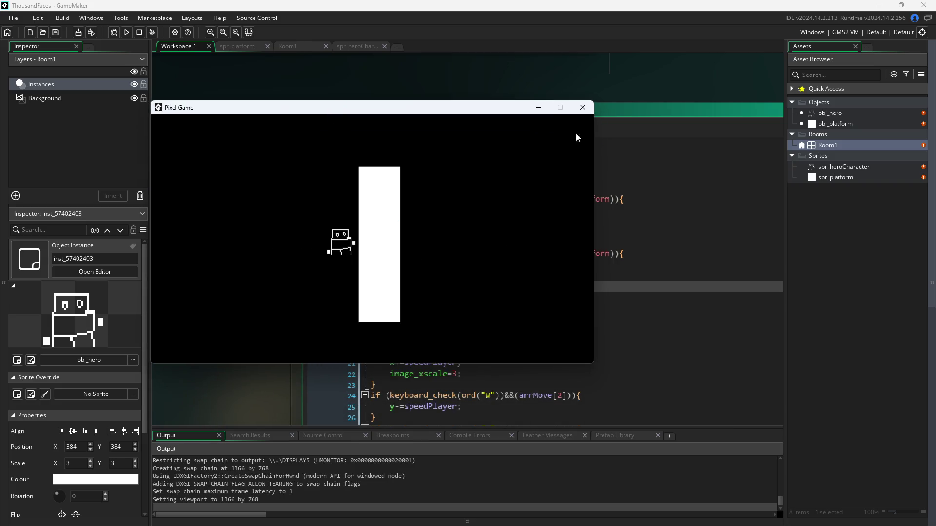
pyautogui.click(582, 108)
# Replace the 12 offset with 8 in both place_meeting checks and save the Step code.
pyautogui.click(533, 200)
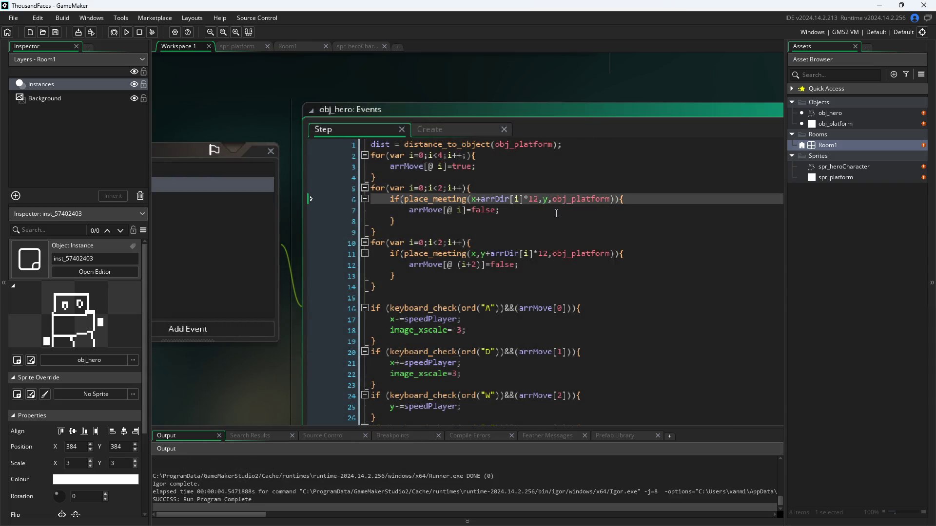
pyautogui.press('BackSpace')
pyautogui.press('BackSpace')
pyautogui.write('8')
pyautogui.press('Down')
pyautogui.press('Down')
pyautogui.press('Down')
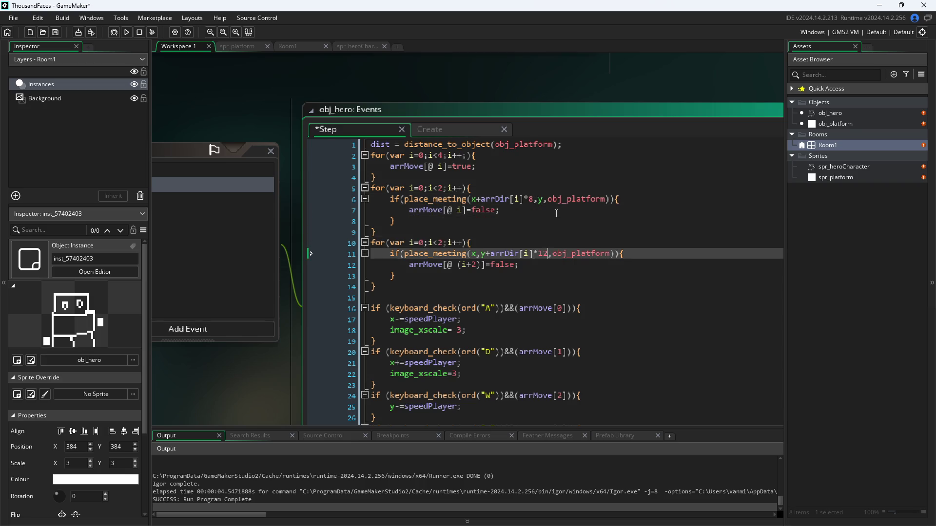
pyautogui.press('BackSpace')
pyautogui.press('BackSpace')
pyautogui.write('8')
pyautogui.hotkey('ctrl', 's')
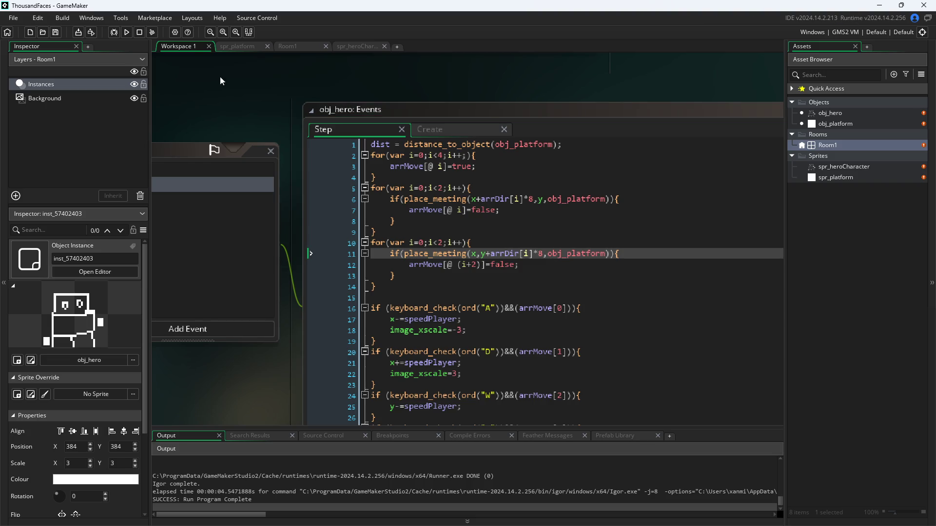
# Test the 8-pixel offset in two game runs, walking the hero right into the platform each time.
pyautogui.click(126, 32)
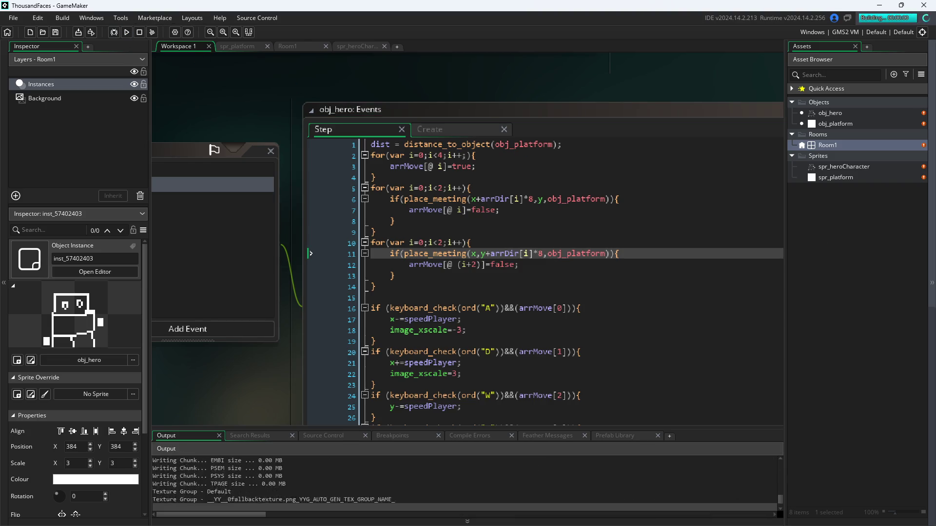
pyautogui.moveTo(461, 237); pyautogui.dragTo(350, 130)
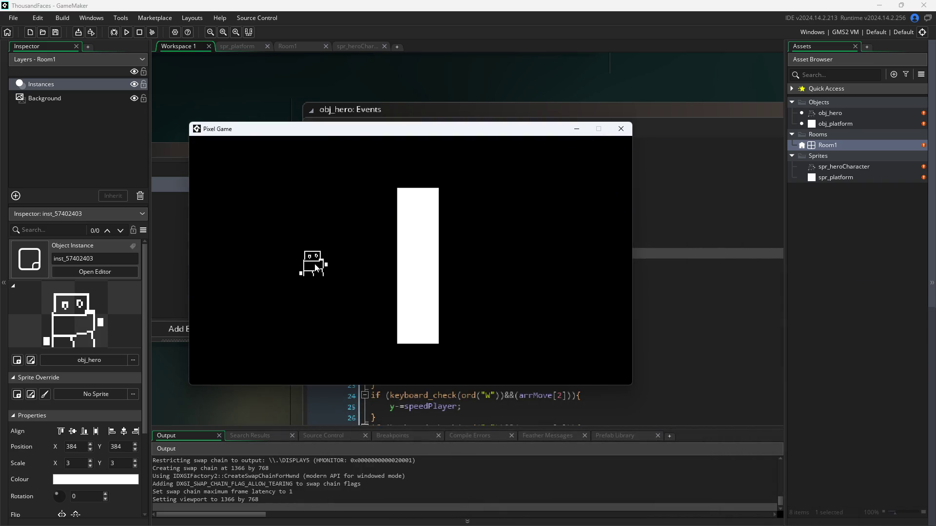
pyautogui.press('d')
pyautogui.press('d')
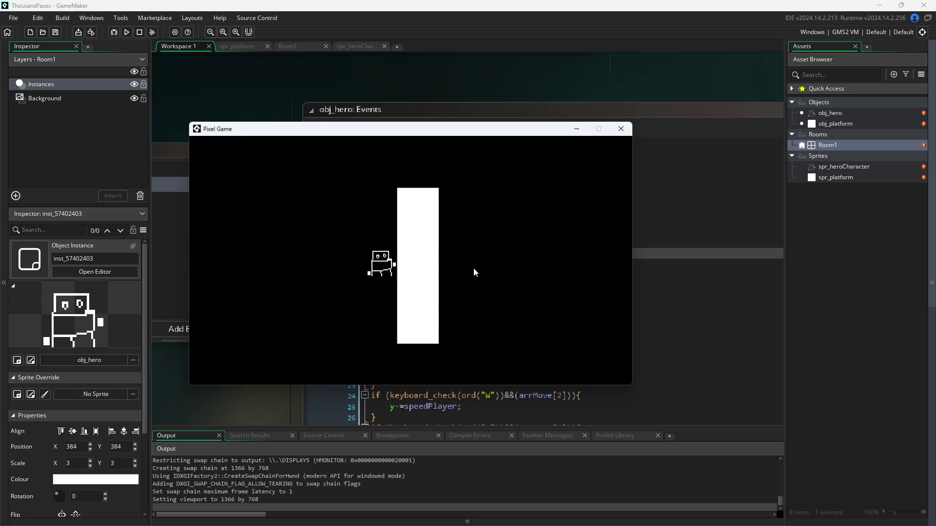
pyautogui.click(622, 128)
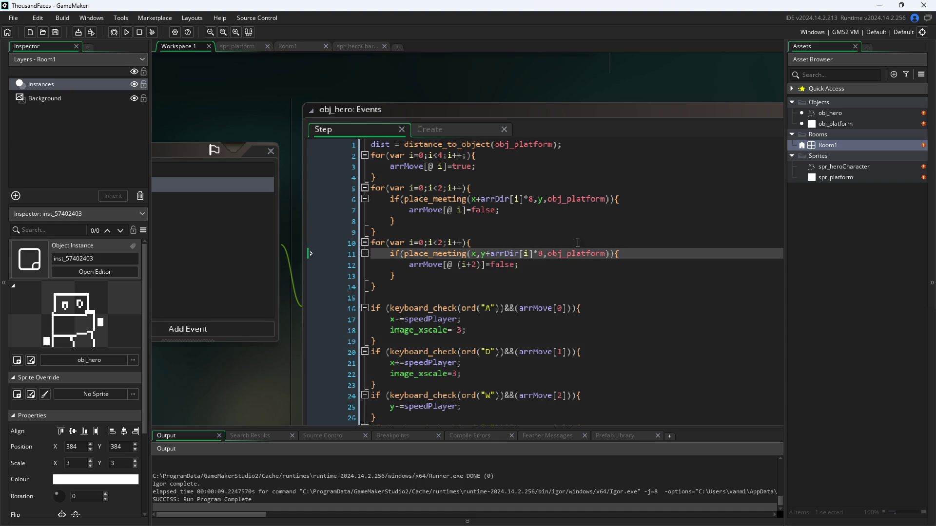
pyautogui.click(126, 32)
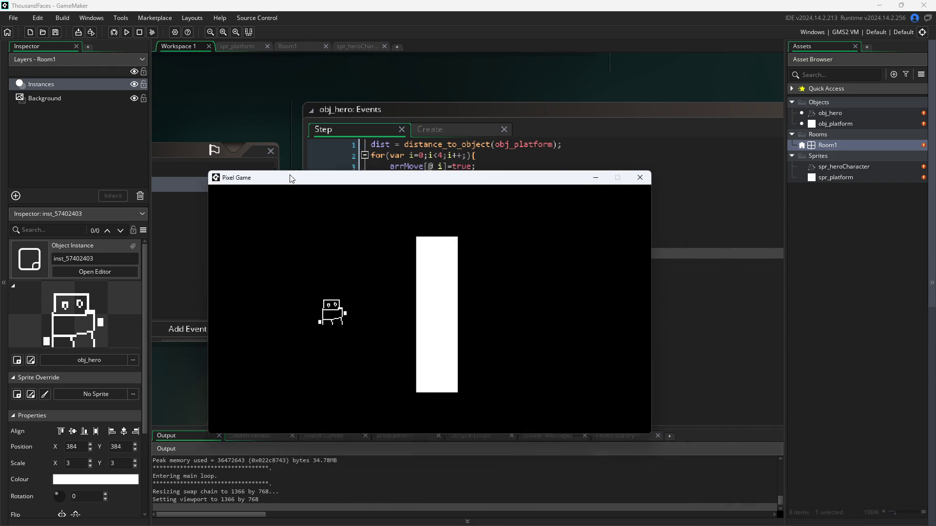
pyautogui.press('d')
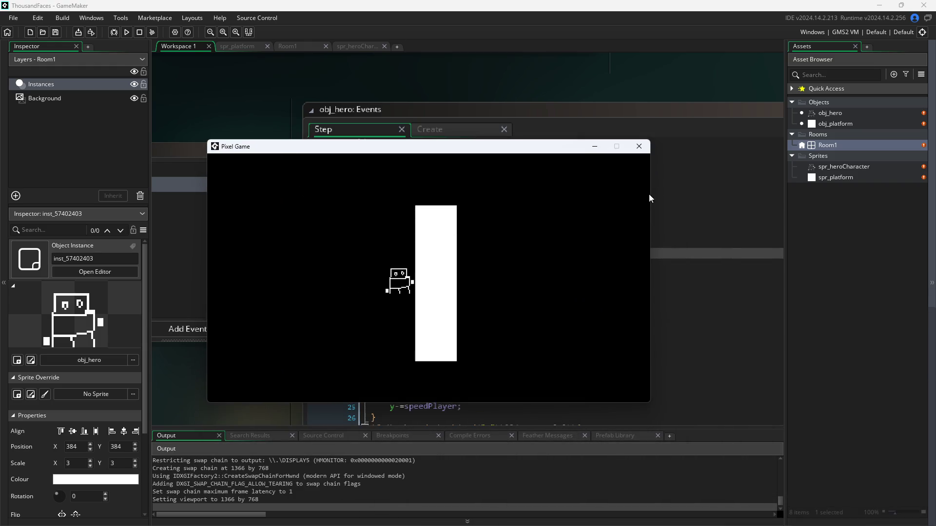
pyautogui.click(640, 146)
# Change the collision multiplier from 8 to 5 and save the Step code.
pyautogui.doubleClick(533, 197)
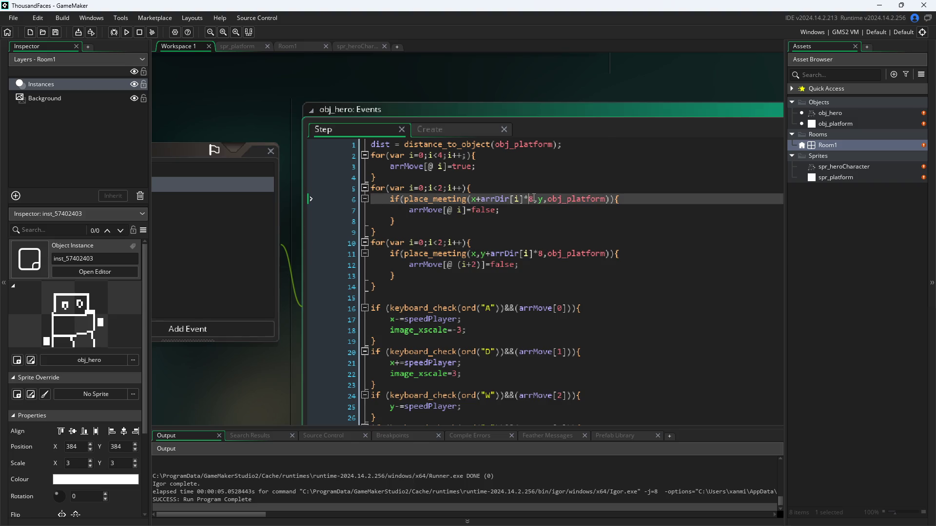
pyautogui.write('5')
pyautogui.press('Down')
pyautogui.press('Down')
pyautogui.press('Down')
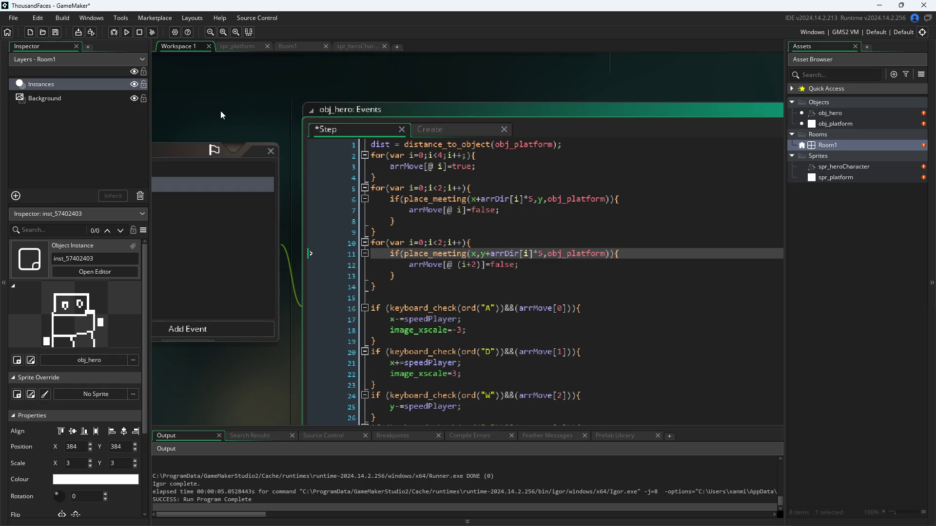
pyautogui.hotkey('ctrl', 's')
# Run the game, walk the hero right and climb beside the platform, then close it.
pyautogui.click(125, 35)
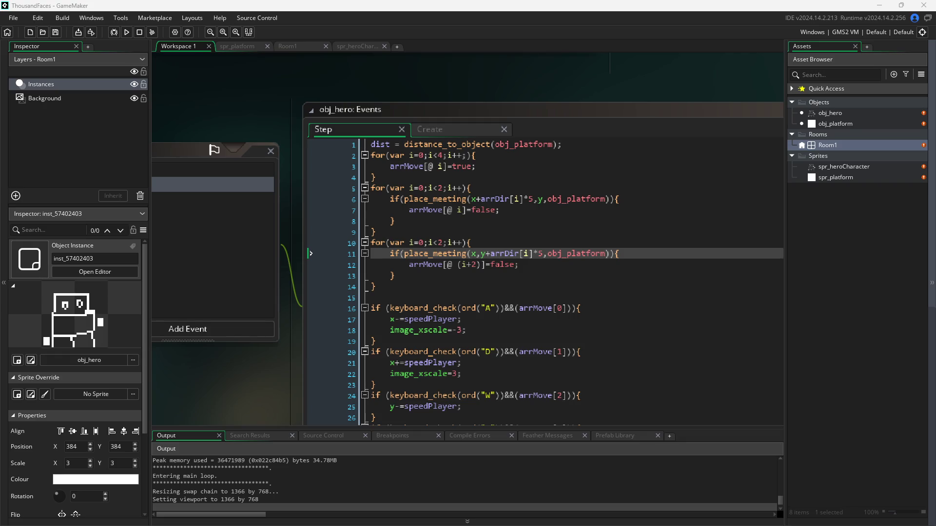
pyautogui.press('d')
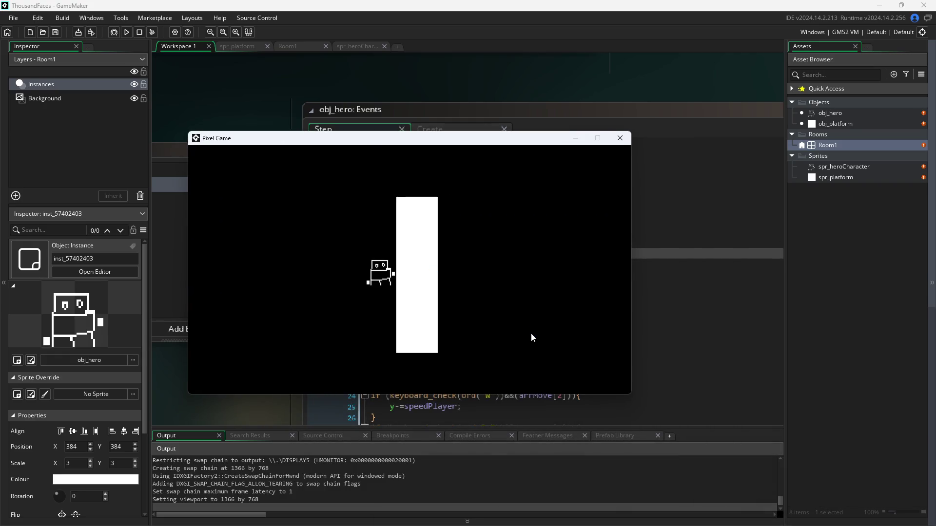
pyautogui.press('w')
pyautogui.click(620, 138)
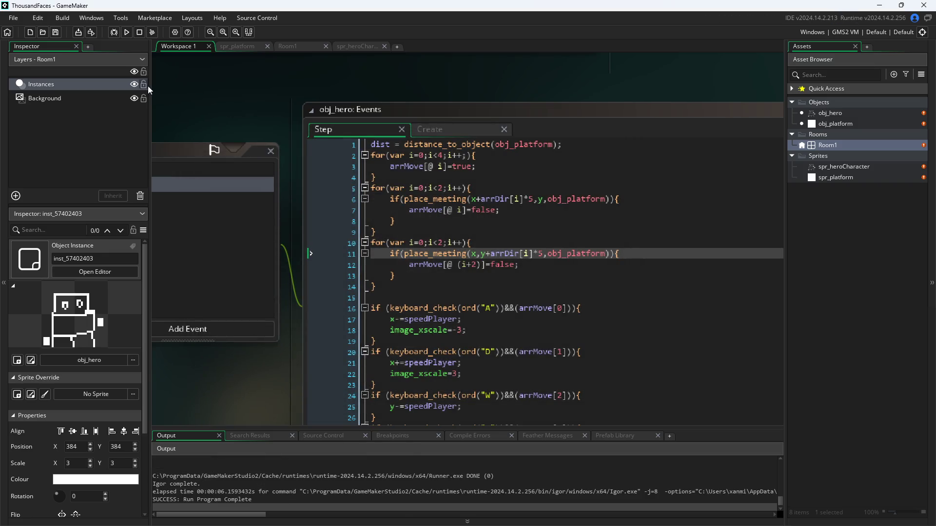
# Run the game again, moving the hero onto the platform top and back down its side.
pyautogui.click(126, 32)
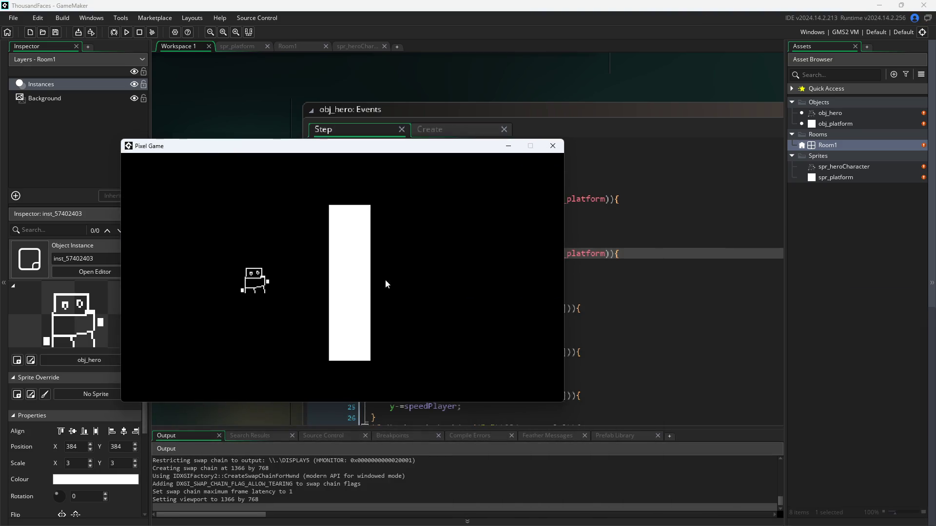
pyautogui.press('Right')
pyautogui.press('Up')
pyautogui.press('Right')
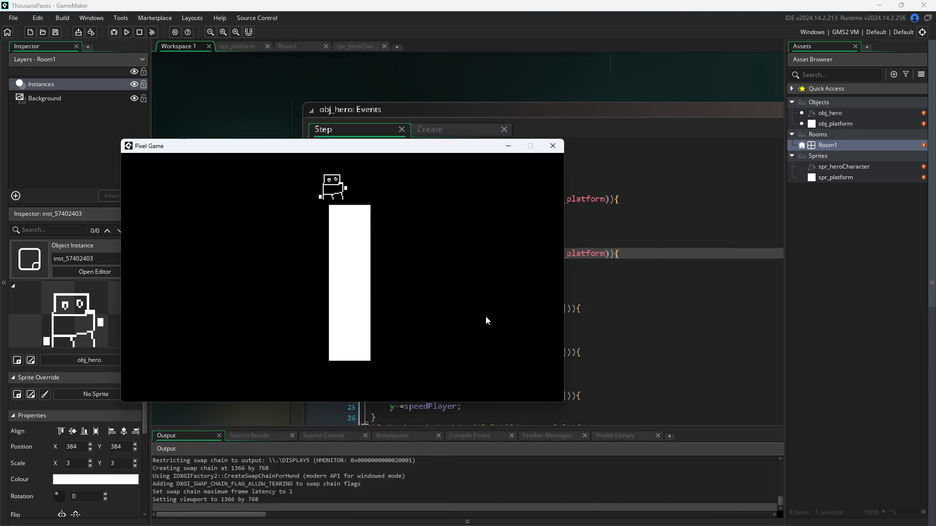
pyautogui.press('Left')
pyautogui.press('d')
pyautogui.press('s')
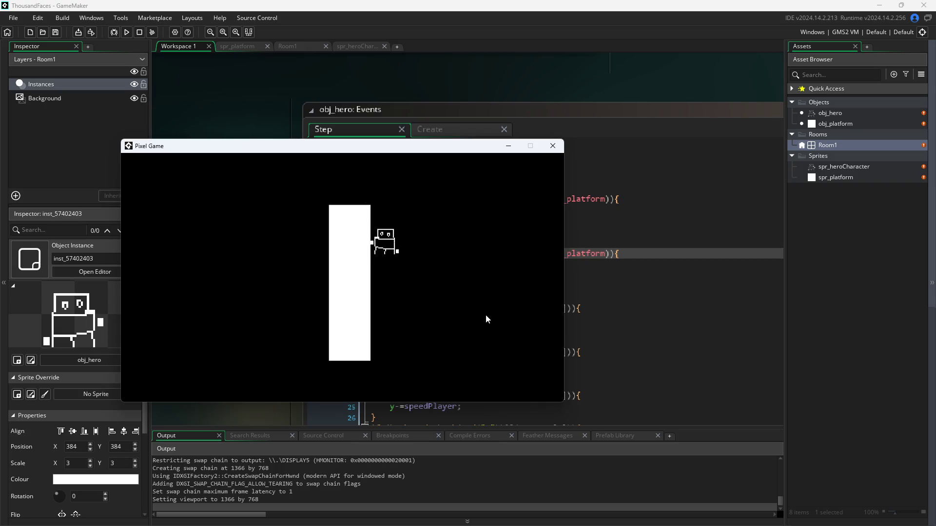
pyautogui.click(552, 146)
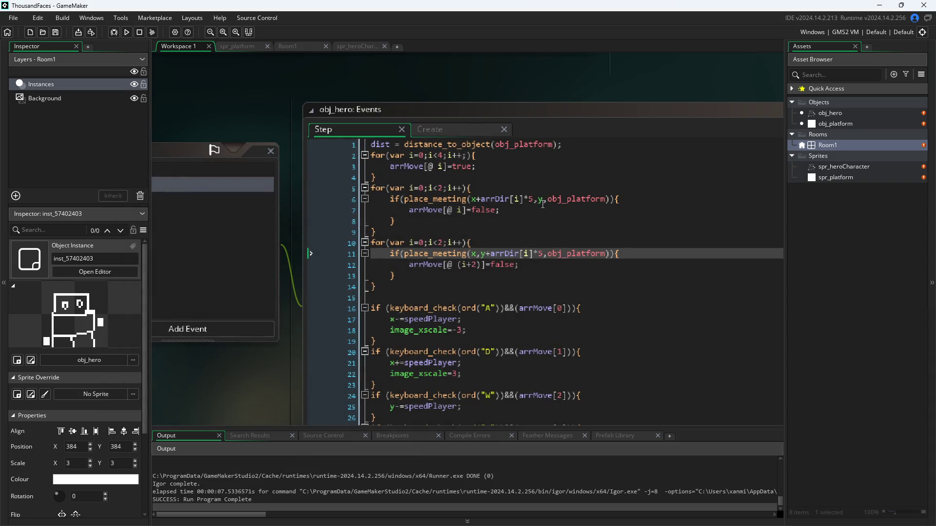
# Delete the *5 multiplier from lines 6 and 11 and save the Step code.
pyautogui.click(532, 200)
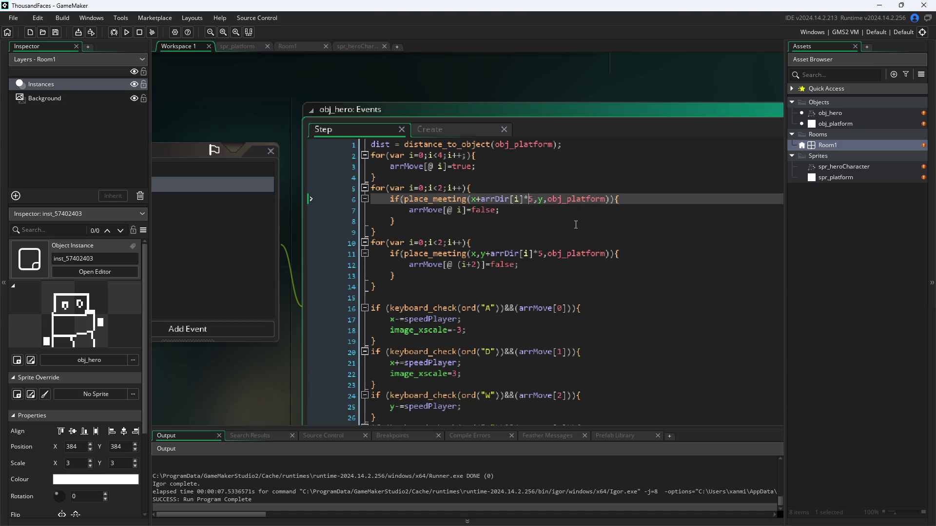
pyautogui.press('BackSpace')
pyautogui.press('BackSpace')
pyautogui.press('Down')
pyautogui.press('Down')
pyautogui.press('Down')
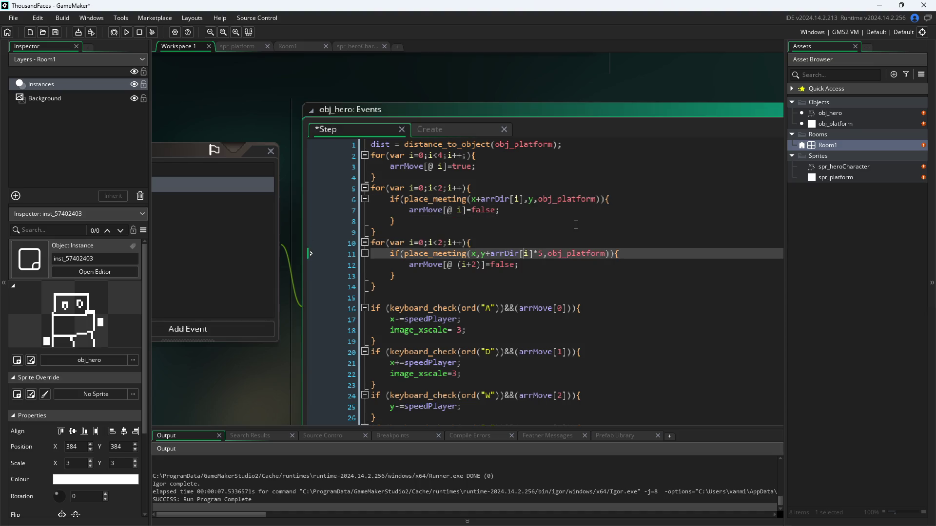
pyautogui.press('Right')
pyautogui.press('Right')
pyautogui.press('Right')
pyautogui.press('Left')
pyautogui.press('BackSpace')
pyautogui.press('BackSpace')
pyautogui.click(221, 83)
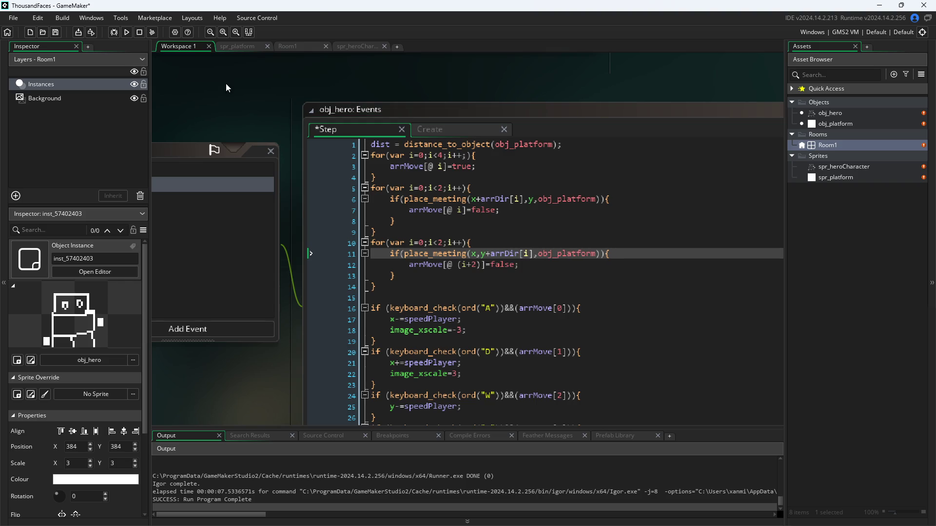
# Test the unmultiplied collision checks by walking the hero into the platform, then close the game.
pyautogui.click(125, 32)
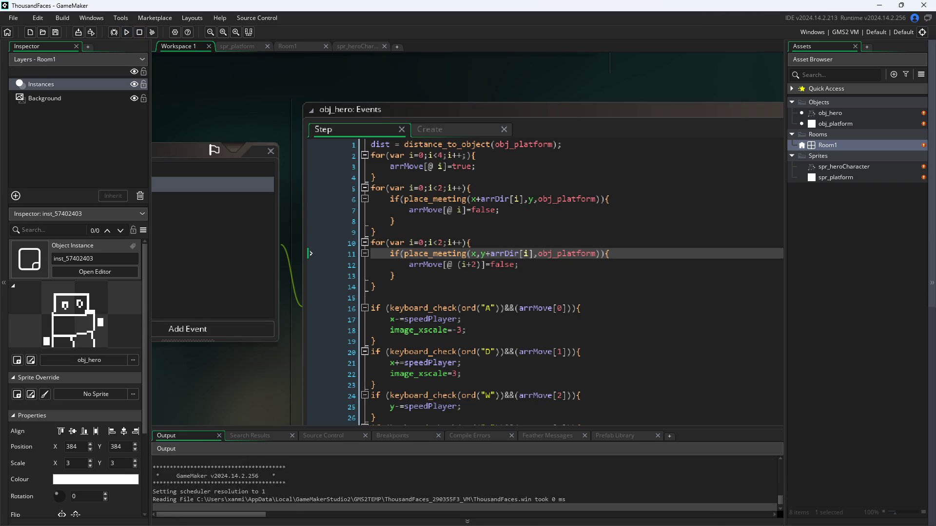
pyautogui.press('d')
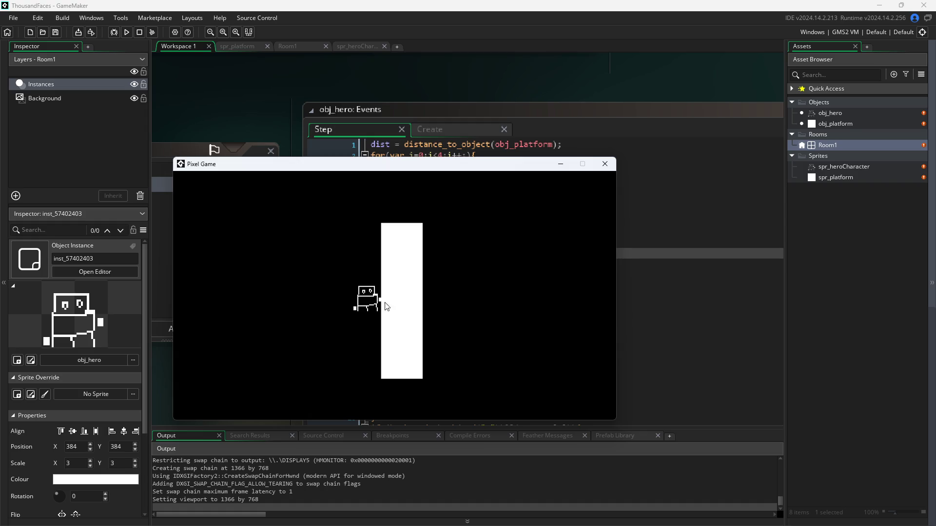
pyautogui.click(605, 164)
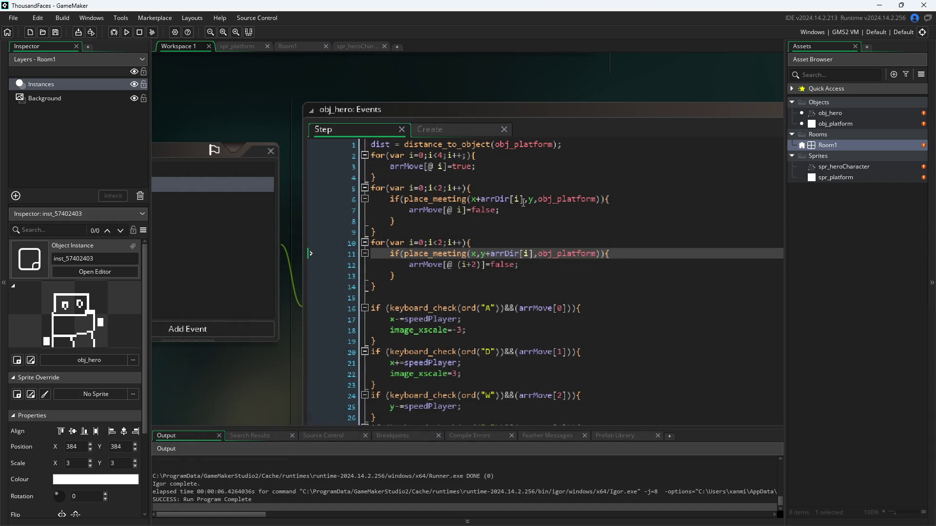
pyautogui.click(525, 200)
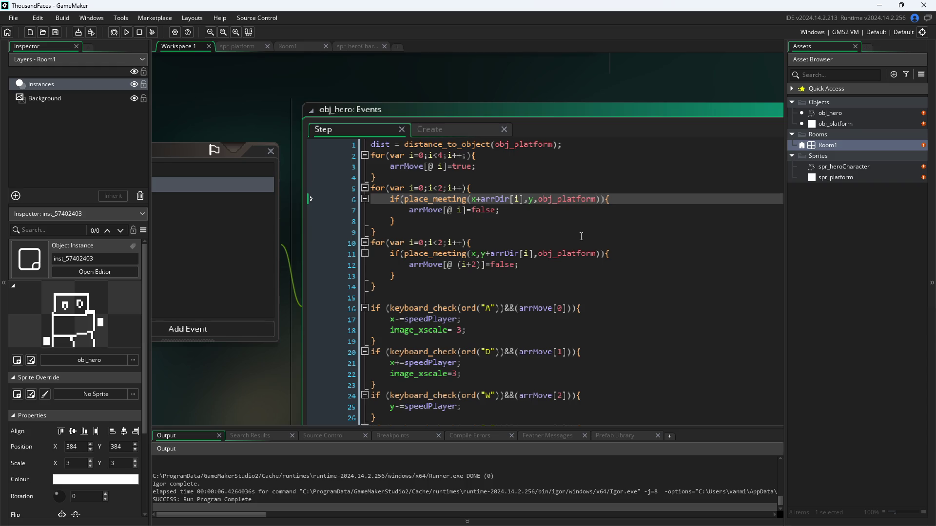
# Add a *4 multiplier to arrDir[i] on lines 6 and 11 and save.
pyautogui.write('*4')
pyautogui.press('Down')
pyautogui.press('Down')
pyautogui.press('Down')
pyautogui.press('Down')
pyautogui.press('Down')
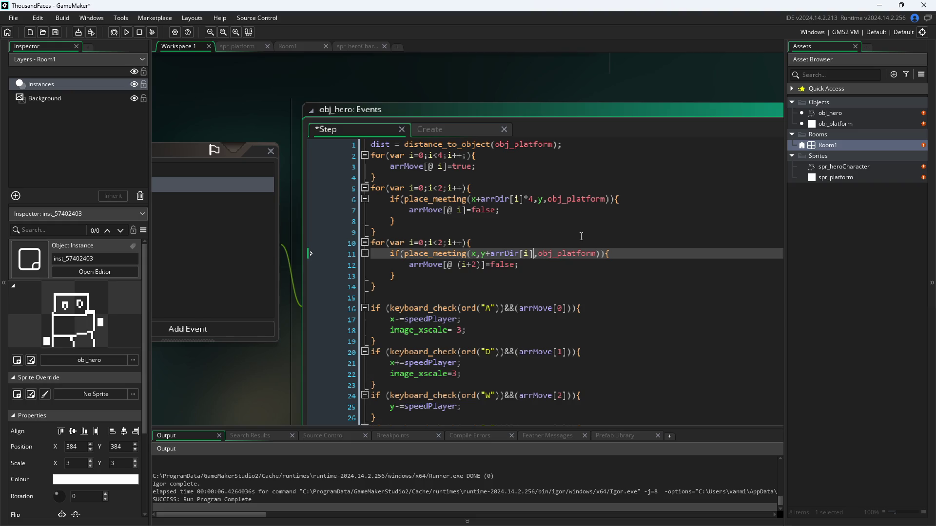
pyautogui.write('*4')
pyautogui.click(201, 78)
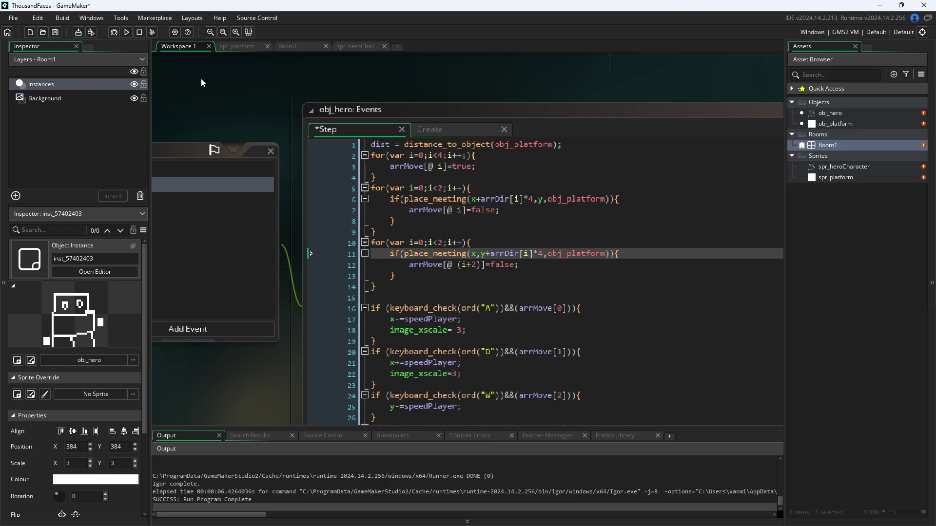
# Test the offset of 4 by walking the hero to and from the platform, then close the game.
pyautogui.click(126, 33)
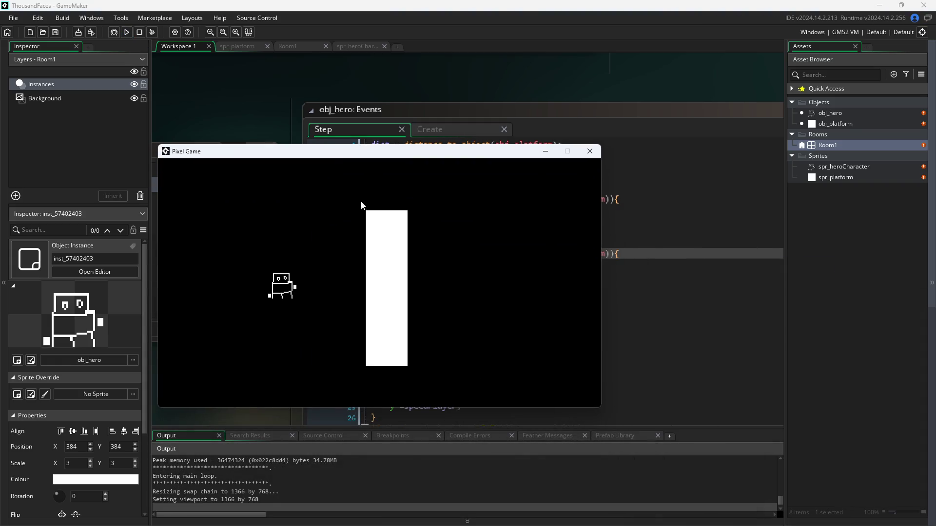
pyautogui.press('d')
pyautogui.press('a')
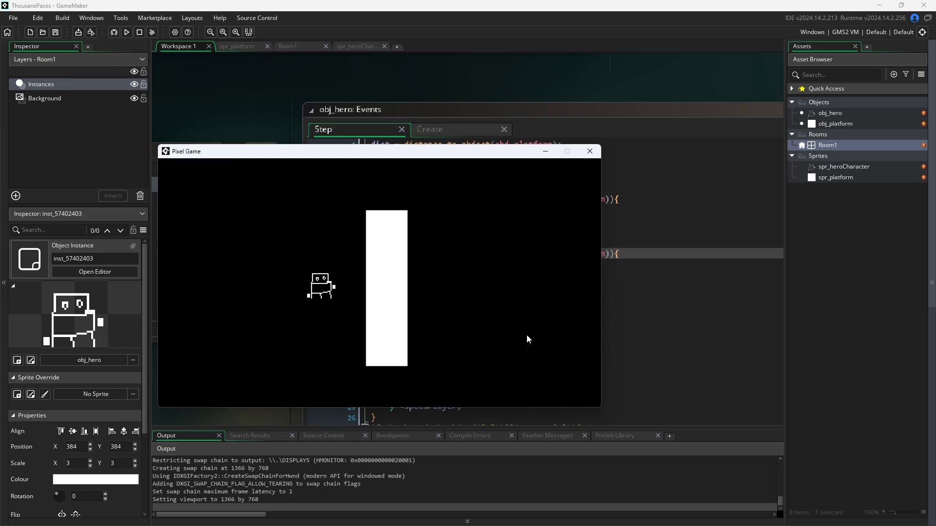
pyautogui.press('d')
pyautogui.click(590, 151)
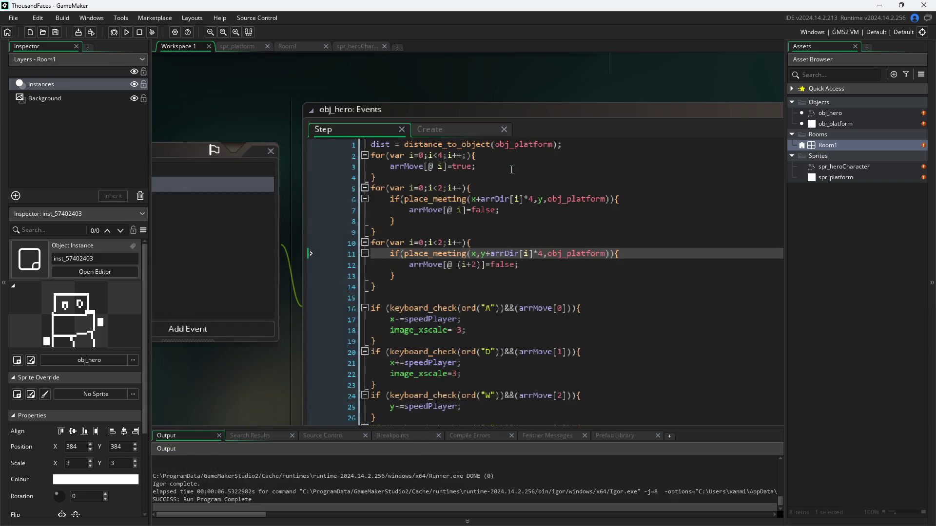
# Change both multipliers from *4 to *6 and save the Step code.
pyautogui.click(530, 196)
pyautogui.press('Delete')
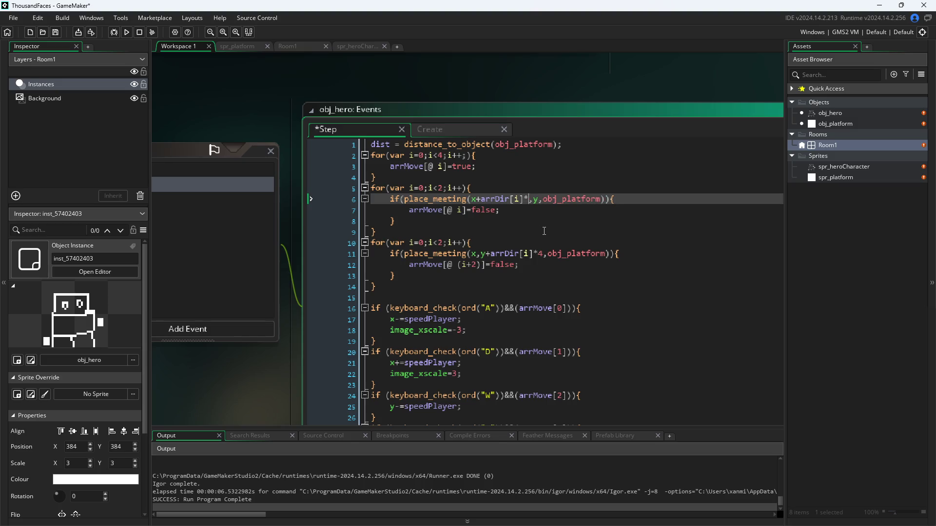
pyautogui.write('6')
pyautogui.press('Down')
pyautogui.press('Down')
pyautogui.press('Down')
pyautogui.press('BackSpace')
pyautogui.write('6')
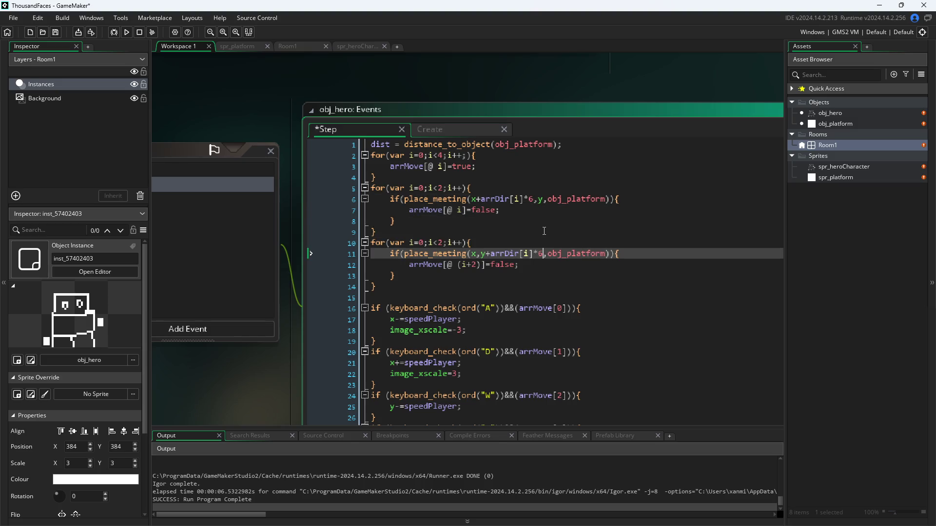
pyautogui.click(300, 82)
# Run the game and steer the hero up, over and down both sides of the platform, then close it.
pyautogui.click(127, 31)
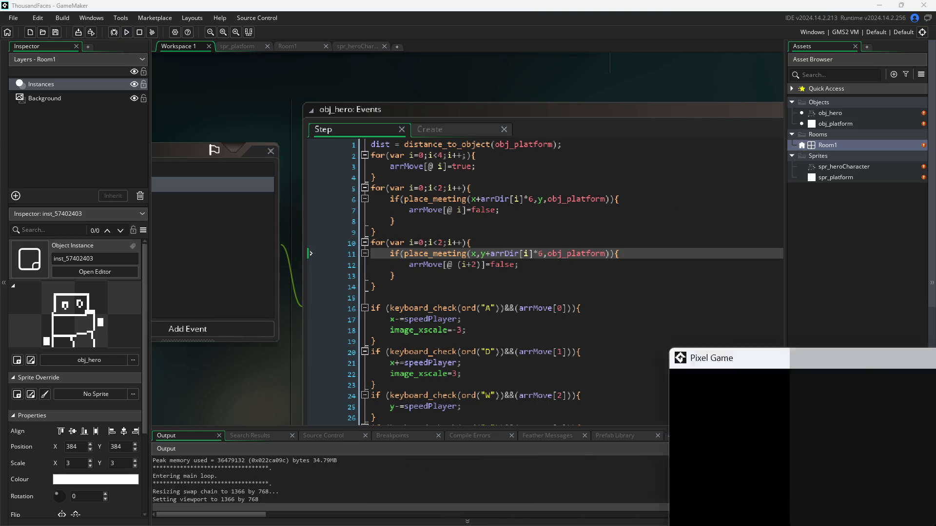
pyautogui.press('d')
pyautogui.press('w')
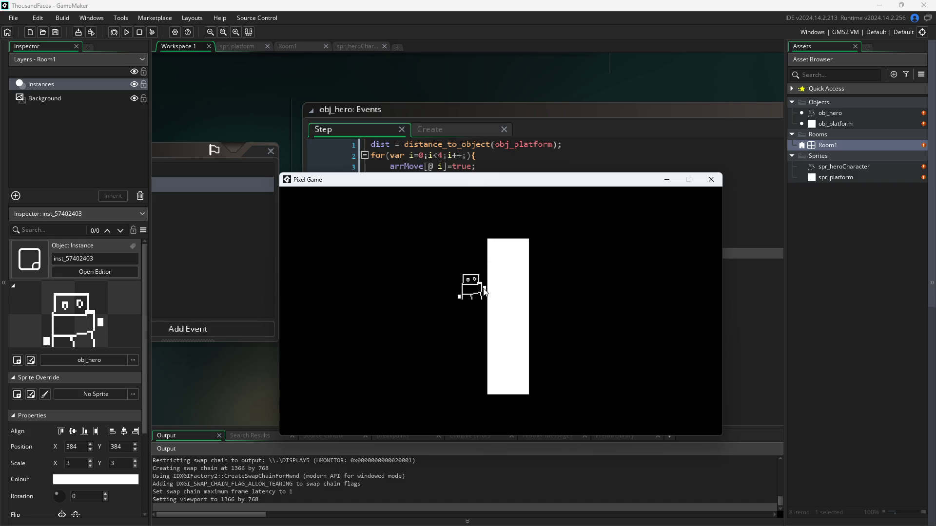
pyautogui.press('a')
pyautogui.press('d')
pyautogui.press('s')
pyautogui.press('w')
pyautogui.press('s')
pyautogui.press('w')
pyautogui.press('d')
pyautogui.press('s')
pyautogui.click(711, 181)
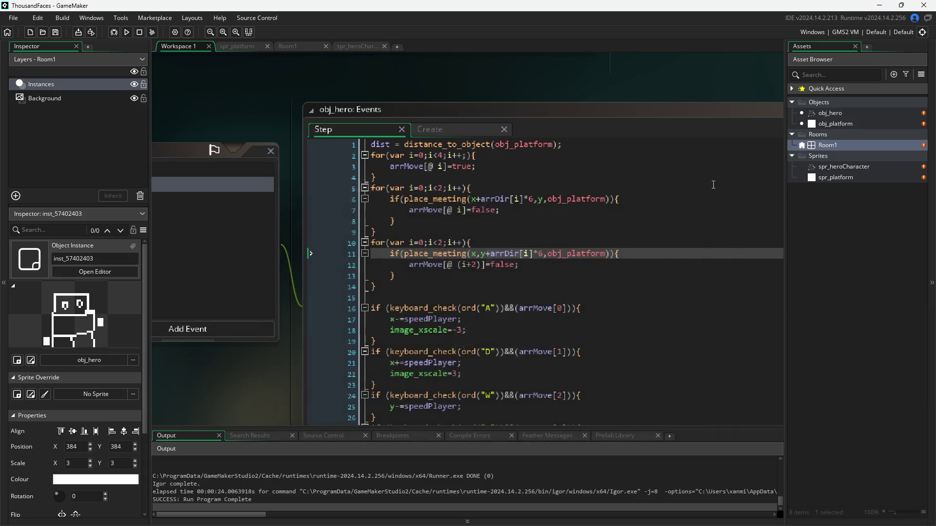
# In Room1, add two obj_platform instances and stretch both into wide upper and lower bars.
pyautogui.doubleClick(821, 146)
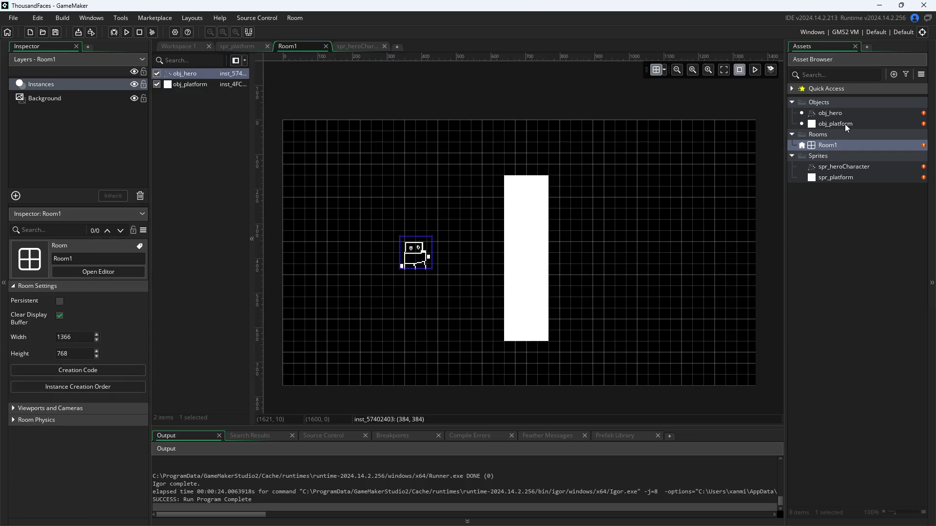
pyautogui.moveTo(836, 123); pyautogui.dragTo(387, 158)
pyautogui.moveTo(836, 124)
pyautogui.mouseDown()
pyautogui.moveTo(650, 211)
pyautogui.moveTo(364, 313)
pyautogui.moveTo(378, 303)
pyautogui.mouseUp()
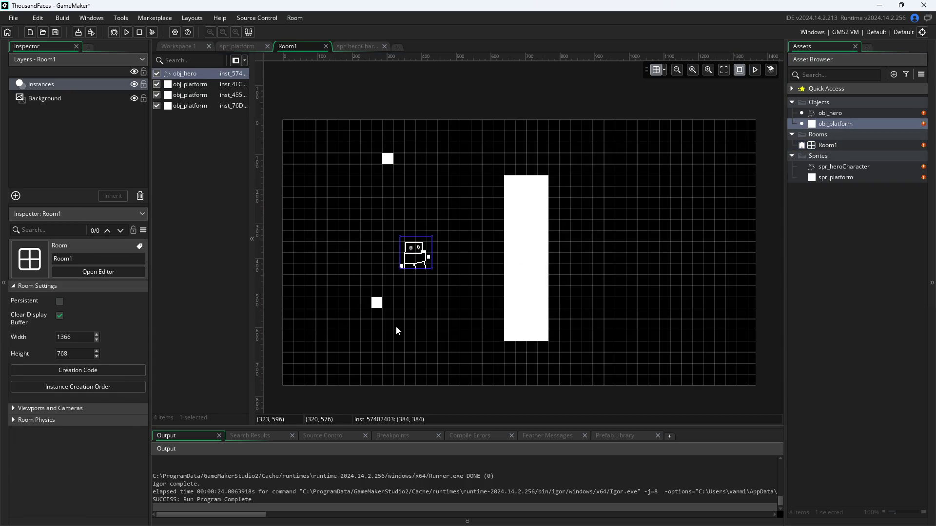
pyautogui.click(378, 304)
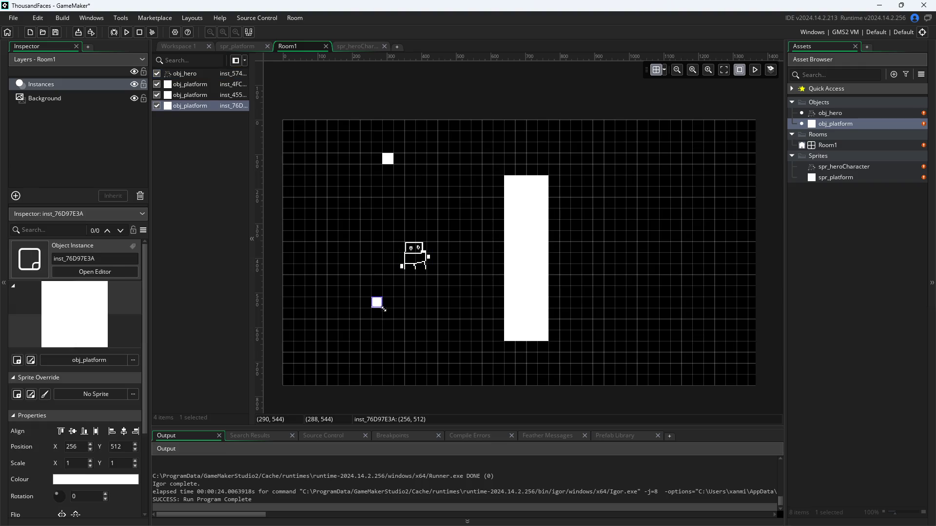
pyautogui.moveTo(383, 309); pyautogui.dragTo(502, 332)
pyautogui.moveTo(388, 159)
pyautogui.mouseDown()
pyautogui.moveTo(424, 225)
pyautogui.moveTo(406, 196)
pyautogui.moveTo(407, 210)
pyautogui.moveTo(495, 252)
pyautogui.moveTo(501, 242)
pyautogui.mouseUp()
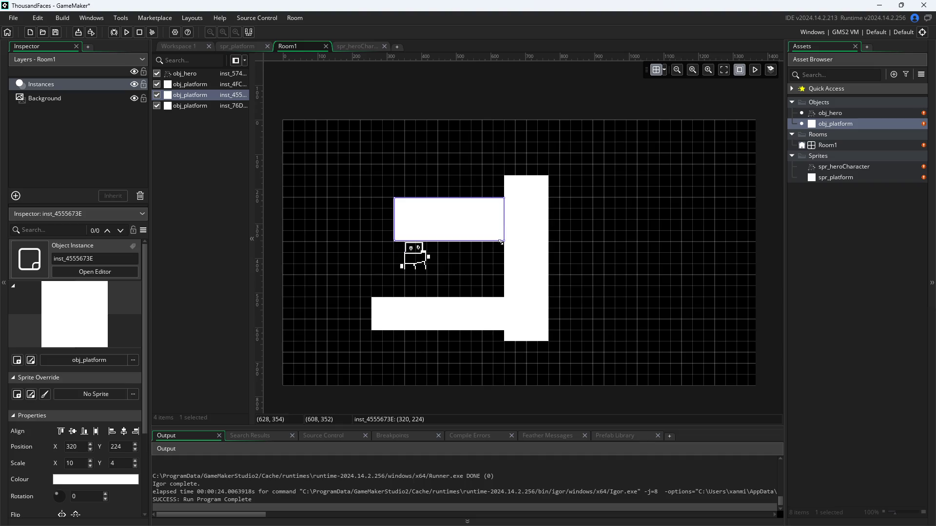
# Shift the tall column one cell left and reposition the hero to 384,416.
pyautogui.moveTo(413, 259); pyautogui.dragTo(408, 275)
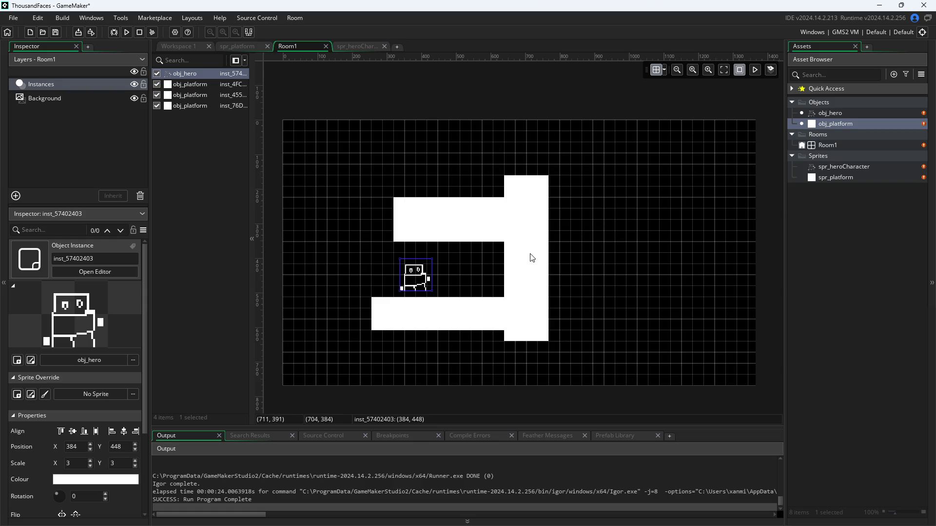
pyautogui.moveTo(532, 258)
pyautogui.mouseDown()
pyautogui.moveTo(531, 249)
pyautogui.moveTo(522, 262)
pyautogui.mouseUp()
pyautogui.click(412, 283)
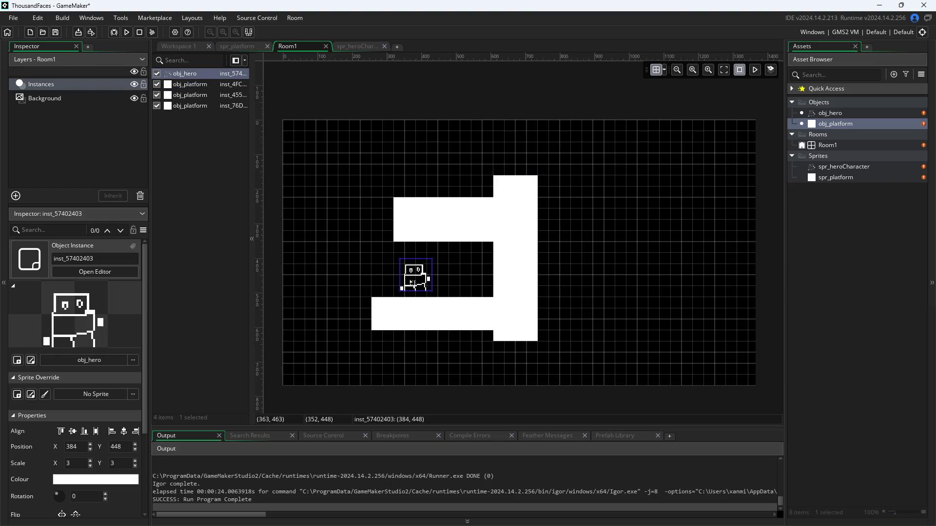
pyautogui.moveTo(413, 283); pyautogui.dragTo(412, 267)
pyautogui.click(610, 298)
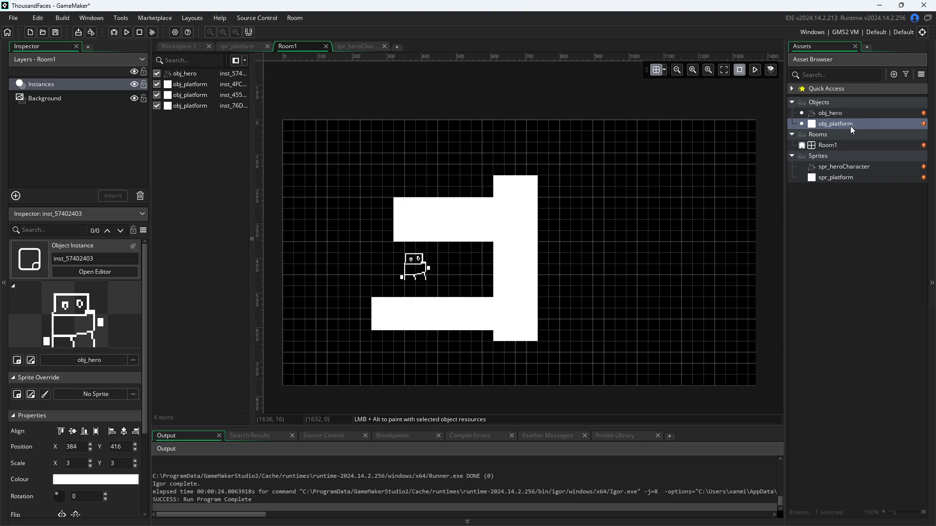
# Add a fourth platform, resize the column to meet the upper bar, and drop the lower bar to the bottom.
pyautogui.moveTo(850, 126)
pyautogui.mouseDown()
pyautogui.moveTo(581, 252)
pyautogui.moveTo(334, 191)
pyautogui.moveTo(489, 172)
pyautogui.moveTo(565, 205)
pyautogui.moveTo(600, 259)
pyautogui.mouseUp()
pyautogui.click(510, 181)
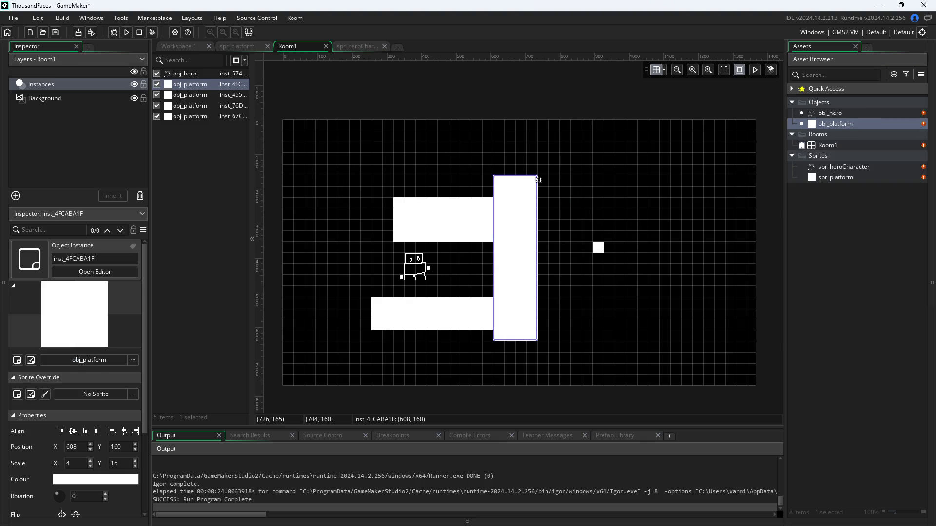
pyautogui.moveTo(534, 173); pyautogui.dragTo(527, 232)
pyautogui.moveTo(521, 271); pyautogui.dragTo(517, 249)
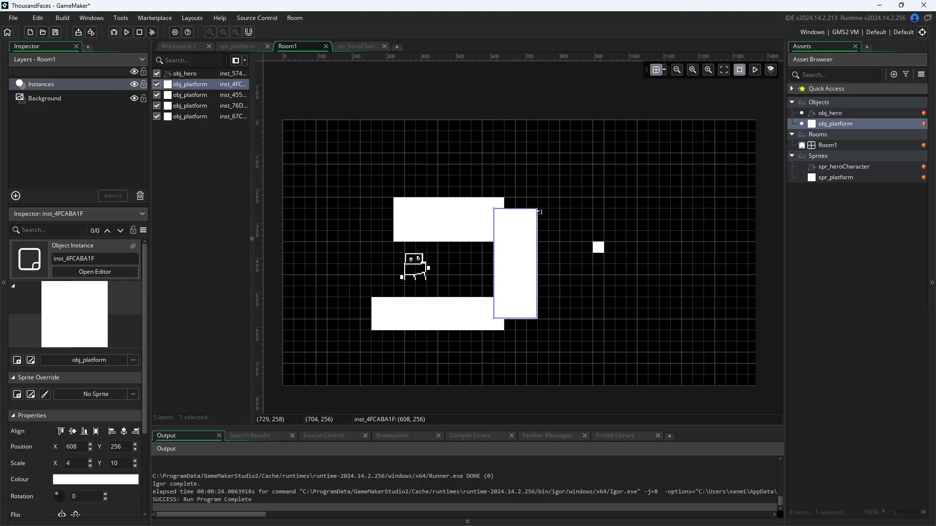
pyautogui.moveTo(531, 209); pyautogui.dragTo(531, 197)
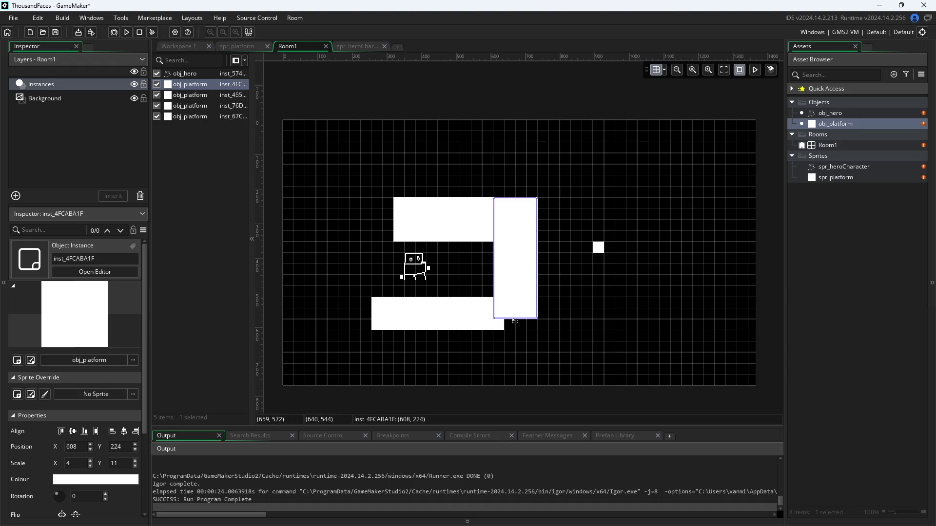
pyautogui.moveTo(513, 321); pyautogui.dragTo(513, 332)
pyautogui.moveTo(437, 320); pyautogui.dragTo(496, 378)
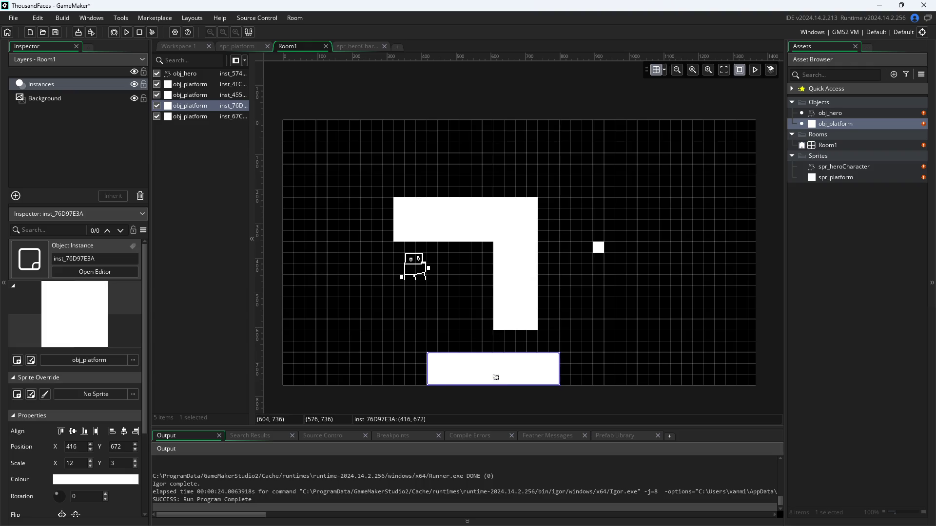
pyautogui.click(515, 328)
pyautogui.moveTo(514, 332); pyautogui.dragTo(514, 323)
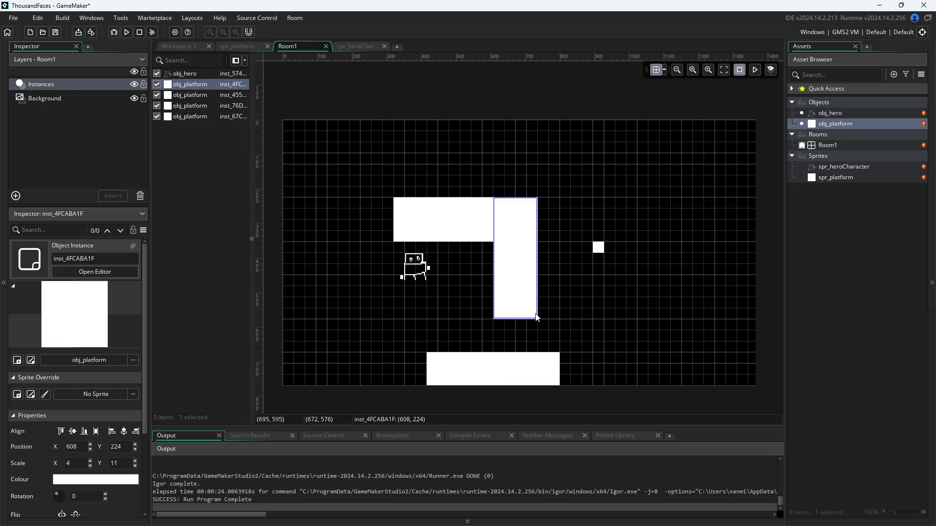
# Place the new block below-right of the column at 736,576 with Rotation 0, scaled to 2×3.
pyautogui.moveTo(601, 248)
pyautogui.mouseDown()
pyautogui.moveTo(578, 315)
pyautogui.moveTo(547, 323)
pyautogui.moveTo(554, 337)
pyautogui.mouseUp()
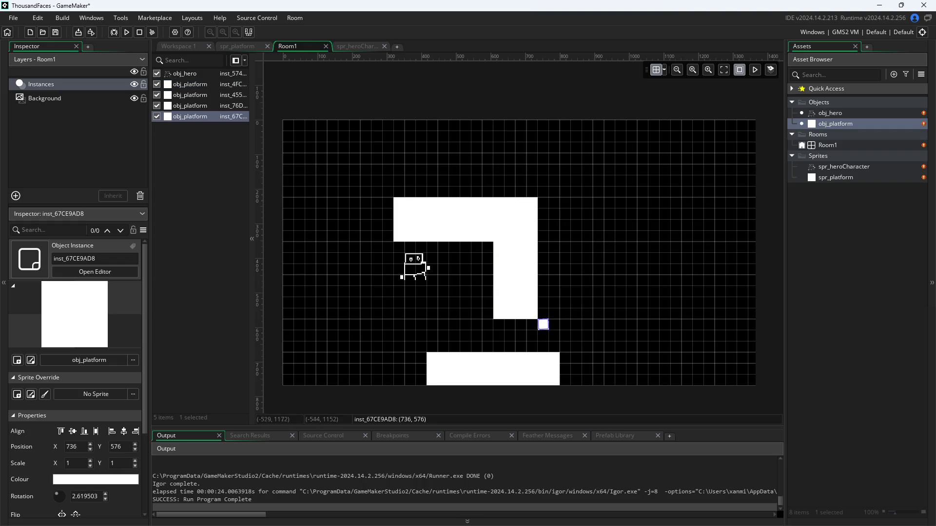
pyautogui.click(15, 495)
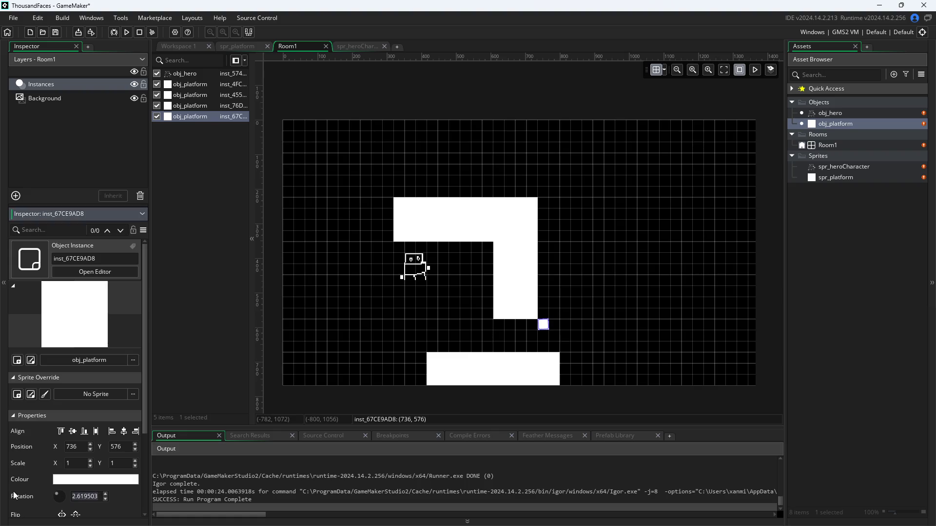
pyautogui.write('0')
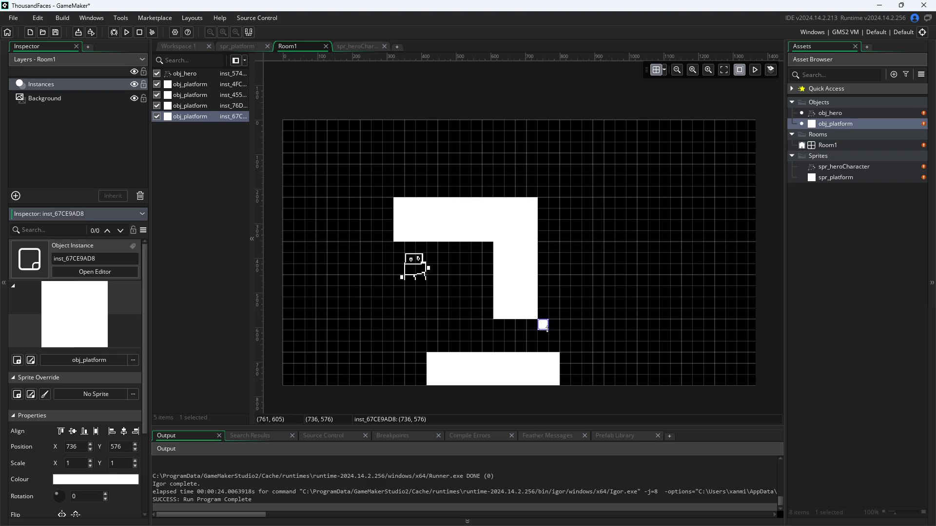
pyautogui.moveTo(547, 329); pyautogui.dragTo(559, 353)
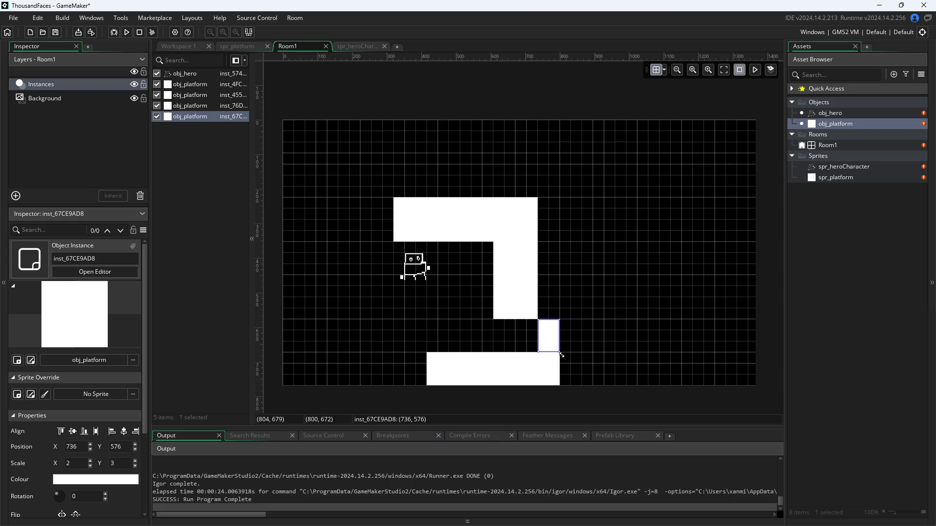
pyautogui.click(235, 231)
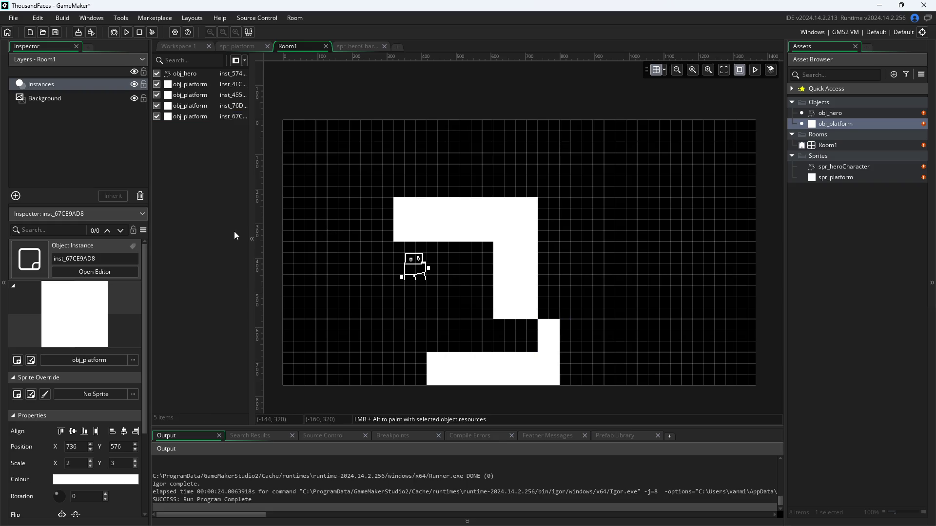
# Relaunch Pixel Game from the obj_hero code and shift the game window further left.
pyautogui.click(176, 46)
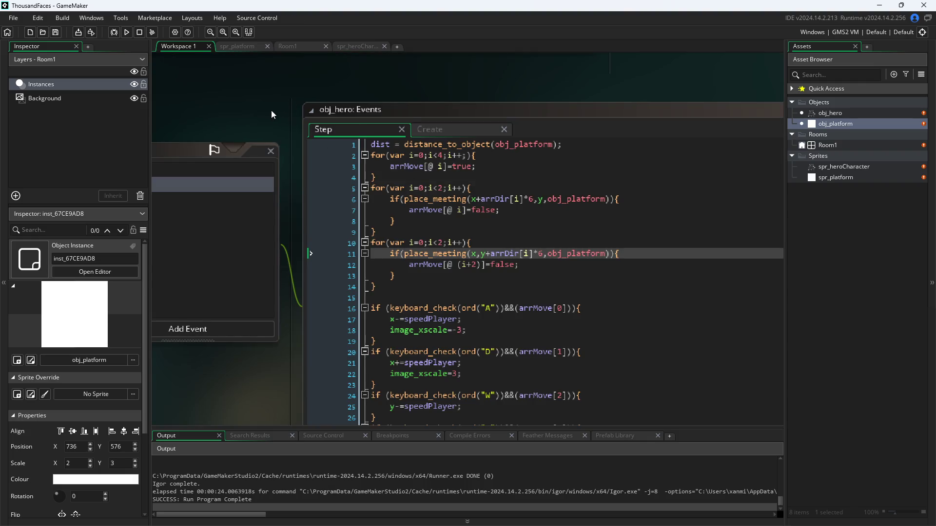
pyautogui.click(126, 33)
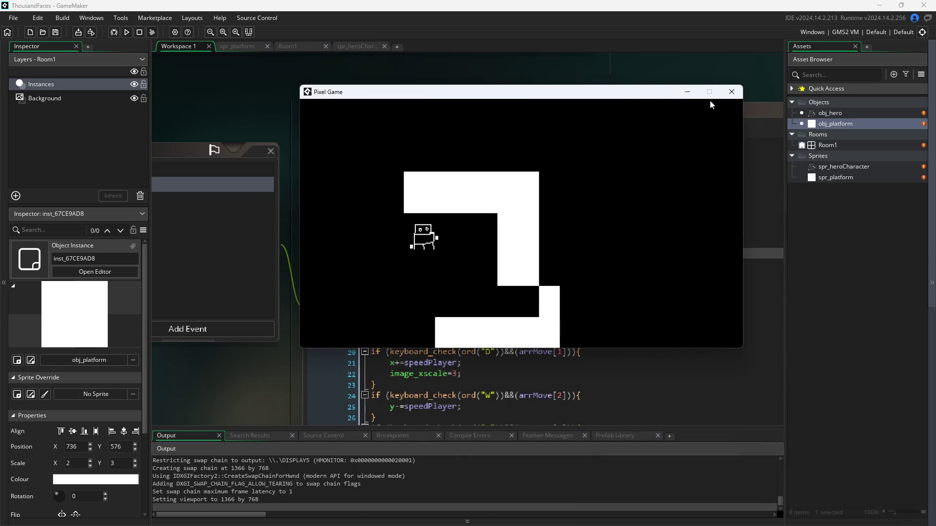
pyautogui.moveTo(631, 92); pyautogui.dragTo(539, 91)
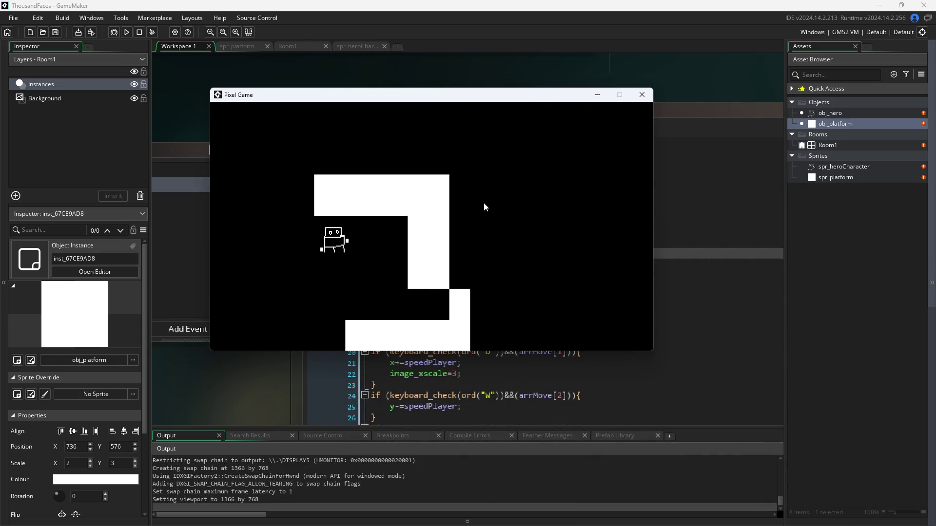
# Walk and jump the hero around the upper bar and its notch with A, D, W and S.
pyautogui.press('a')
pyautogui.press('w')
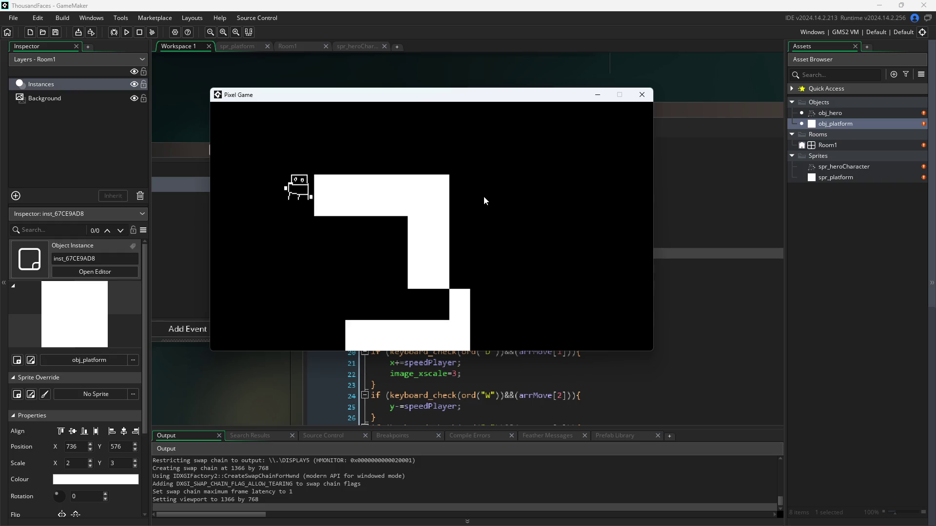
pyautogui.press('s')
pyautogui.press('w')
pyautogui.press('d')
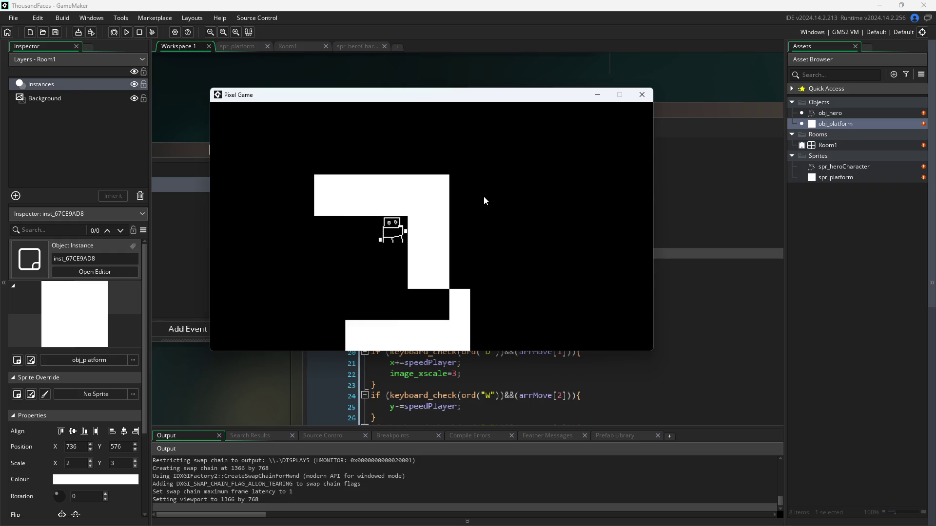
pyautogui.press('s')
pyautogui.press('a')
pyautogui.press('d')
pyautogui.press('s')
pyautogui.press('w')
pyautogui.press('a')
pyautogui.press('d')
pyautogui.press('s')
pyautogui.press('d')
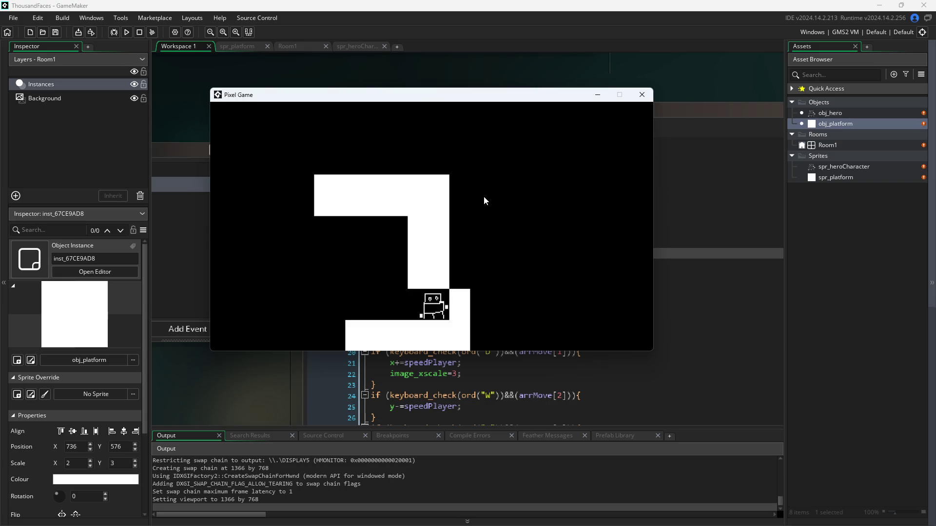
pyautogui.press('a')
pyautogui.press('d')
pyautogui.press('a')
pyautogui.press('d')
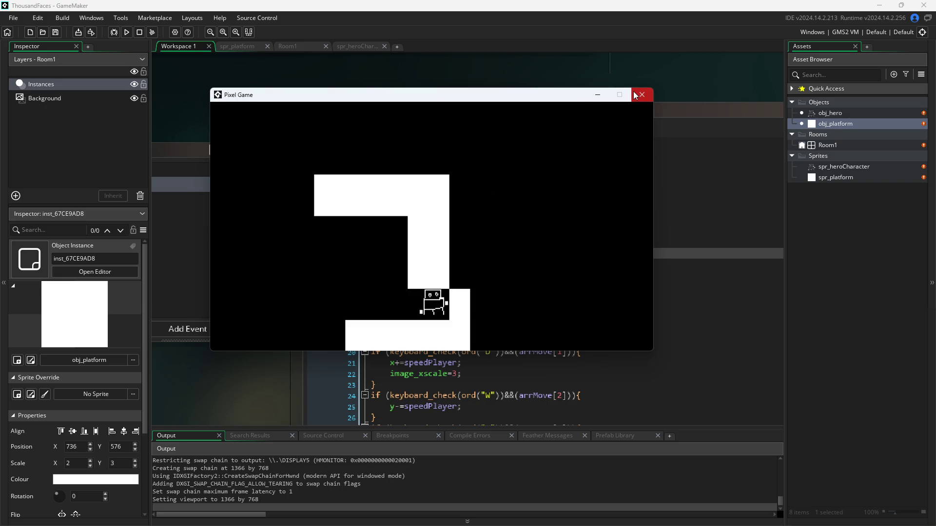
pyautogui.press('a')
pyautogui.press('a')
# Jump the hero across the white platforms and bring it back to the lower step.
pyautogui.press('w')
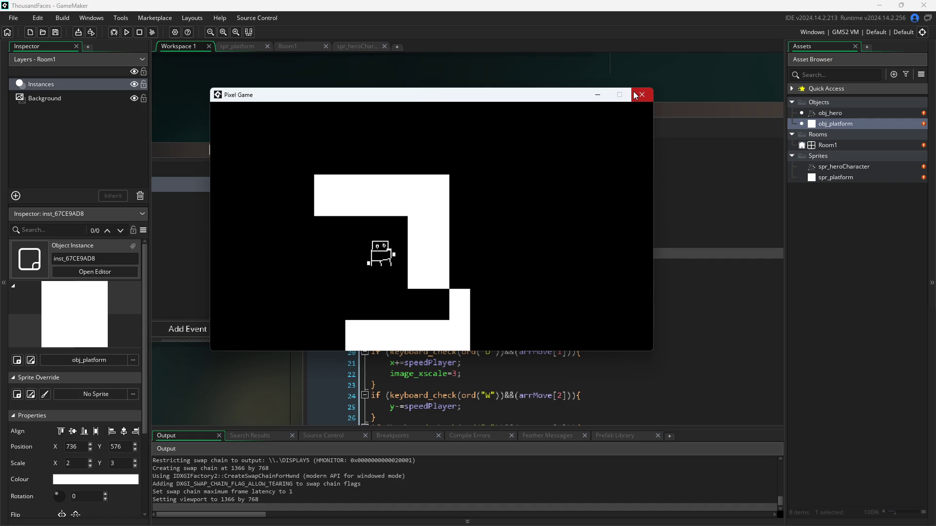
pyautogui.press('a')
pyautogui.press('w')
pyautogui.press('d')
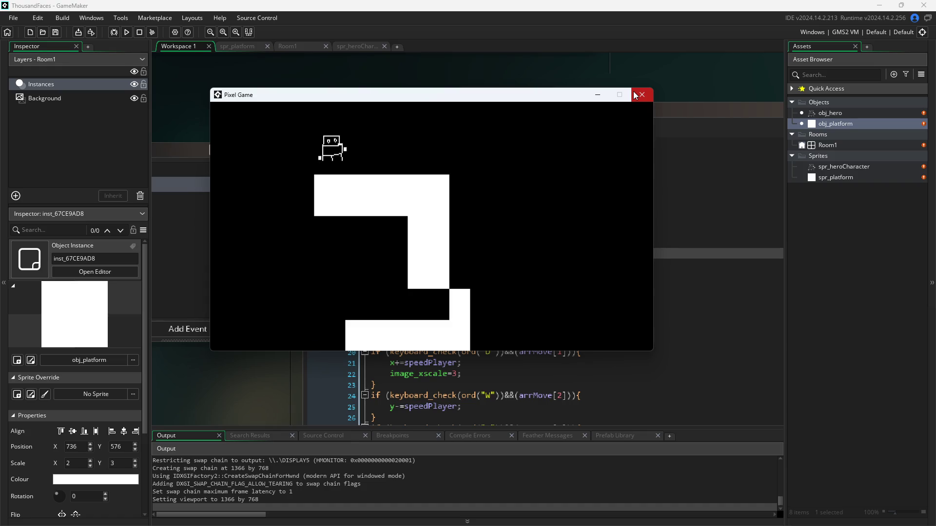
pyautogui.press('w')
pyautogui.press('d')
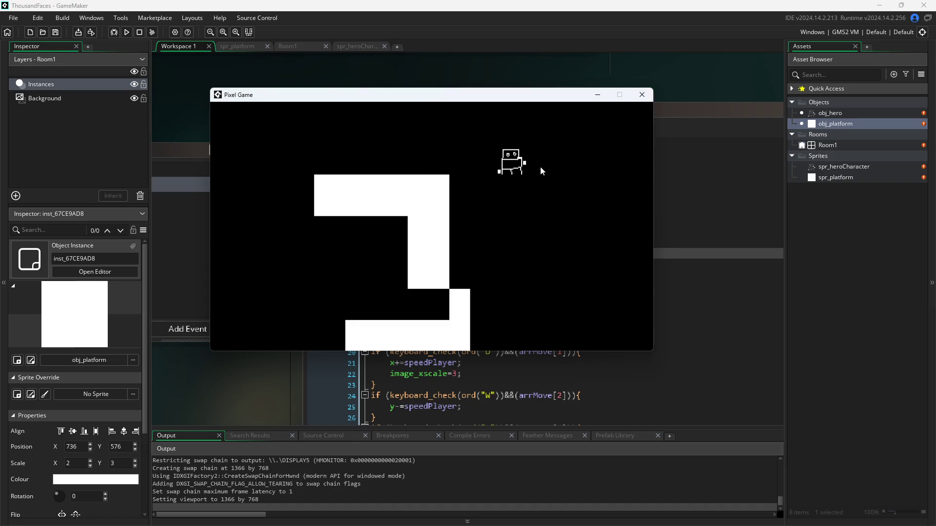
pyautogui.press('a')
pyautogui.press('d')
pyautogui.press('a')
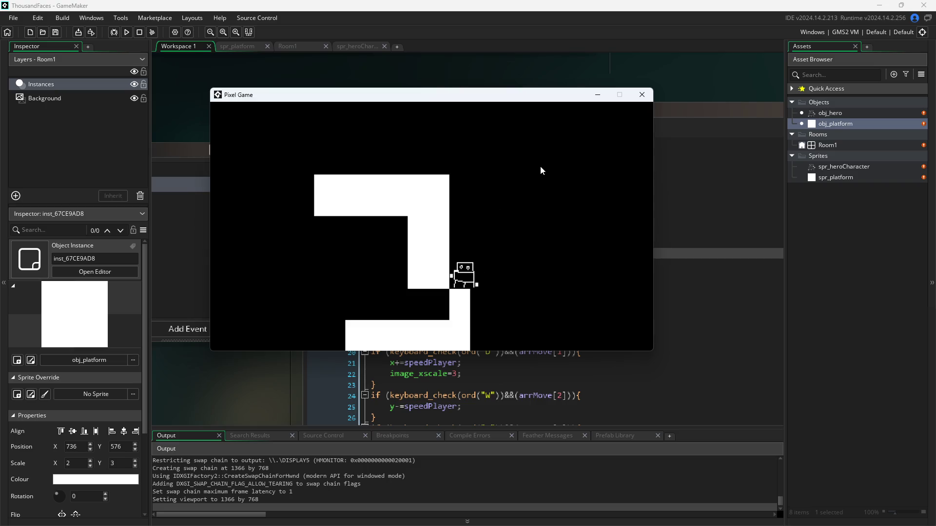
pyautogui.press('d')
pyautogui.press('w')
pyautogui.press('a')
pyautogui.press('w')
pyautogui.press('a')
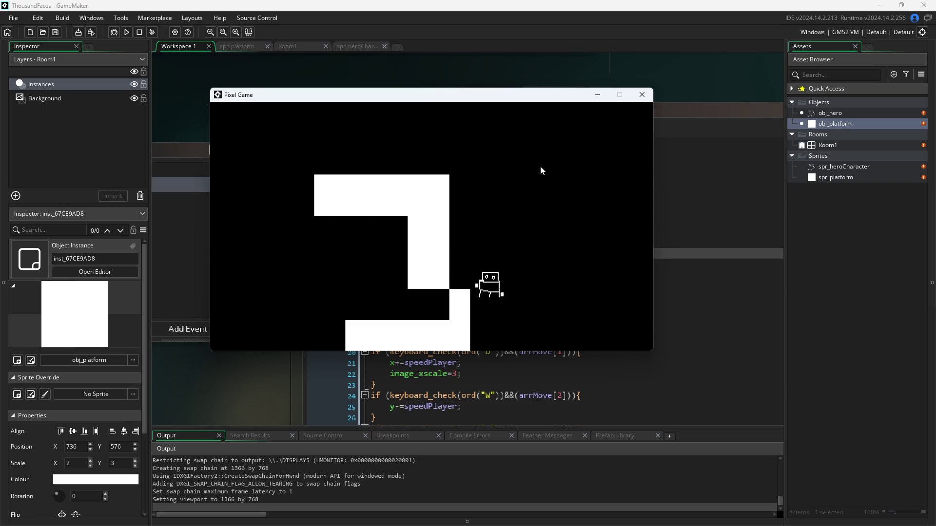
pyautogui.press('a')
pyautogui.press('a')
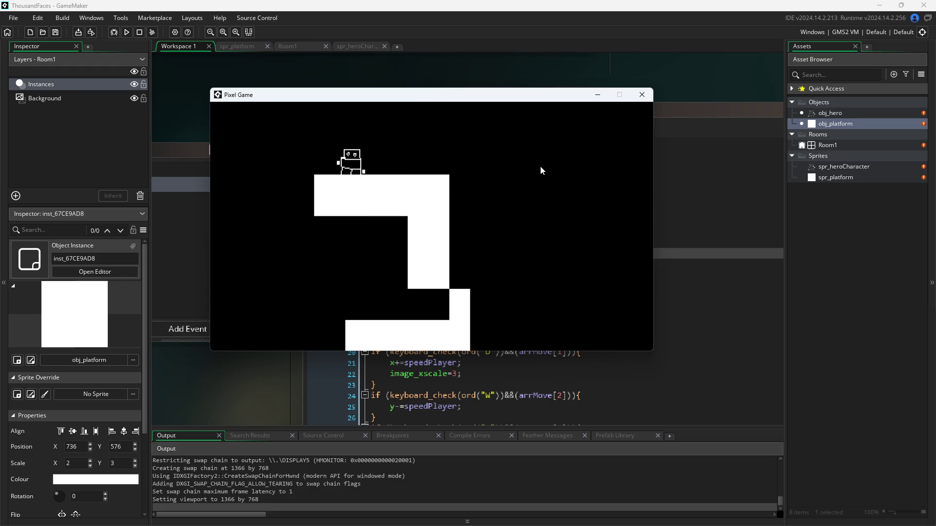
pyautogui.press('d')
pyautogui.press('d')
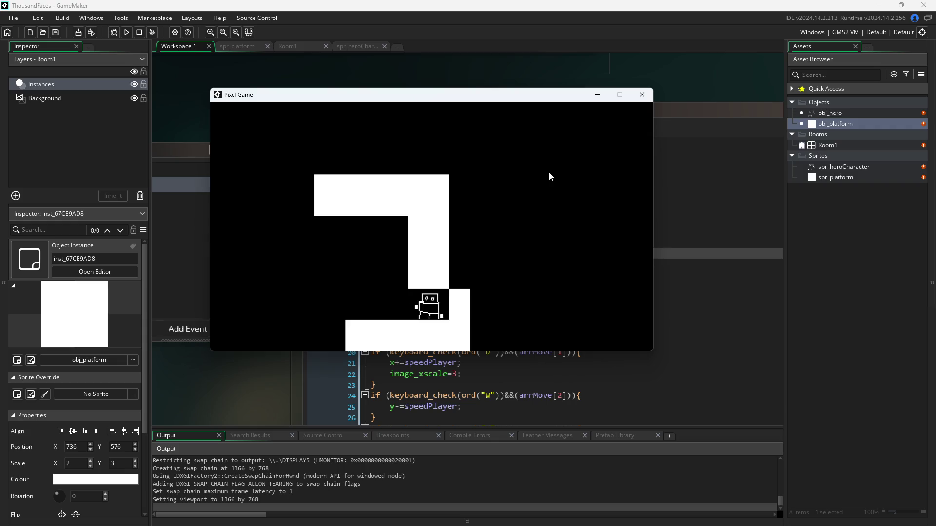
# Walk and jump the hero along the platform with A, D and W, then pause and close the game.
pyautogui.press('a')
pyautogui.press('w')
pyautogui.press('d')
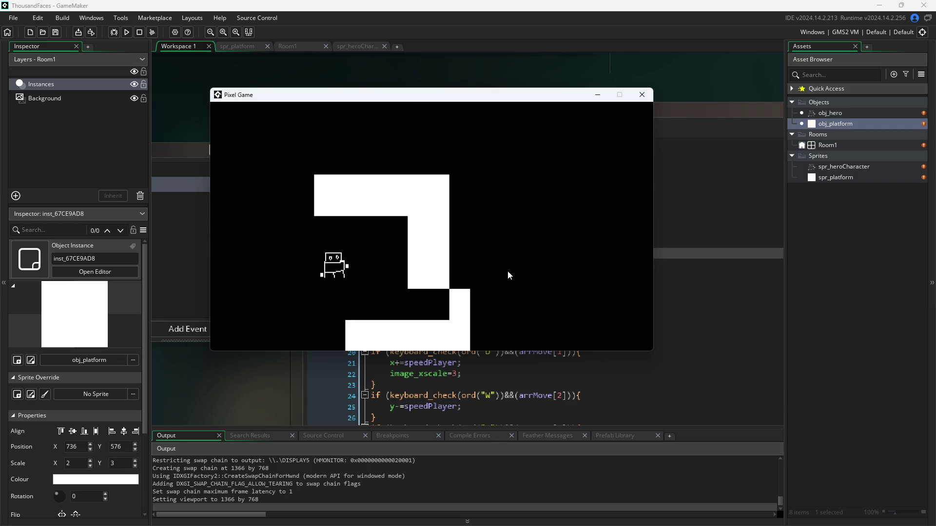
pyautogui.press('a')
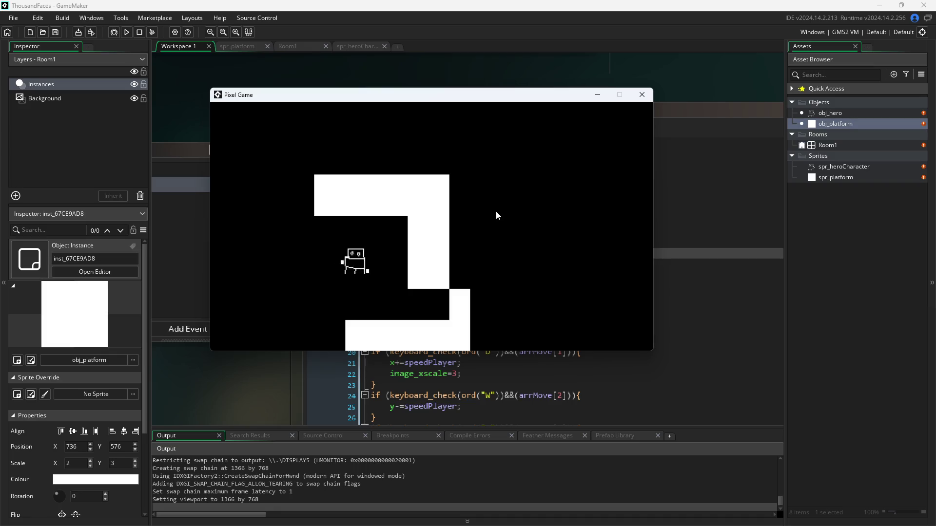
pyautogui.press('d')
pyautogui.press('a')
pyautogui.press('d')
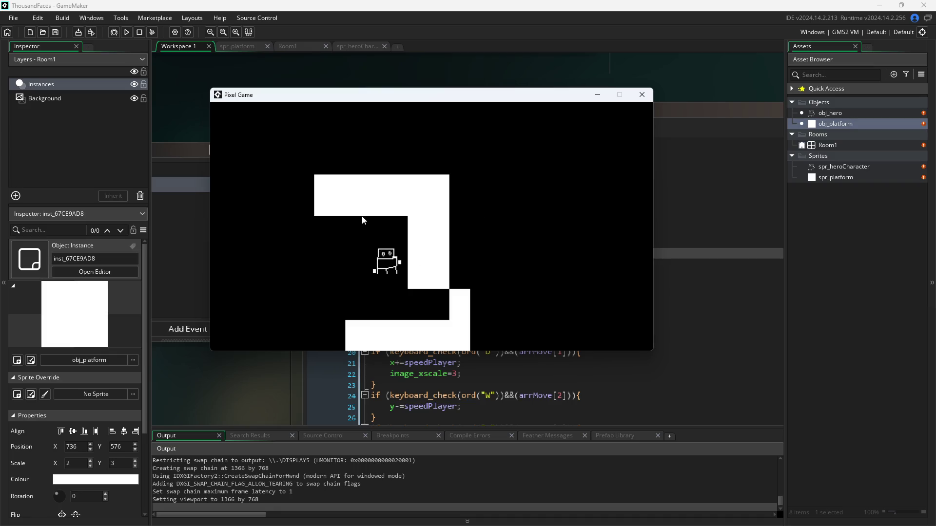
pyautogui.press('w')
pyautogui.press('s')
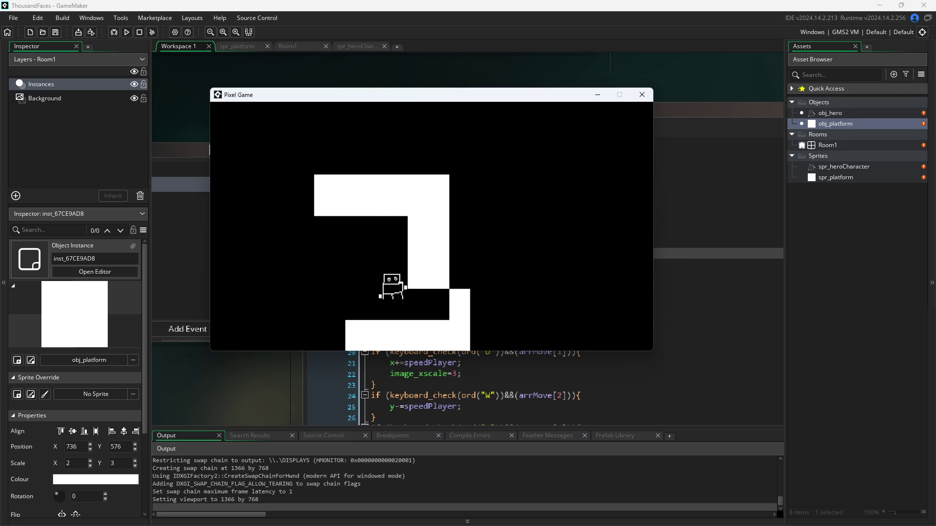
pyautogui.hotkey('alt', 'Tab')
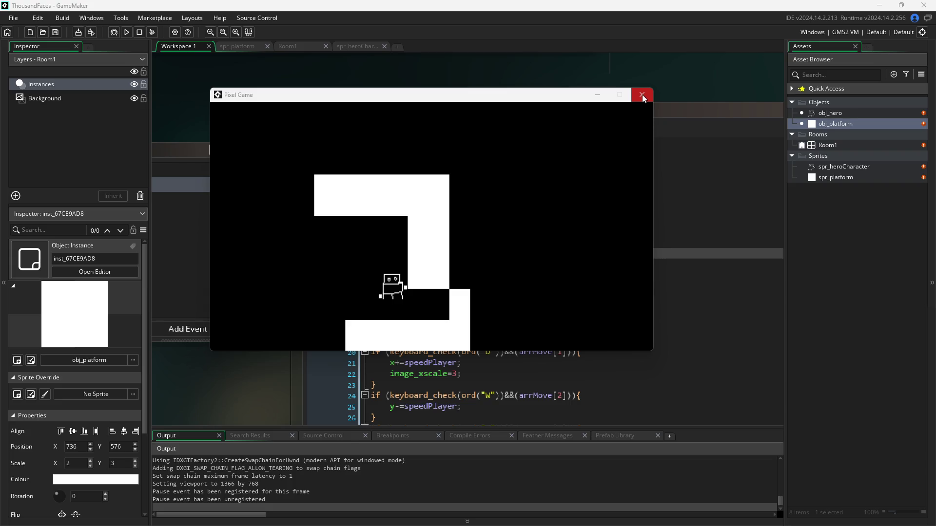
pyautogui.click(642, 94)
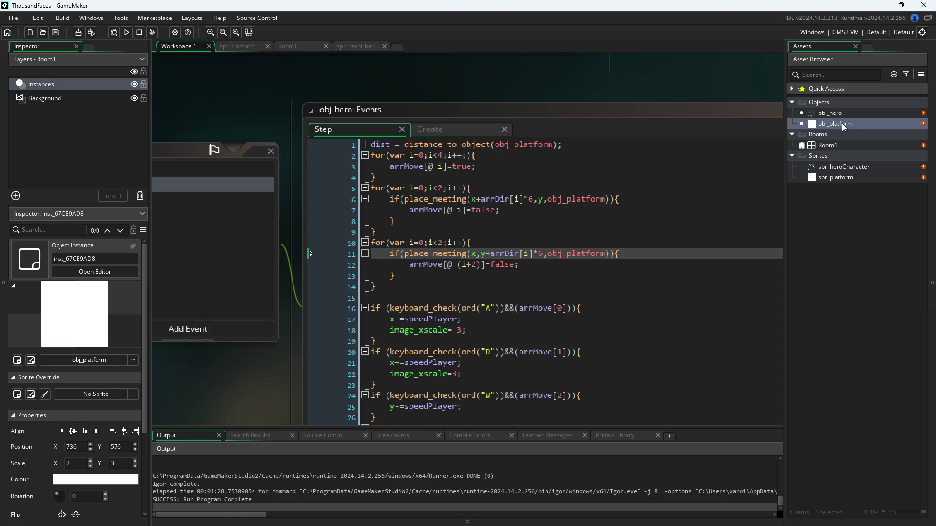
# Open Room1 and delete the tall and small vertical platform instances.
pyautogui.doubleClick(835, 149)
pyautogui.click(537, 277)
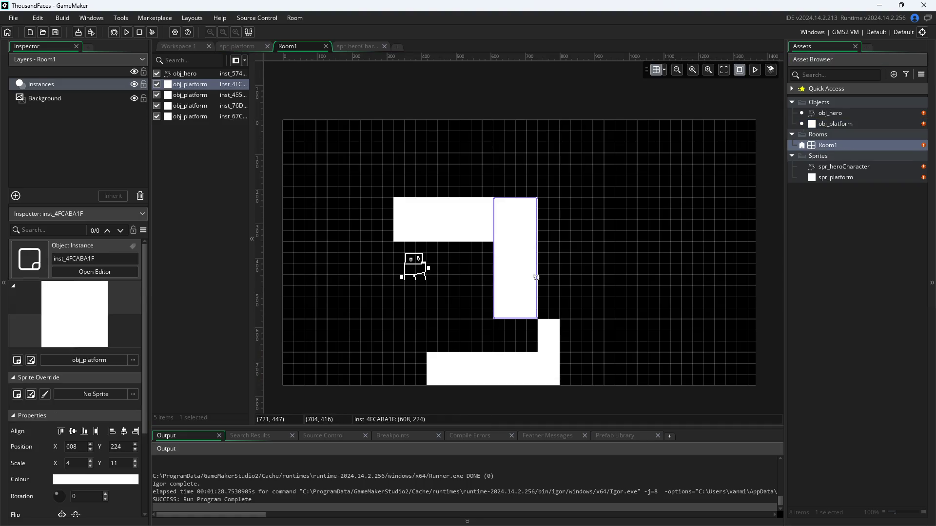
pyautogui.press('Delete')
pyautogui.click(551, 336)
pyautogui.press('Delete')
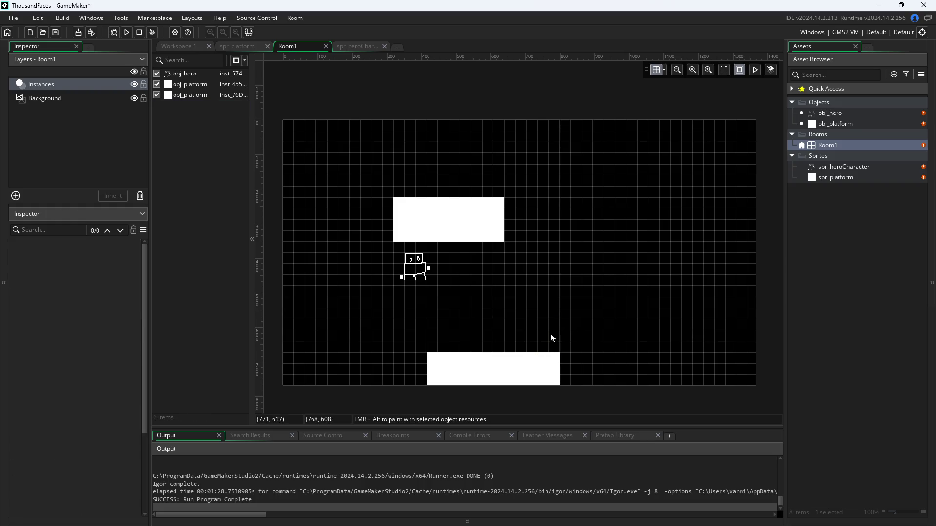
# Move the top platform to the right and stretch the floor bar across the full room width.
pyautogui.click(430, 209)
pyautogui.moveTo(430, 209)
pyautogui.mouseDown()
pyautogui.moveTo(597, 261)
pyautogui.moveTo(595, 286)
pyautogui.mouseUp()
pyautogui.click(465, 380)
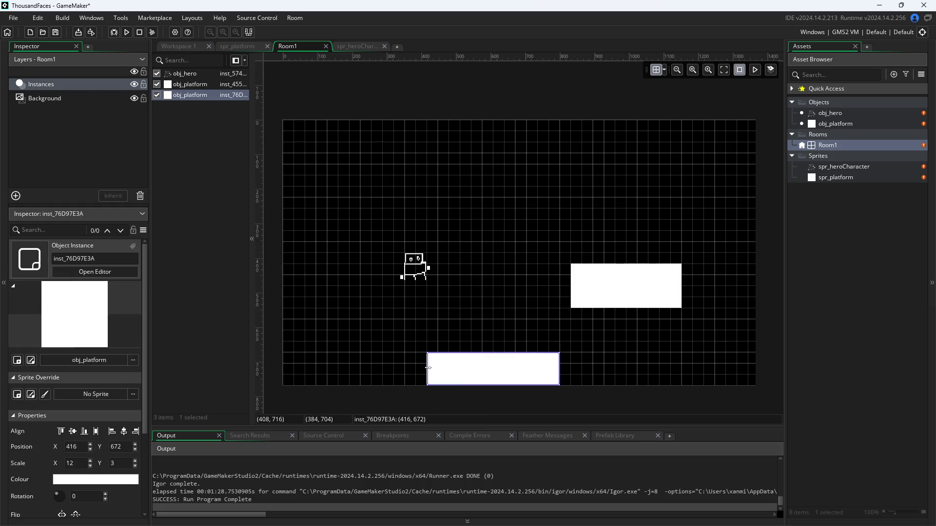
pyautogui.moveTo(426, 370); pyautogui.dragTo(284, 371)
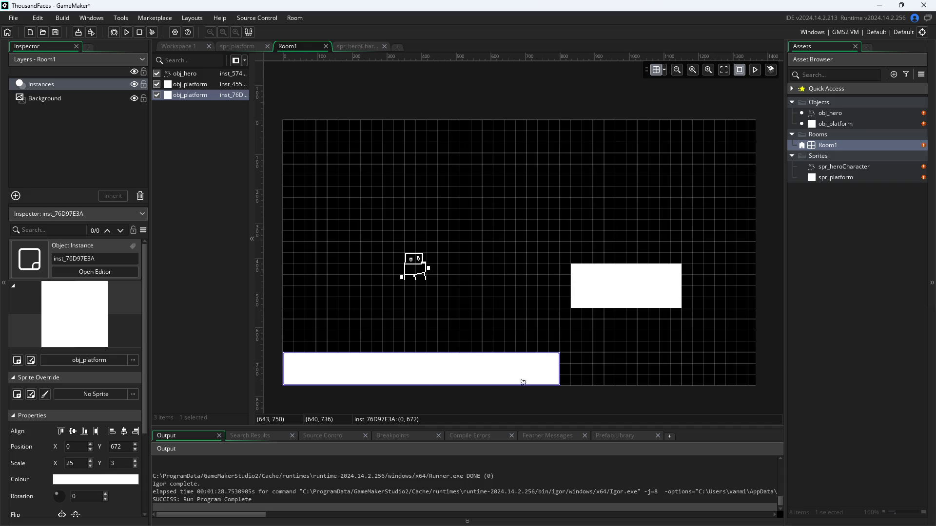
pyautogui.moveTo(560, 374); pyautogui.dragTo(759, 375)
# Resize and reposition the right platform into a 10×2 ledge at 768,480.
pyautogui.click(659, 291)
pyautogui.moveTo(637, 290); pyautogui.dragTo(615, 289)
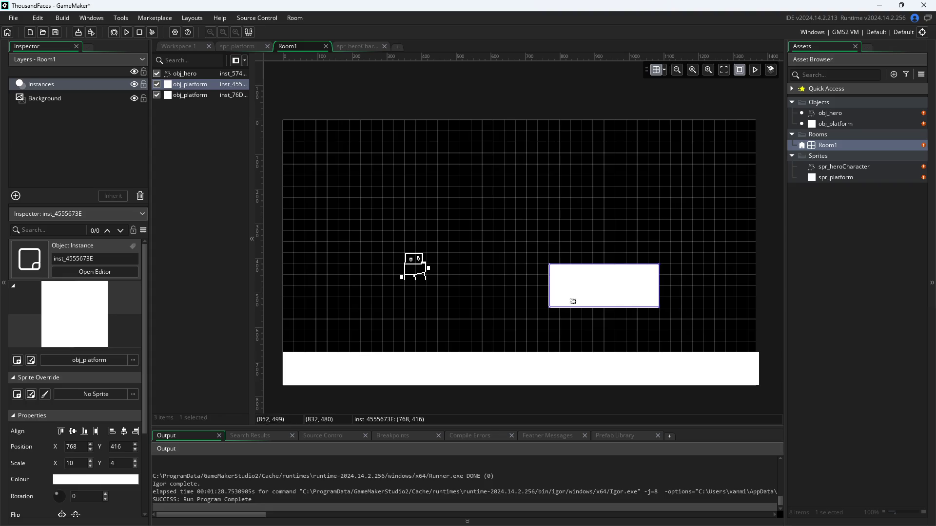
pyautogui.moveTo(558, 308)
pyautogui.mouseDown()
pyautogui.moveTo(558, 279)
pyautogui.moveTo(578, 311)
pyautogui.mouseUp()
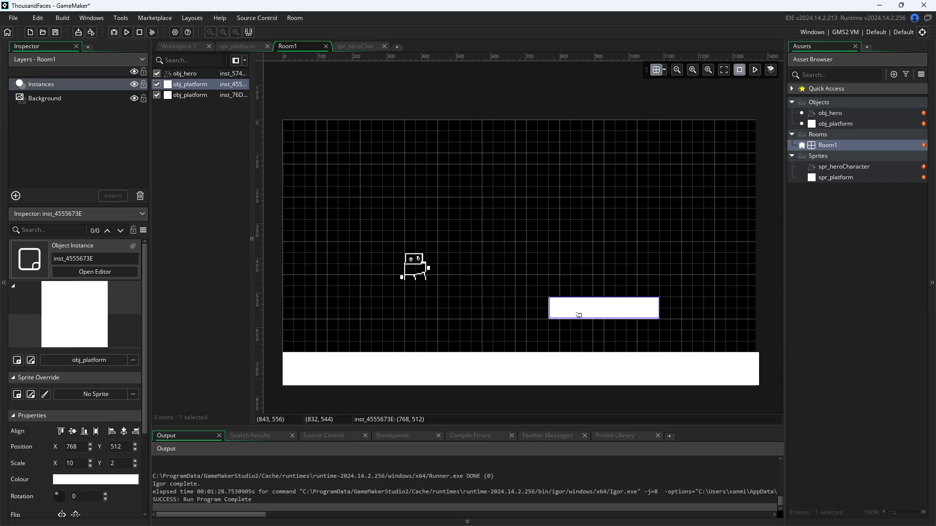
pyautogui.click(539, 320)
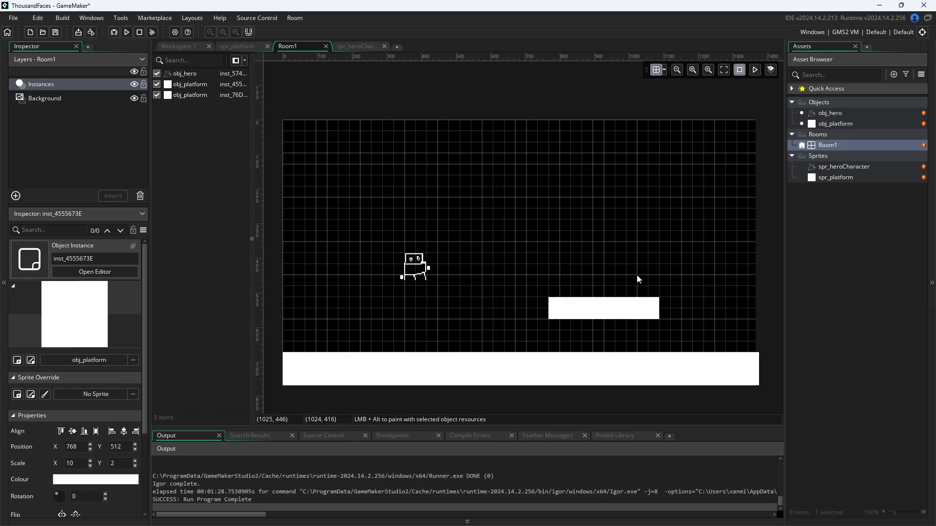
pyautogui.click(609, 301)
pyautogui.moveTo(609, 300); pyautogui.dragTo(610, 290)
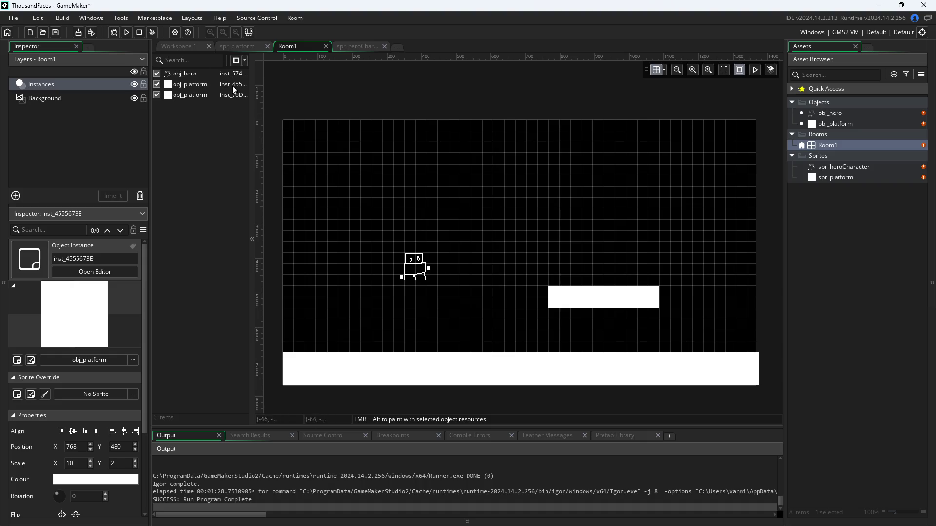
pyautogui.click(197, 46)
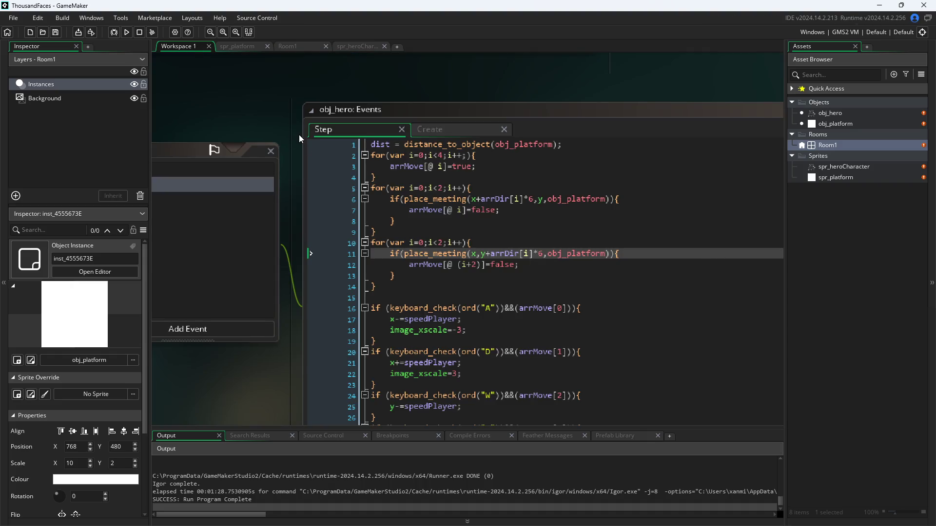
# Save and test-run the floor-and-ledge layout with F5, then close the game window.
pyautogui.press('F5')
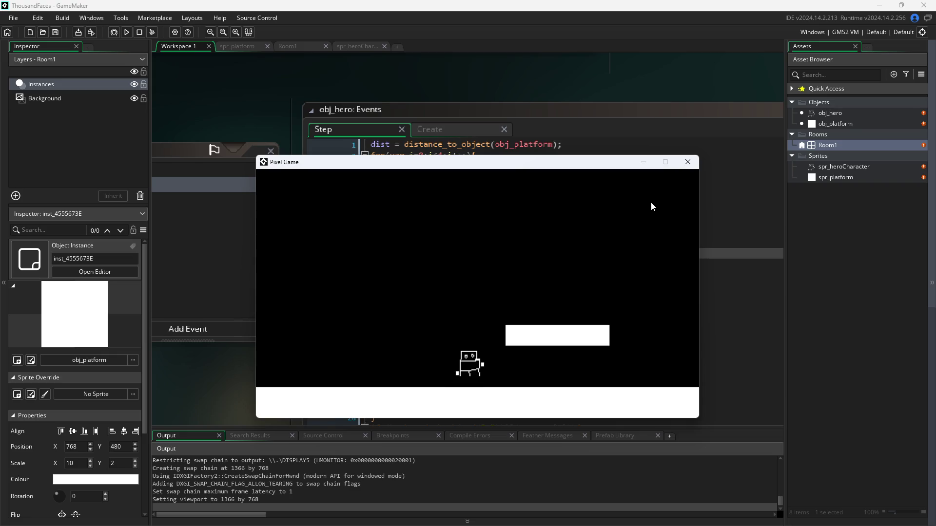
pyautogui.click(688, 163)
pyautogui.click(421, 129)
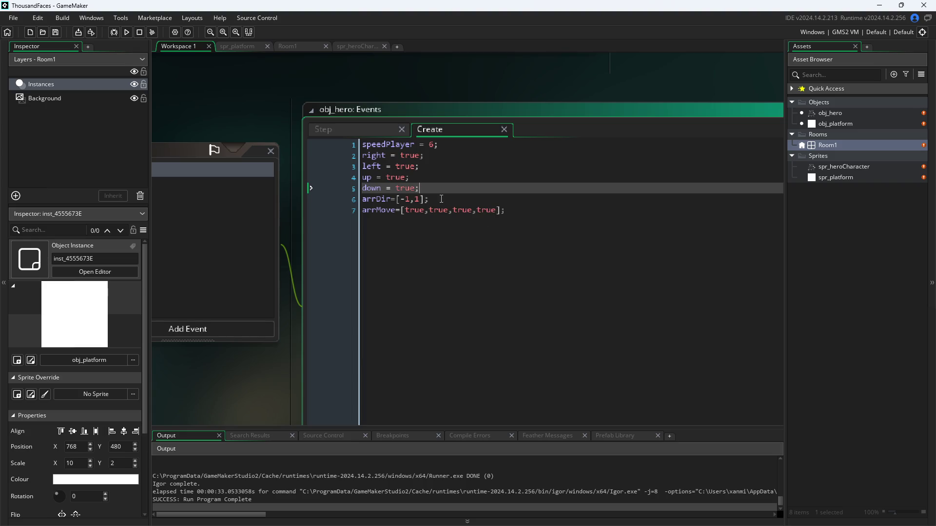
# Add the line gravityPlayer=1; directly below speedPlayer = 6; in the Create event.
pyautogui.click(551, 214)
pyautogui.click(486, 145)
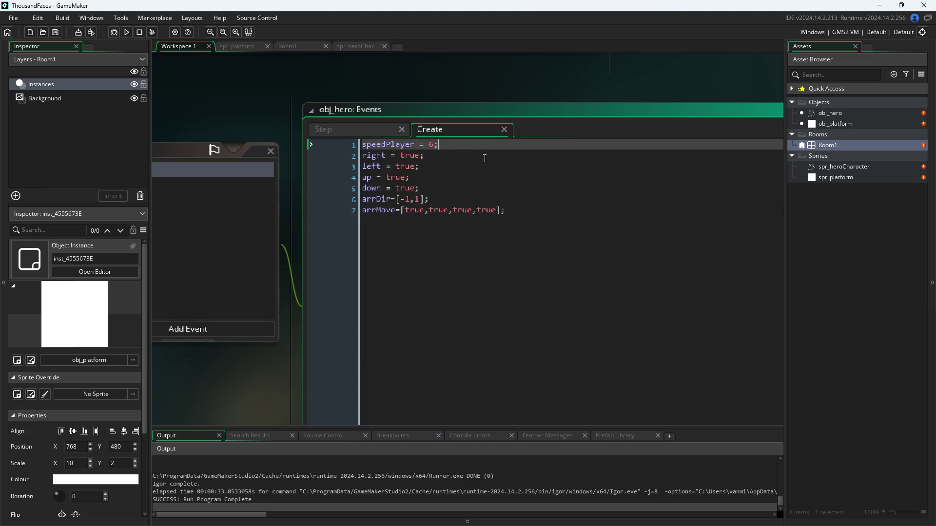
pyautogui.press('Return')
pyautogui.write('GR')
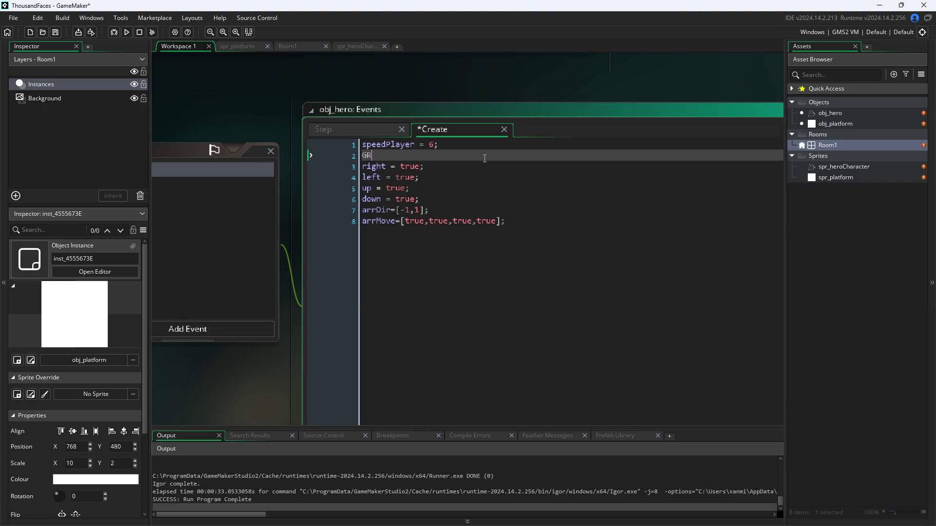
pyautogui.press('BackSpace')
pyautogui.press('BackSpace')
pyautogui.write('gravity')
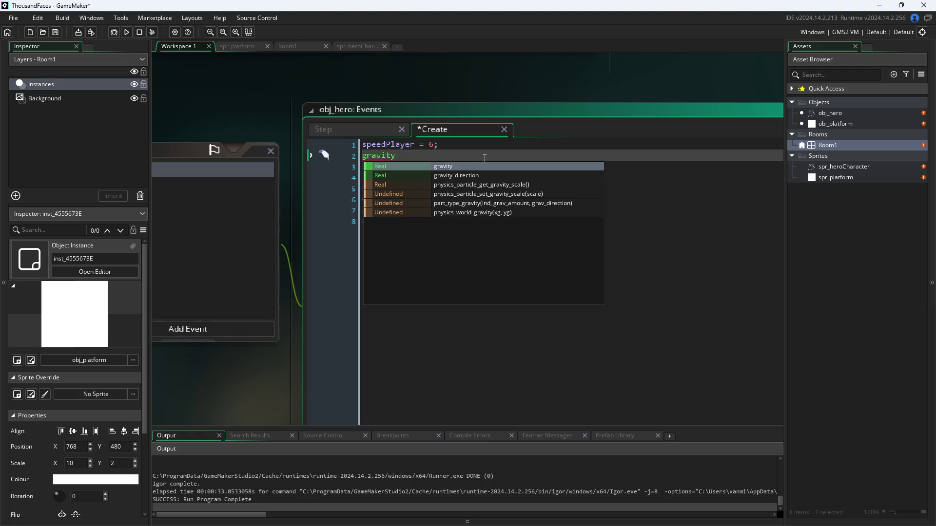
pyautogui.write('Play')
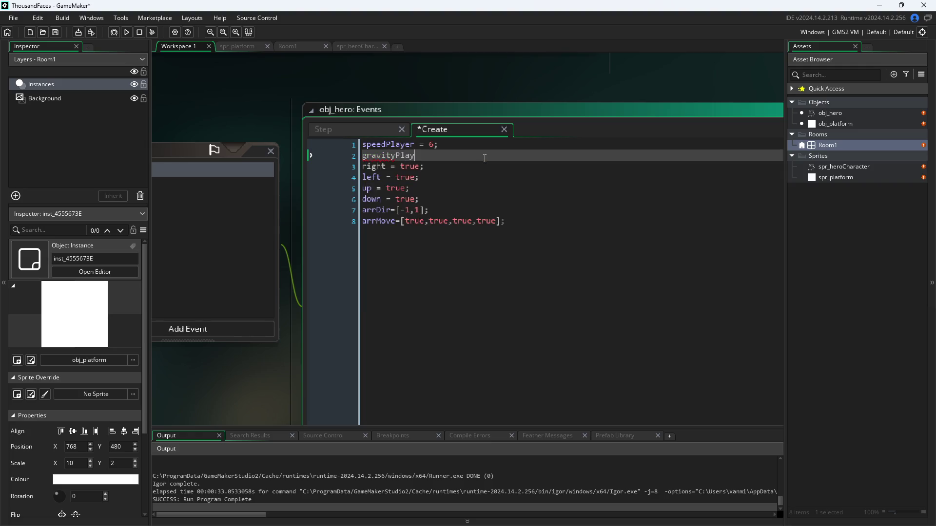
pyautogui.write('er=1;')
# Change the W check on line 24 of the Step event to keyboard_check_pressed.
pyautogui.click(371, 129)
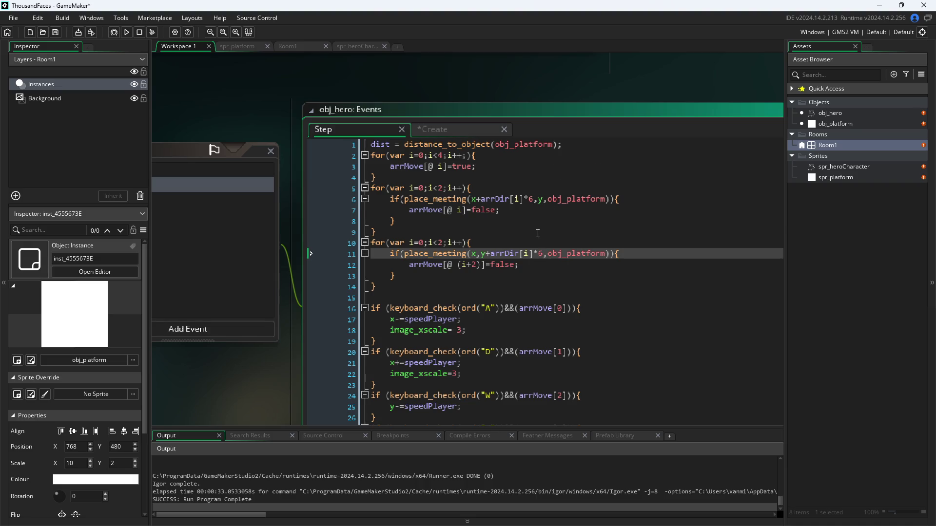
pyautogui.scroll(-1, 538, 234)
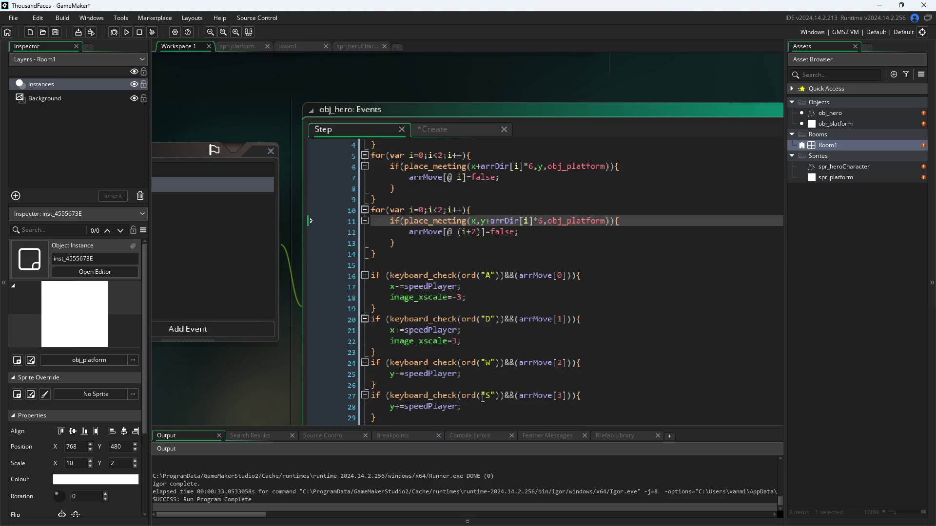
pyautogui.click(467, 379)
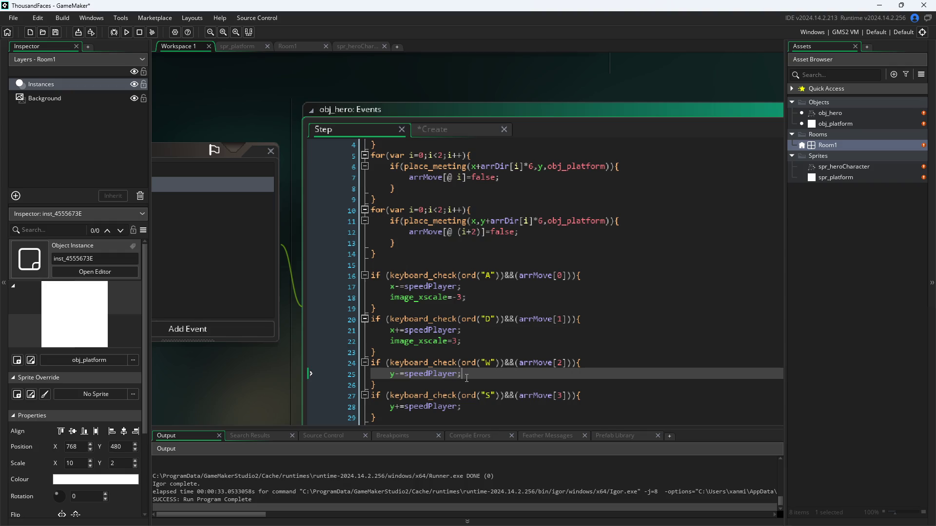
pyautogui.press('BackSpace')
pyautogui.moveTo(457, 363); pyautogui.dragTo(444, 363)
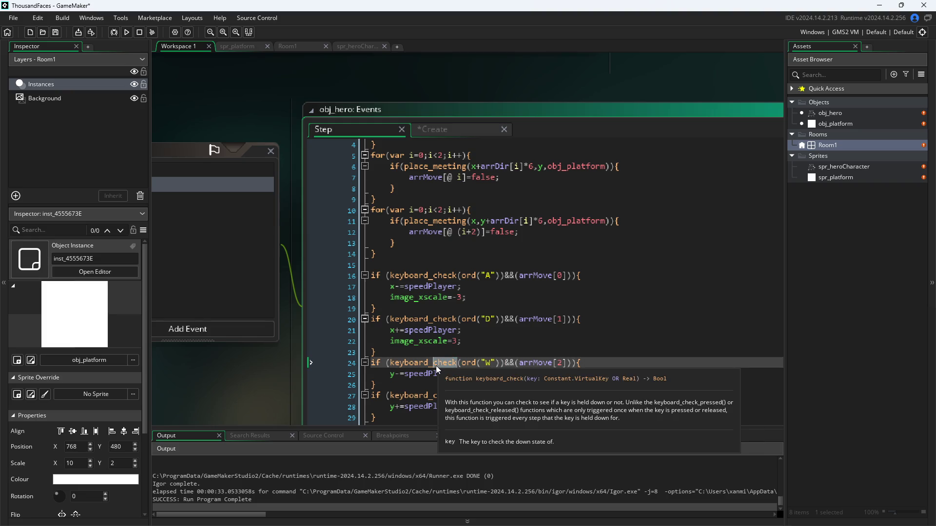
pyautogui.click(456, 363)
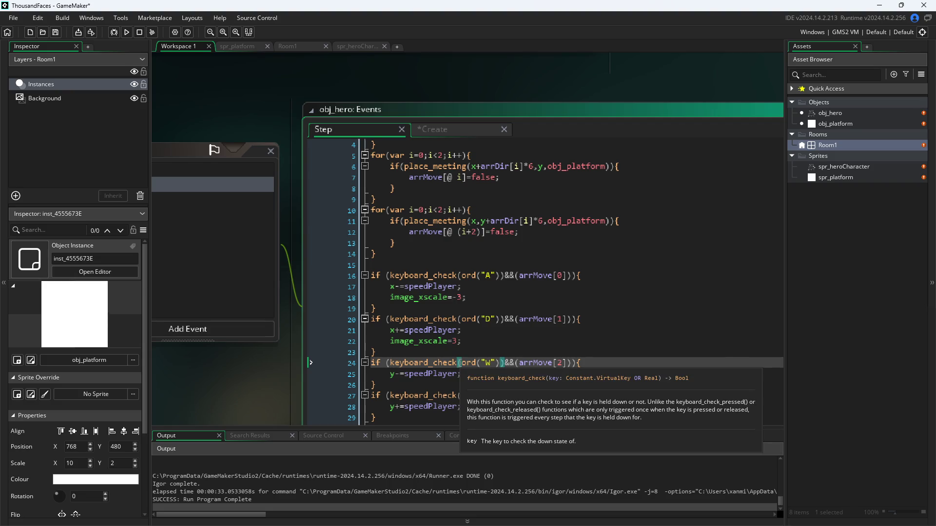
pyautogui.press('BackSpace')
pyautogui.write('k')
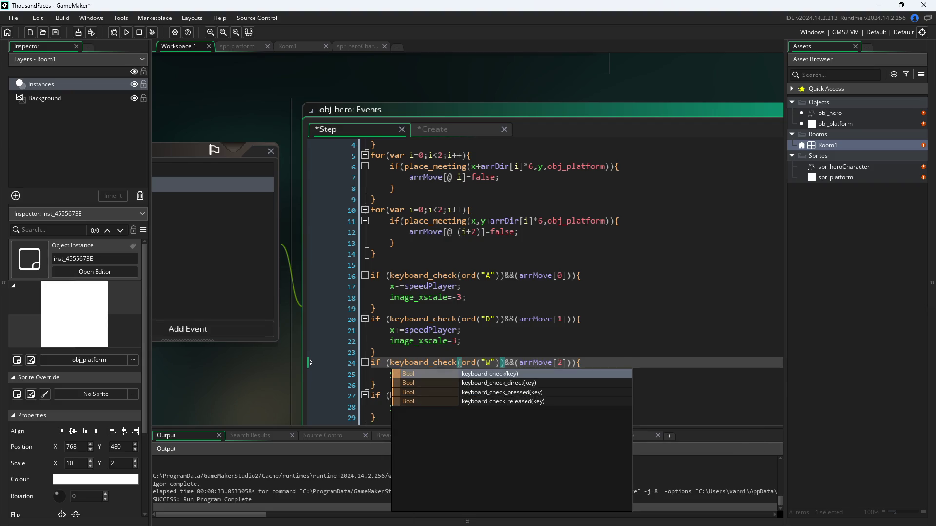
pyautogui.press('Down')
pyautogui.press('Down')
pyautogui.press('Return')
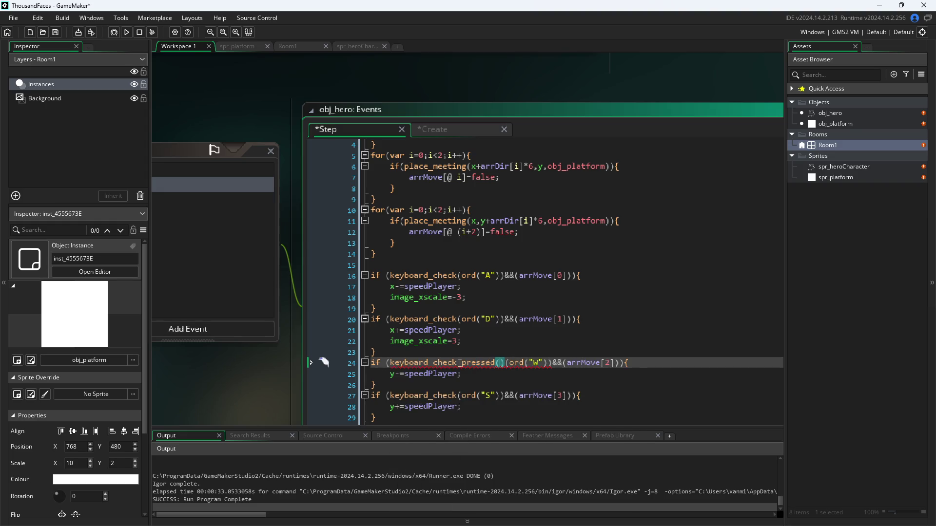
pyautogui.press('Delete')
pyautogui.press('Delete')
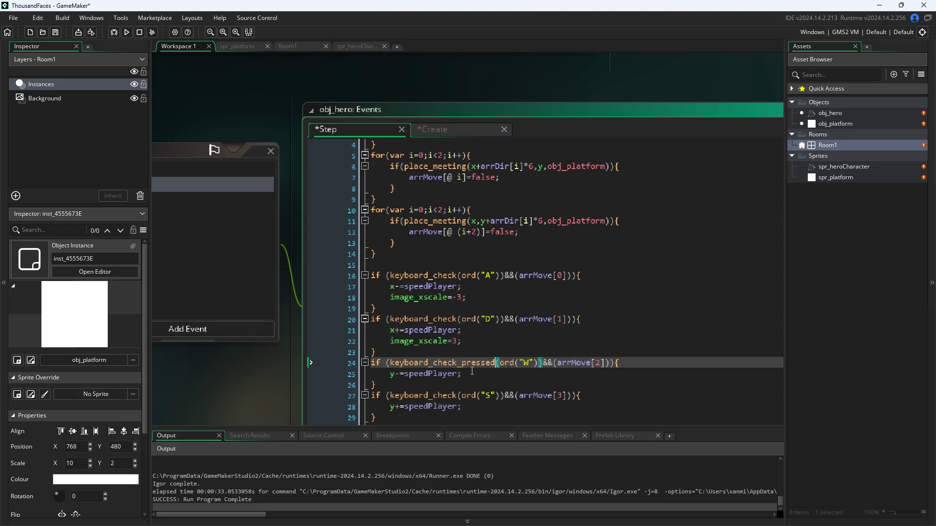
# Delete the trial dist = distance_to_object(obj_platform) line from the top of the Step code.
pyautogui.moveTo(474, 363)
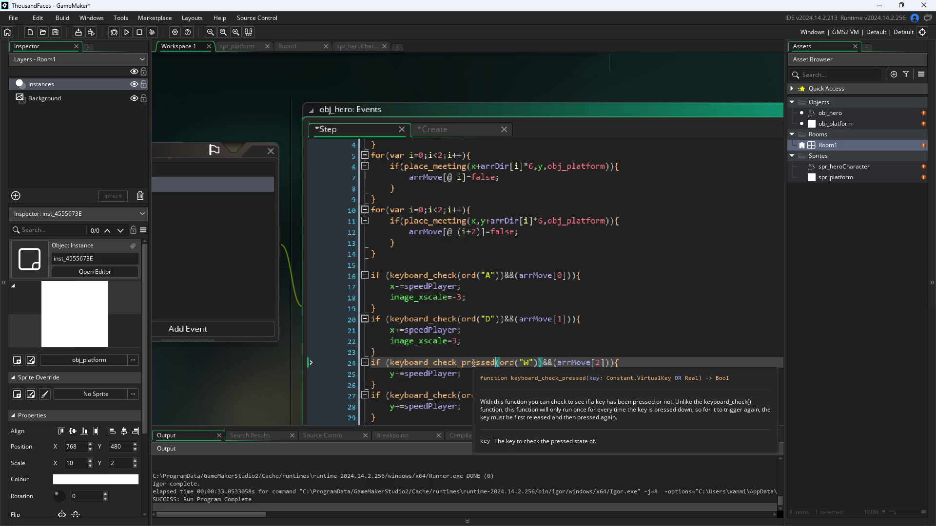
pyautogui.click(480, 374)
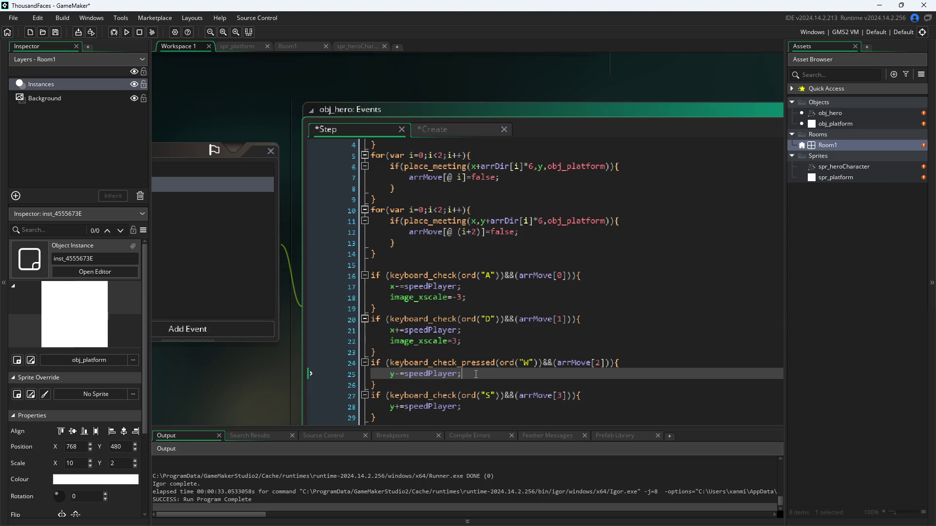
pyautogui.moveTo(477, 367)
pyautogui.click(249, 386)
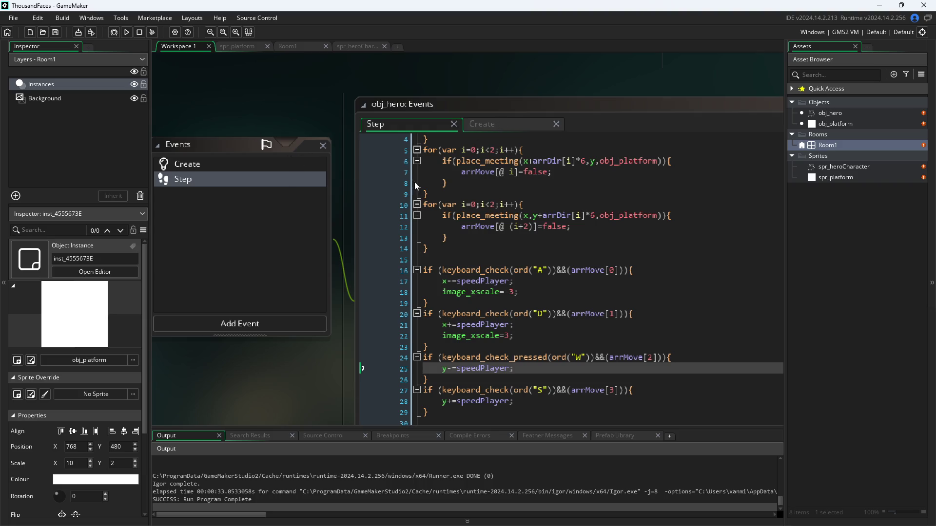
pyautogui.scroll(1, 453, 222)
pyautogui.scroll(-1, 452, 223)
pyautogui.scroll(1, 454, 339)
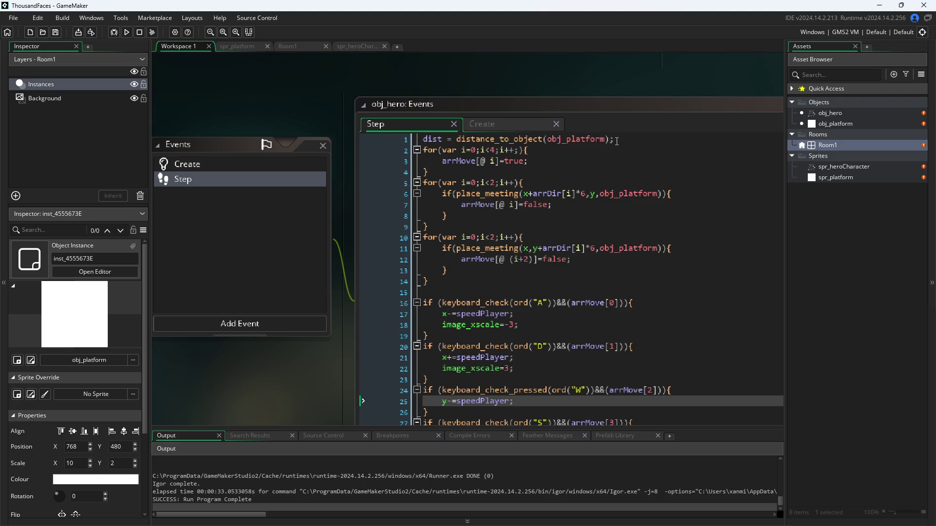
pyautogui.moveTo(617, 141); pyautogui.dragTo(327, 139)
pyautogui.press('BackSpace')
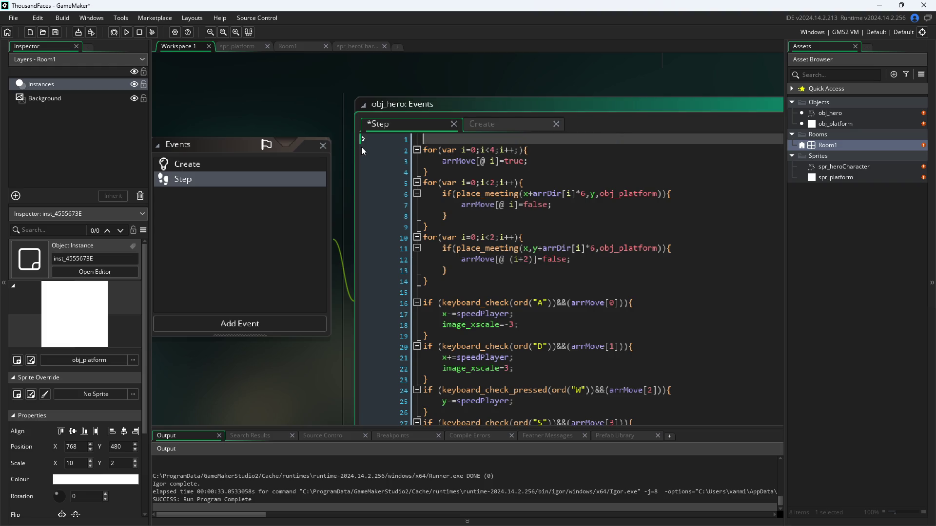
pyautogui.press('Delete')
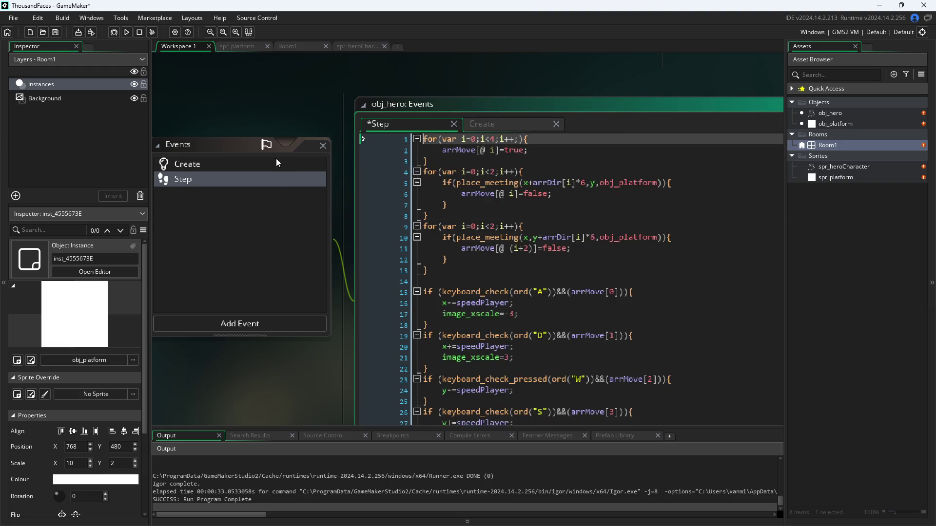
pyautogui.click(276, 159)
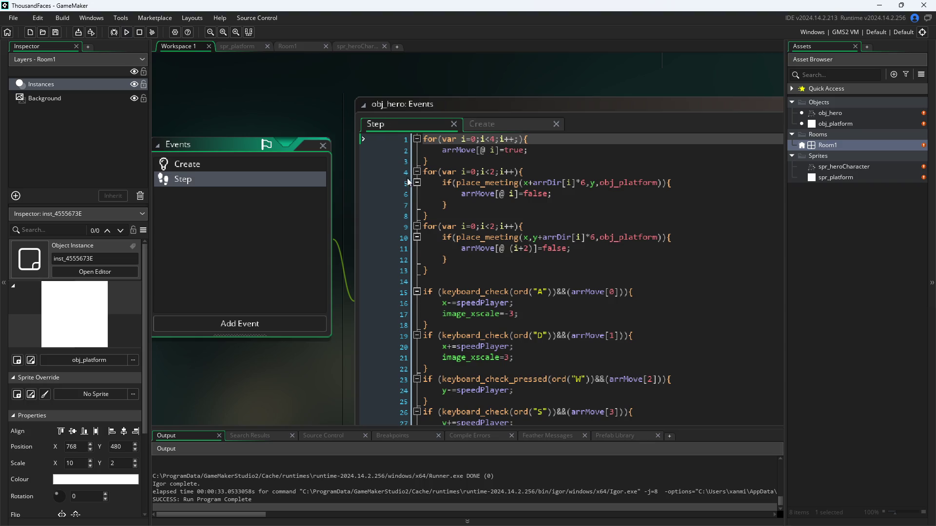
pyautogui.moveTo(431, 271)
pyautogui.mouseDown()
pyautogui.moveTo(352, 137)
pyautogui.moveTo(352, 113)
pyautogui.mouseUp()
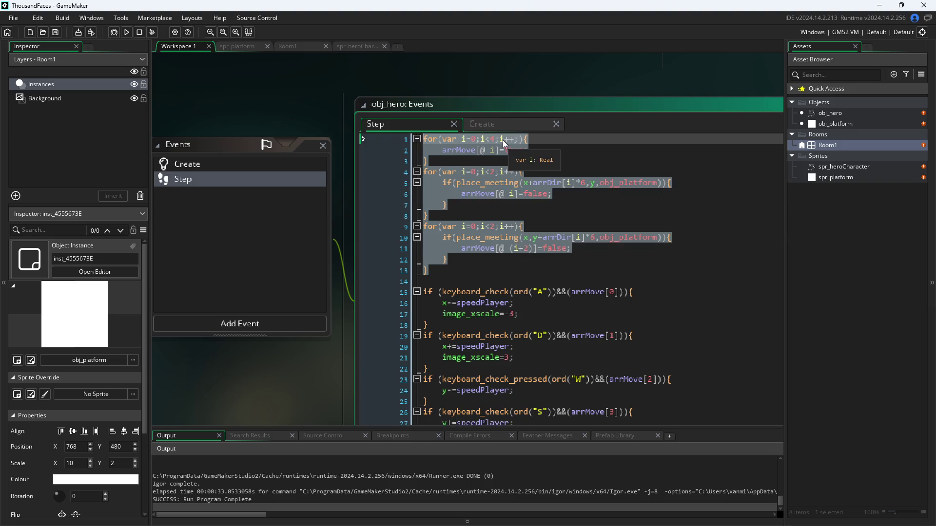
pyautogui.click(565, 172)
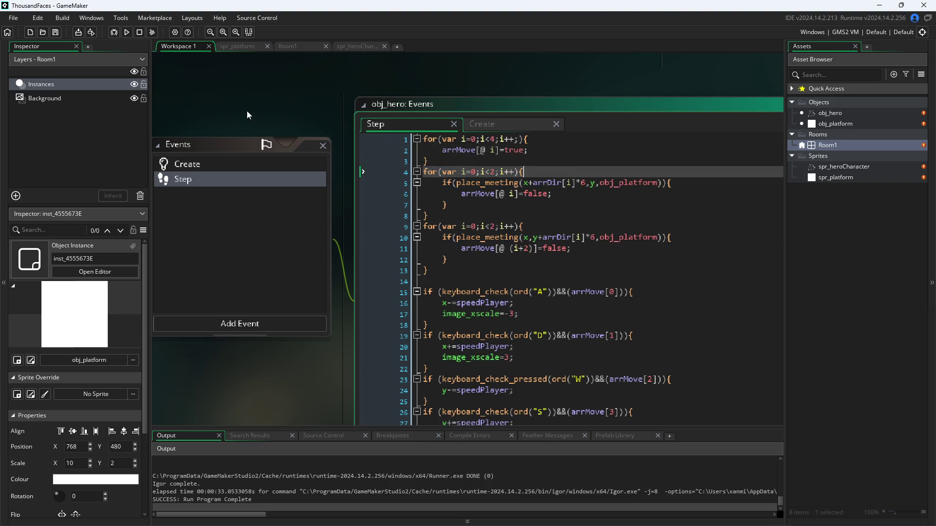
# Test-run the game, press W twice to make the hero rise, then close the window.
pyautogui.click(126, 33)
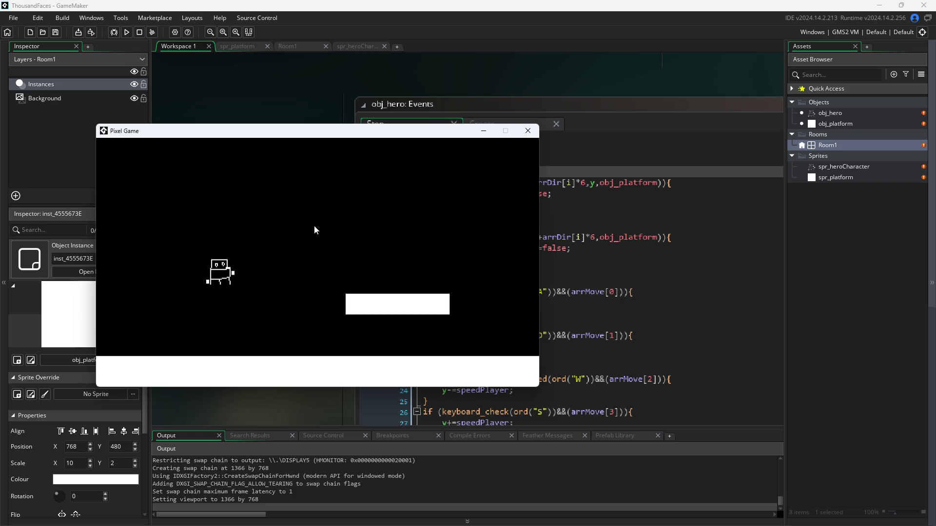
pyautogui.press('w')
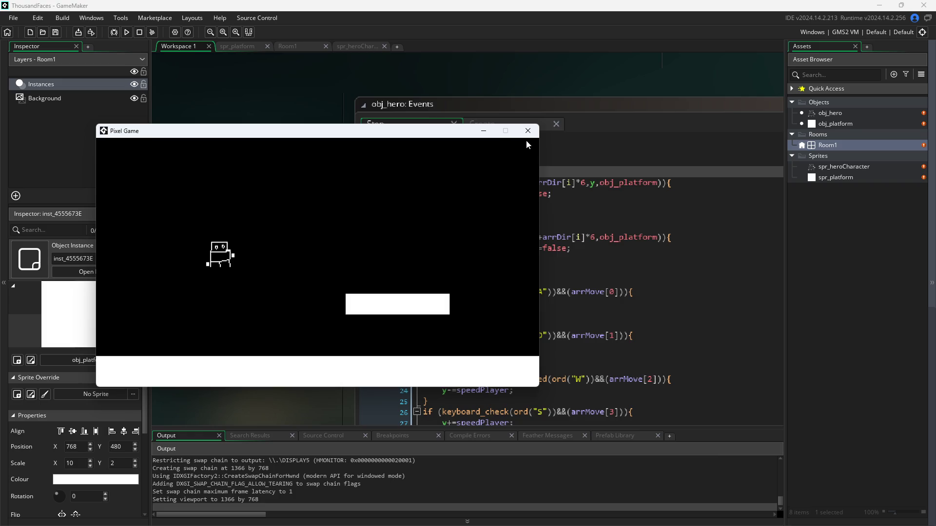
pyautogui.press('w')
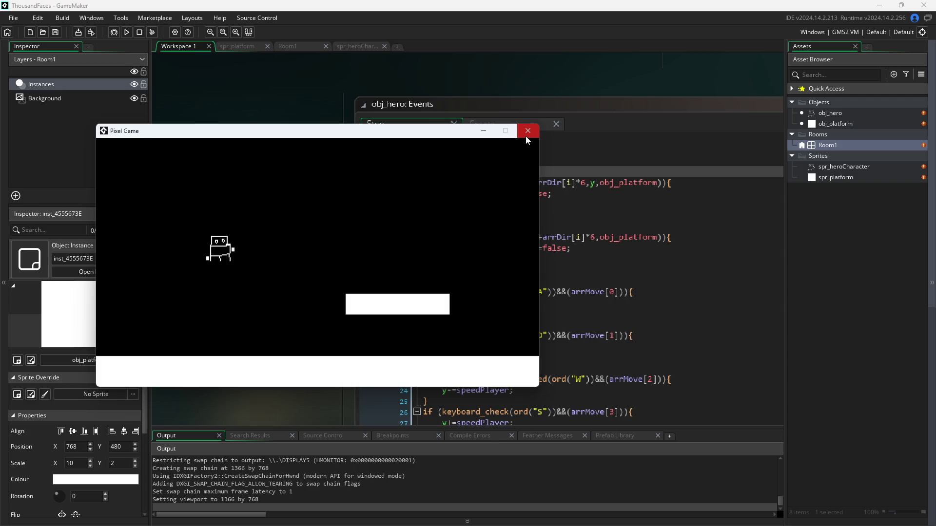
pyautogui.click(525, 139)
# Add downAccel=0; on a new line after down = true; in the Create event.
pyautogui.click(505, 128)
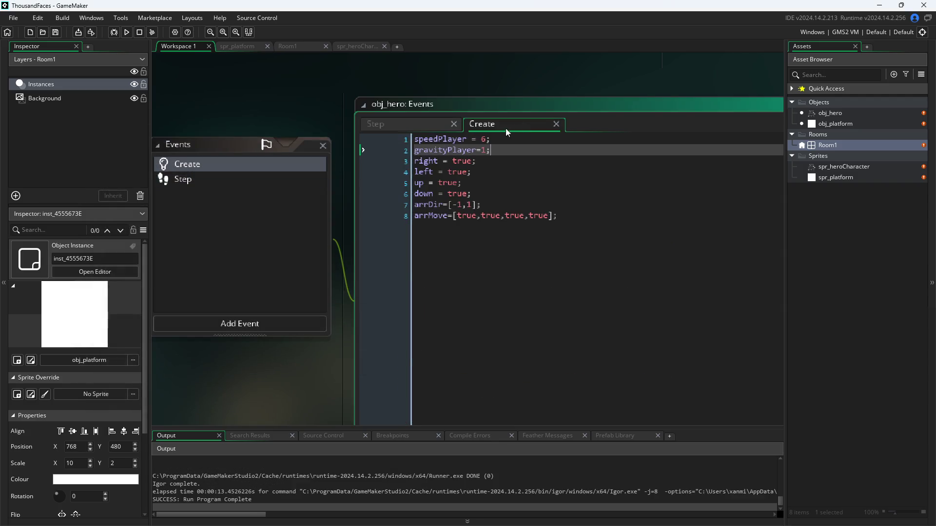
pyautogui.click(490, 195)
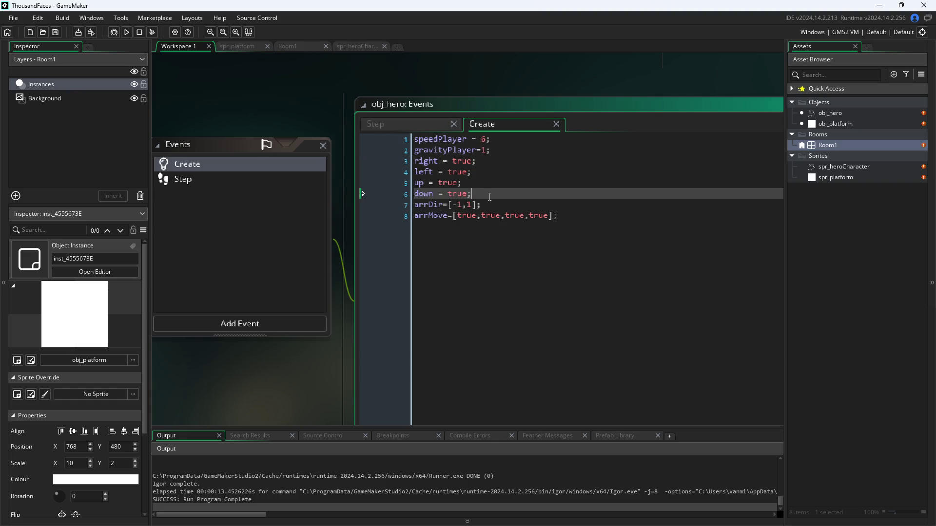
pyautogui.press('Return')
pyautogui.write('downAce')
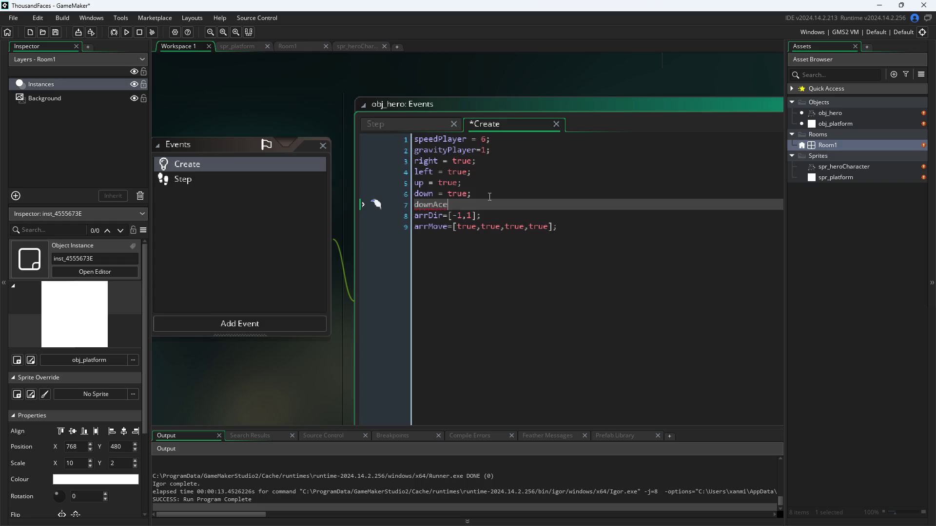
pyautogui.write('ccel')
pyautogui.write('=01;')
pyautogui.press('BackSpace')
pyautogui.press('BackSpace')
# Review the Step code, then change gravityPlayer from 1 to 0.1 in the Create event.
pyautogui.click(399, 127)
pyautogui.scroll(-2, 556, 263)
pyautogui.scroll(2, 555, 264)
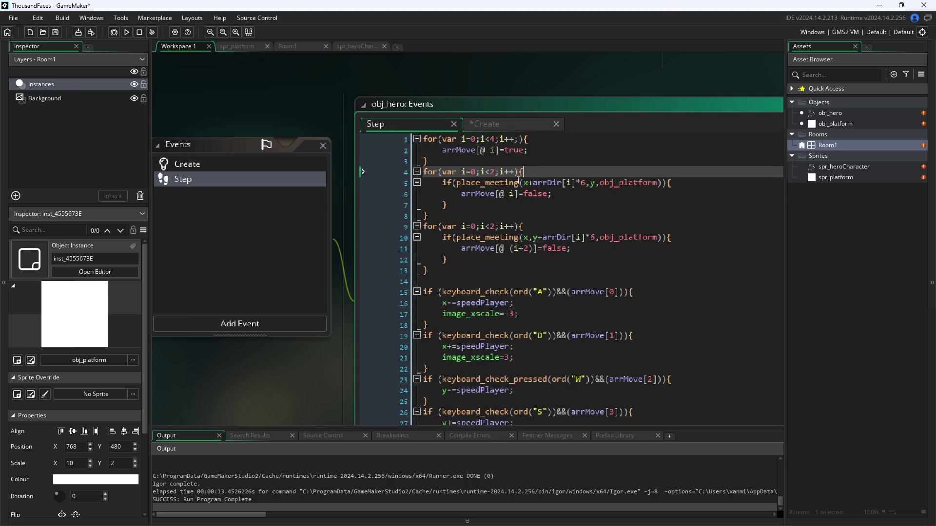
pyautogui.scroll(-2, 539, 172)
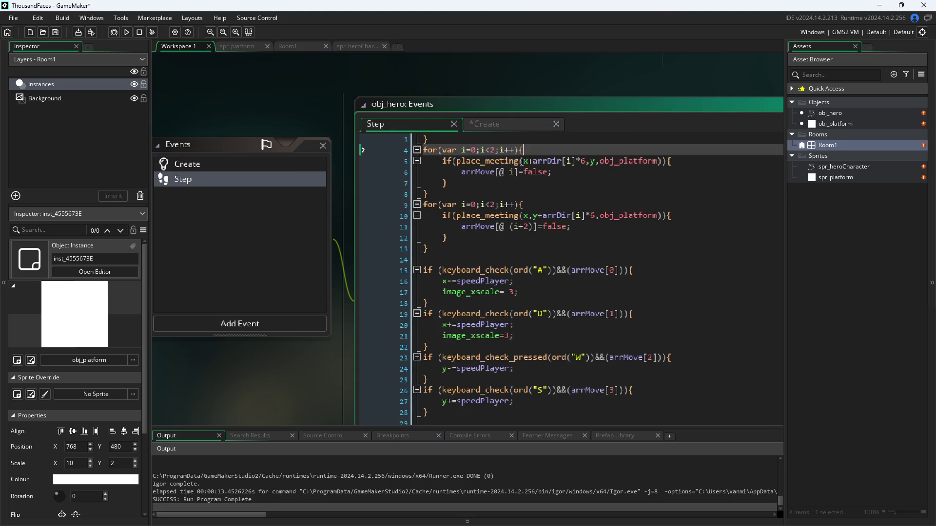
pyautogui.click(486, 257)
pyautogui.moveTo(508, 268)
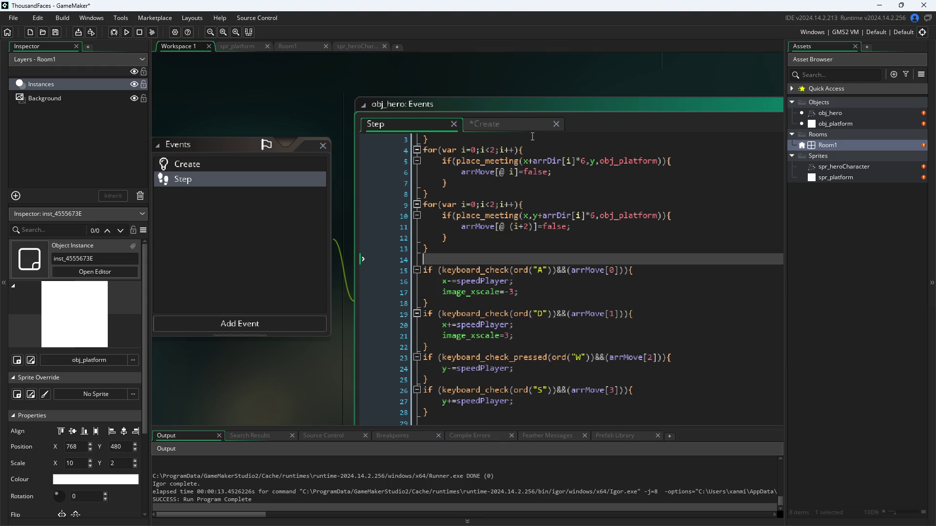
pyautogui.click(484, 124)
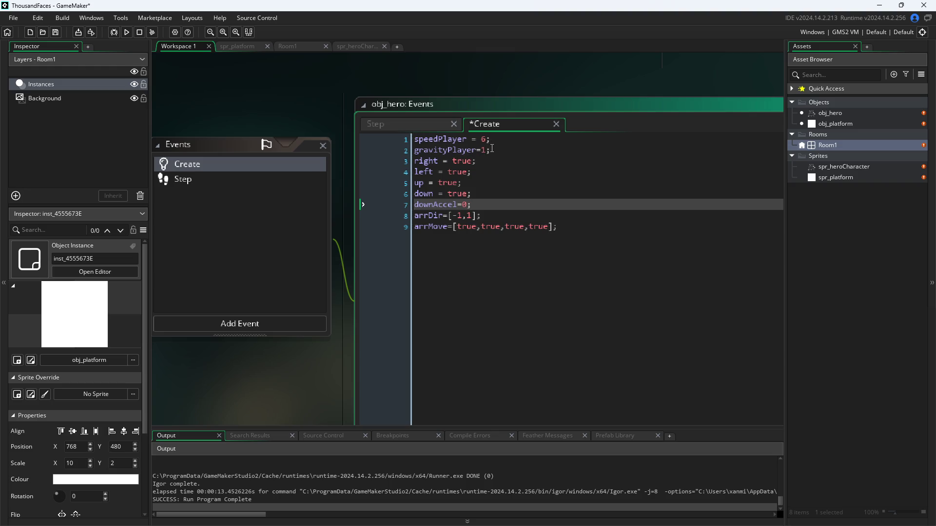
pyautogui.click(485, 151)
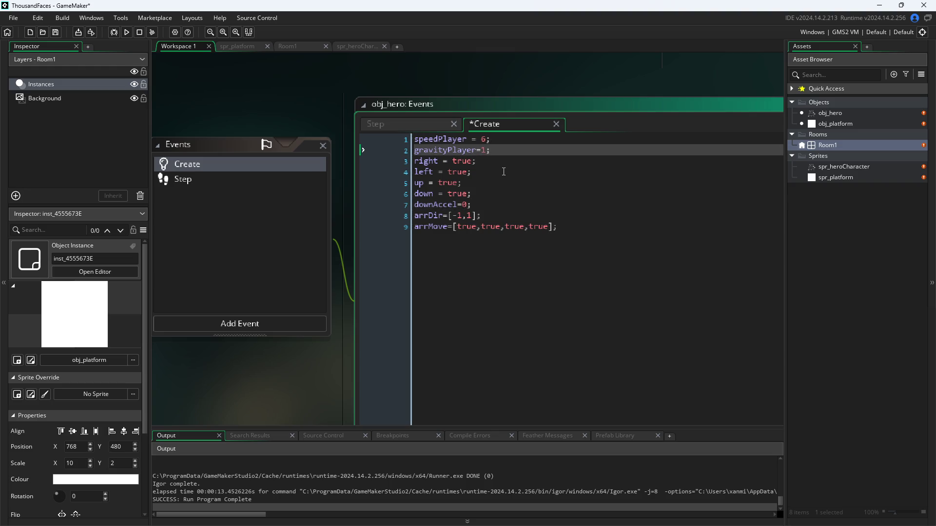
pyautogui.write('0.1')
pyautogui.click(412, 124)
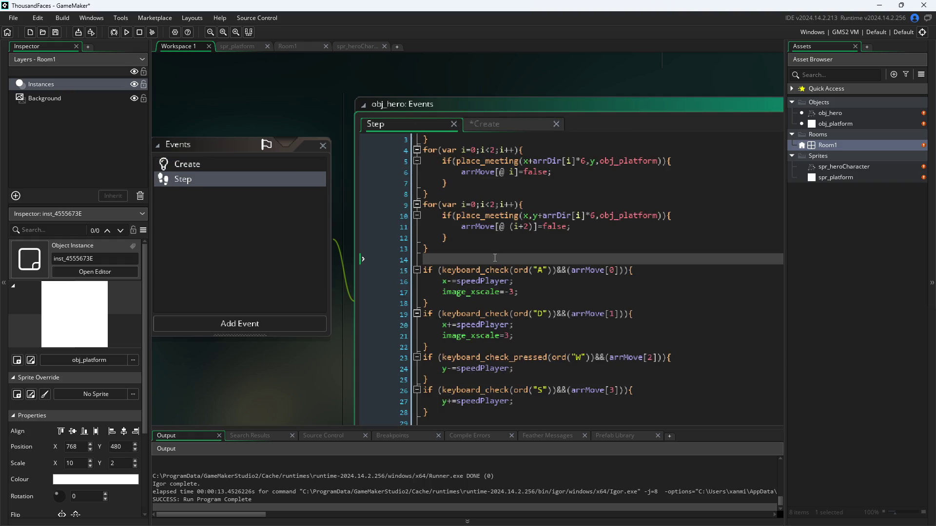
# Tidy the blank lines after the collision loops and discard an unfinished if line.
pyautogui.press('BackSpace')
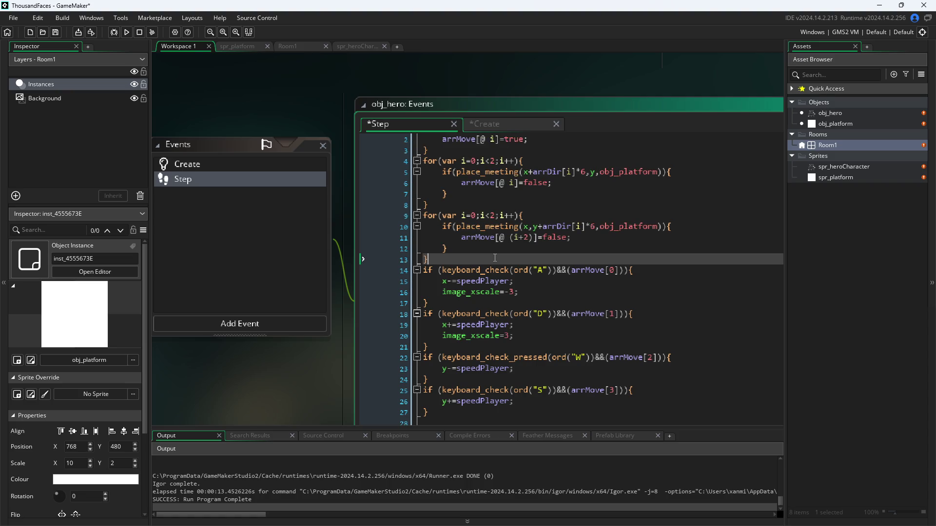
pyautogui.press('Return')
pyautogui.press('BackSpace')
pyautogui.press('Return')
pyautogui.write('if(')
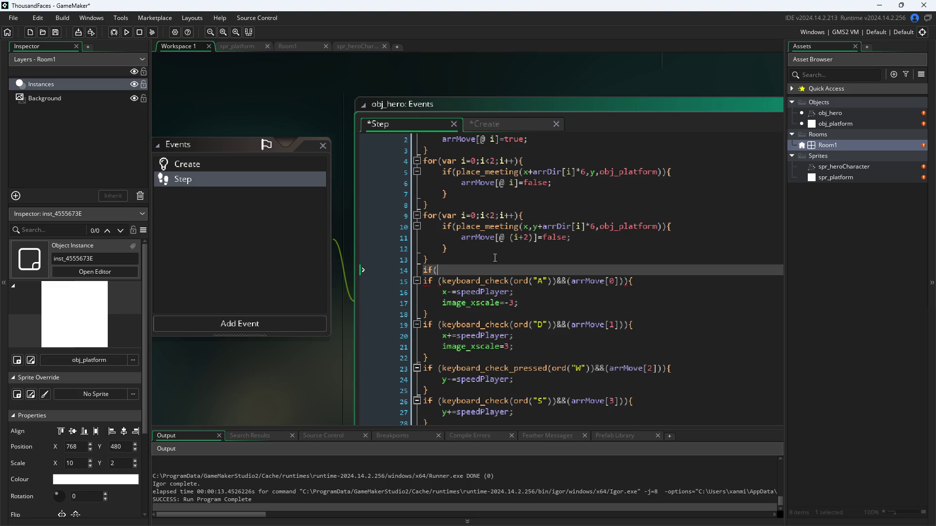
pyautogui.press('BackSpace')
pyautogui.press('BackSpace')
pyautogui.press('BackSpace')
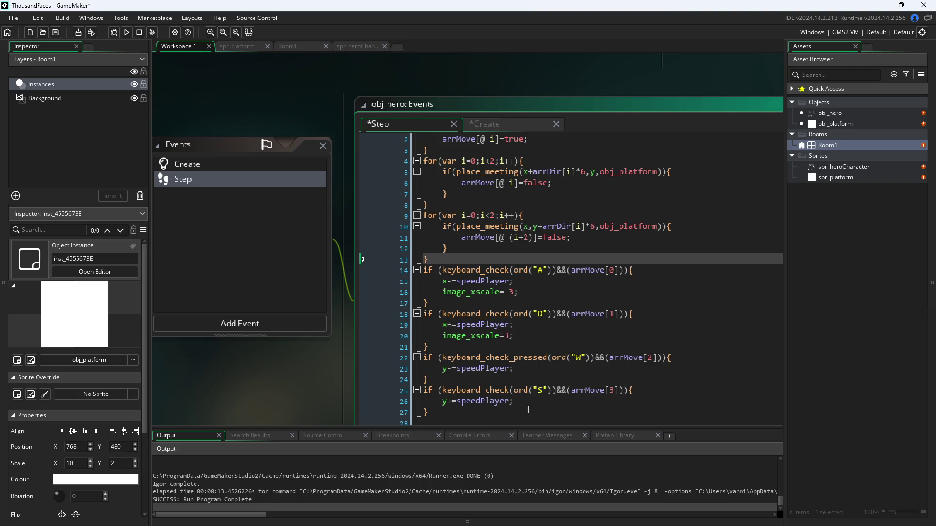
# Try deleting the S key check line, then undo back to the original Step code.
pyautogui.click(394, 411)
pyautogui.press('Home')
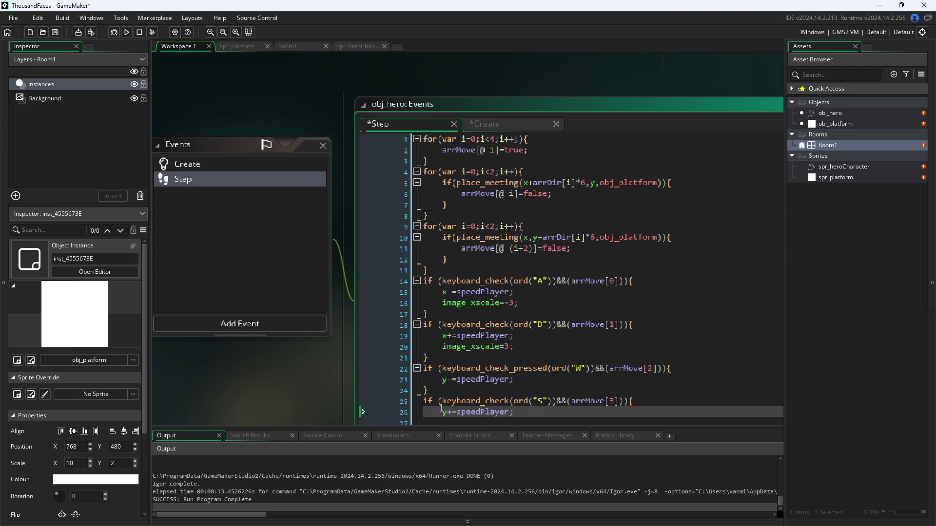
pyautogui.hotkey('shift', 'Home')
pyautogui.press('BackSpace')
pyautogui.press('Up')
pyautogui.hotkey('shift', 'End')
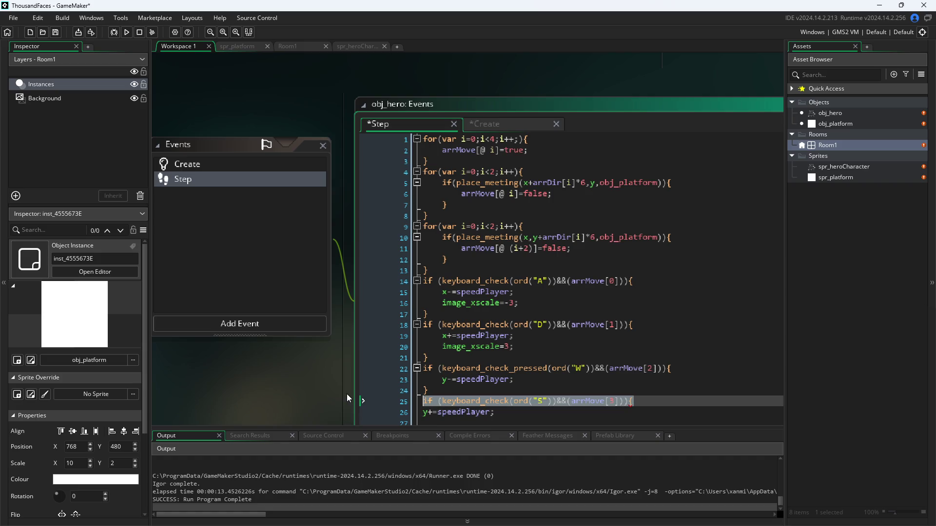
pyautogui.press('BackSpace')
pyautogui.press('BackSpace')
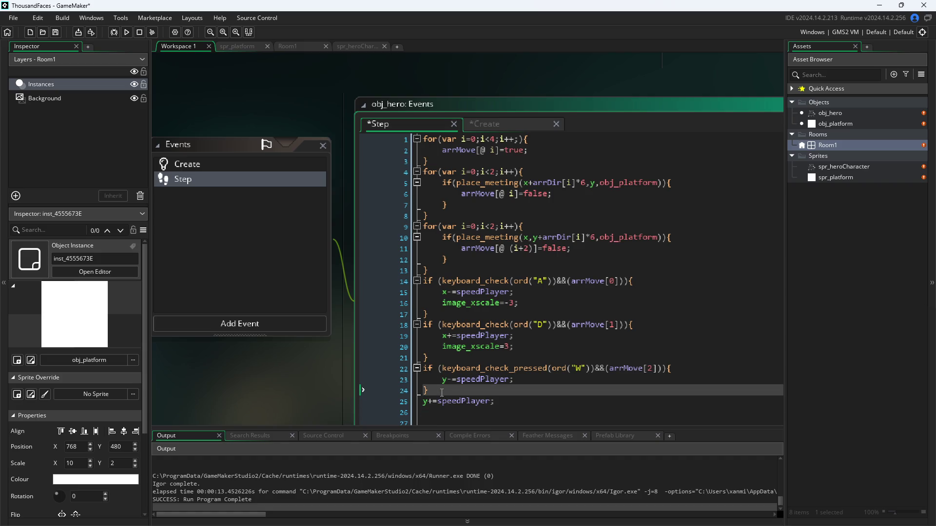
pyautogui.press('Return')
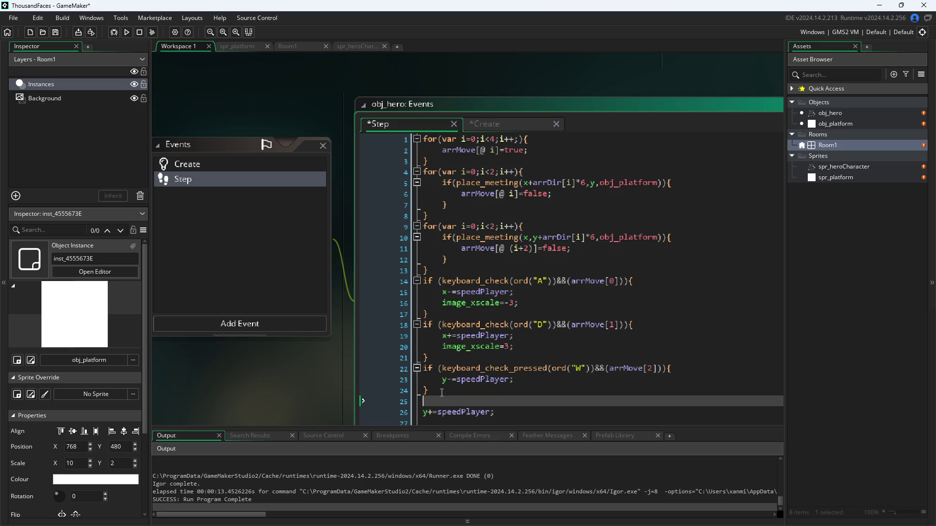
pyautogui.press('Return')
pyautogui.press('BackSpace')
pyautogui.press('BackSpace')
pyautogui.press('Return')
pyautogui.hotkey('ctrl', 'z')
pyautogui.hotkey('ctrl', 'z')
pyautogui.hotkey('ctrl', 'z')
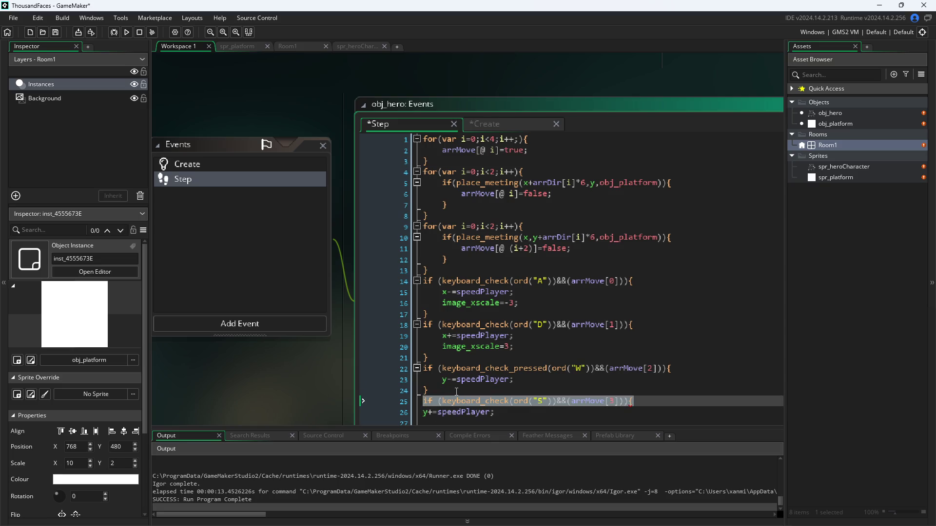
pyautogui.hotkey('ctrl', 'z')
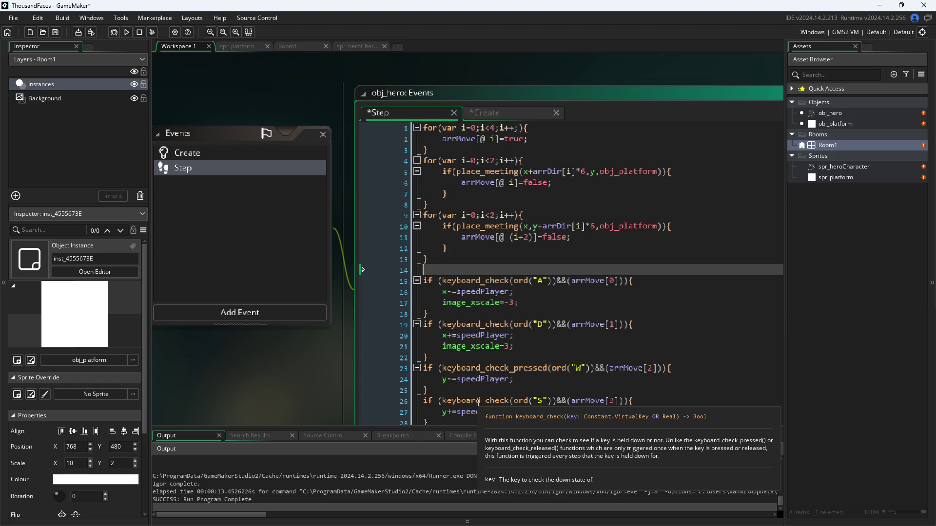
# Remove keyboard_check(ord("S"))&& from the line 26 condition, fix its parentheses, and save.
pyautogui.scroll(-1, 481, 397)
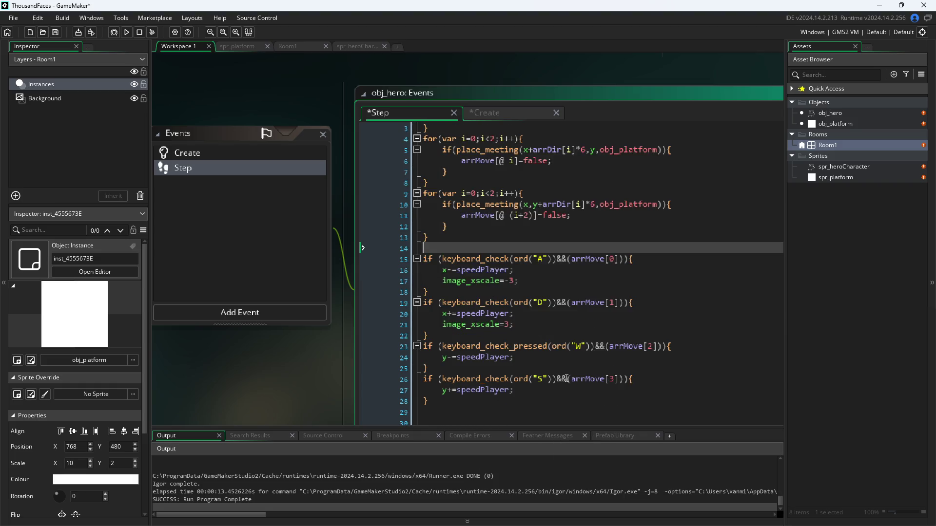
pyautogui.moveTo(563, 379); pyautogui.dragTo(441, 380)
pyautogui.press('Delete')
pyautogui.press('Delete')
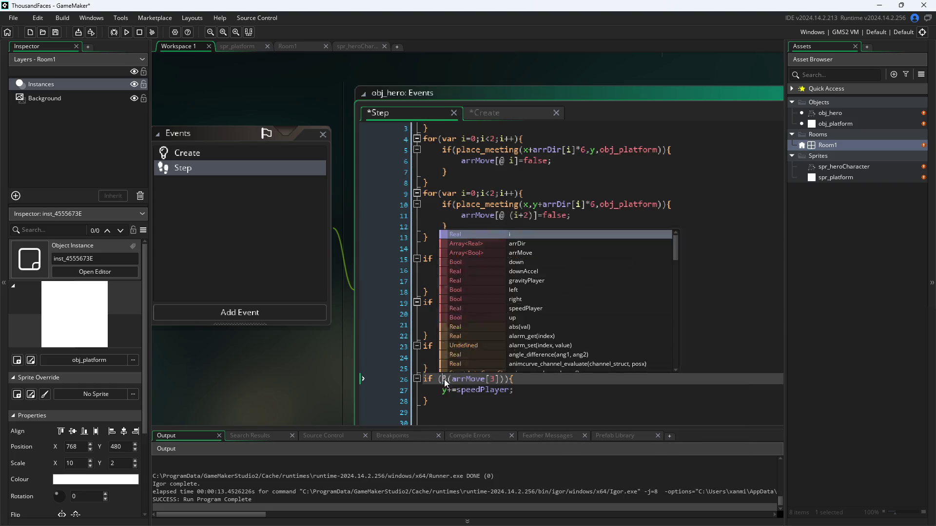
pyautogui.press('Escape')
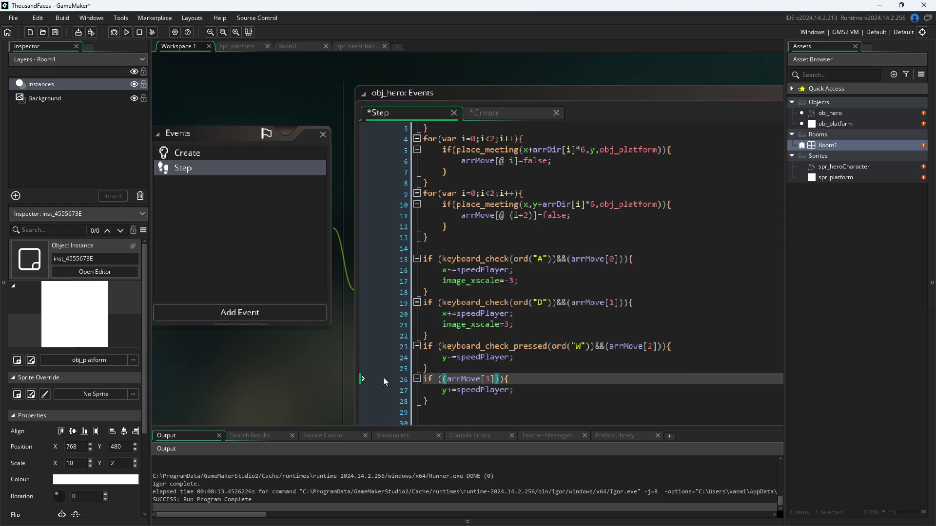
pyautogui.click(444, 381)
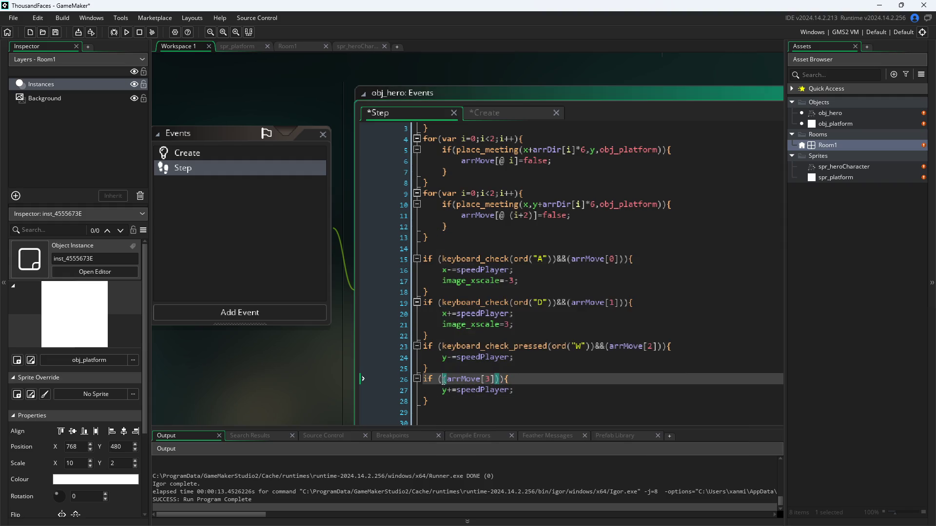
pyautogui.press('Delete')
pyautogui.write('(')
pyautogui.press('Escape')
pyautogui.hotkey('ctrl', 's')
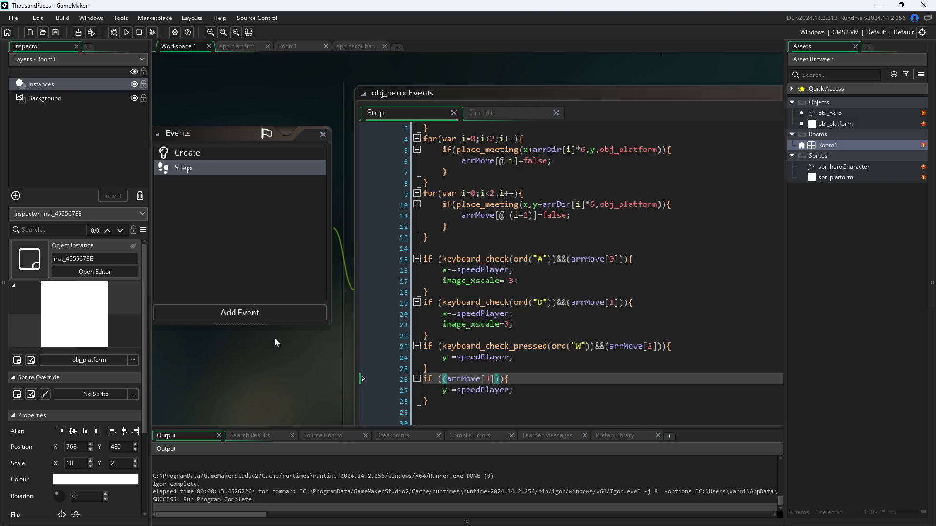
# Test-run the game, then change line 27 to y+=gravityPlayer and save.
pyautogui.click(126, 33)
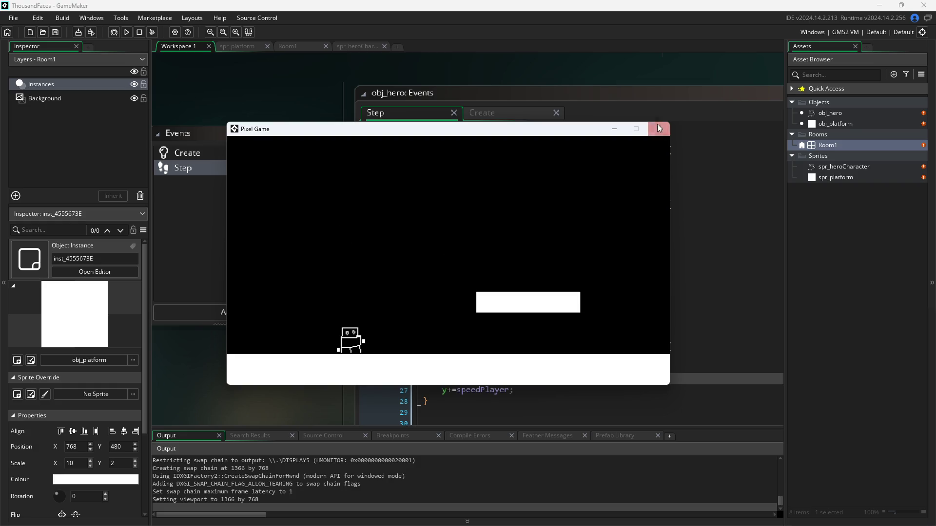
pyautogui.click(658, 129)
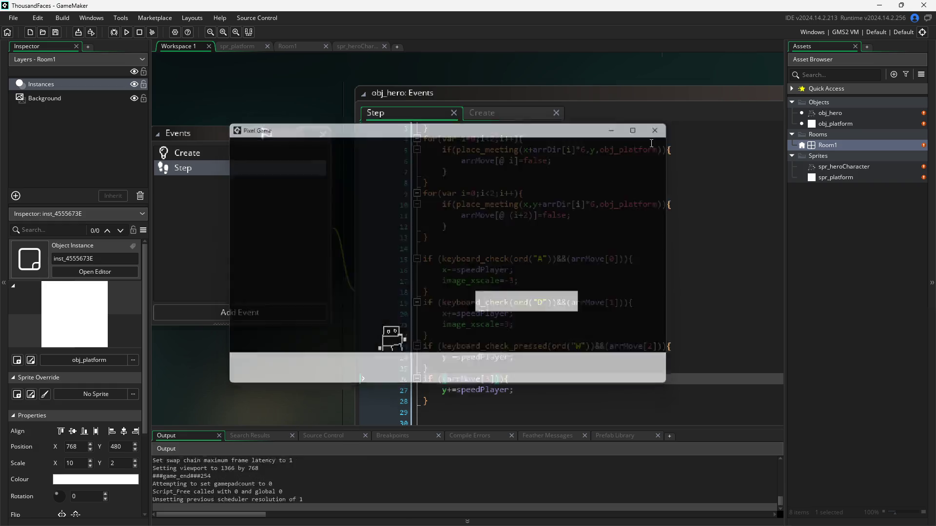
pyautogui.click(507, 393)
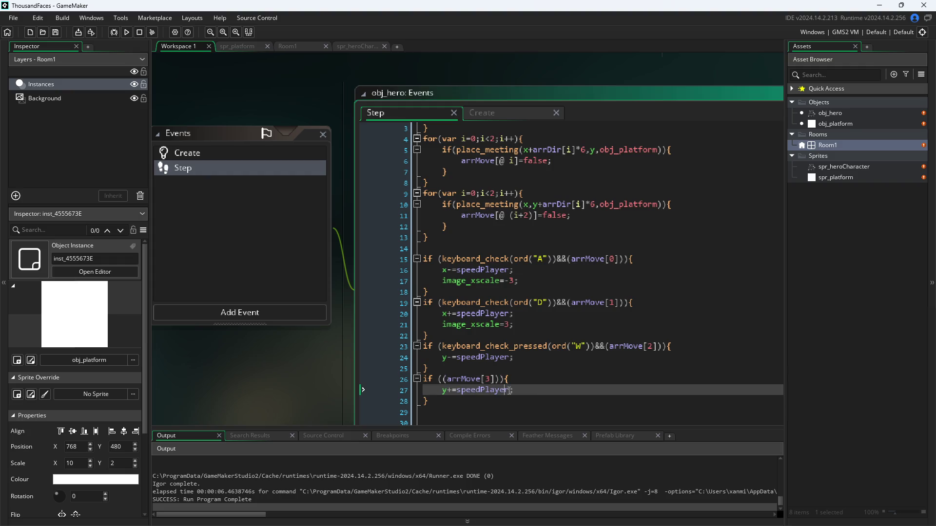
pyautogui.moveTo(507, 392); pyautogui.dragTo(454, 399)
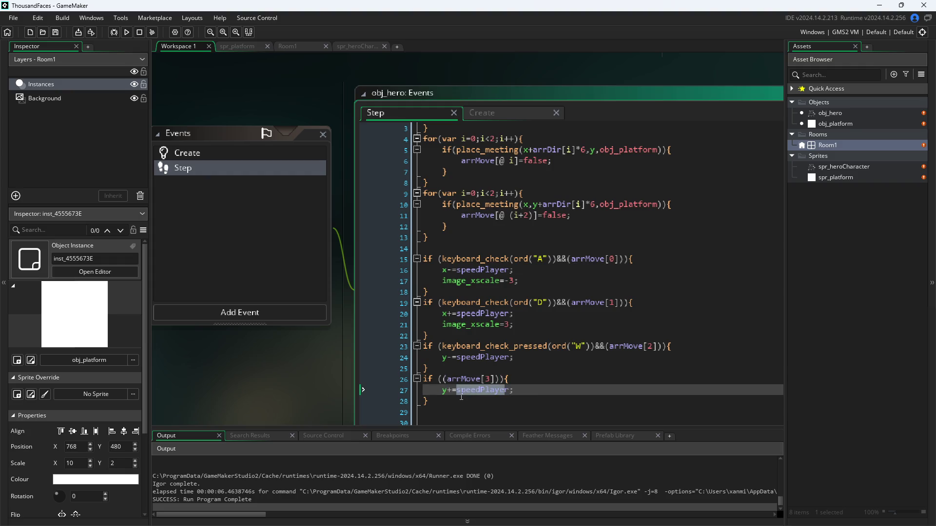
pyautogui.write('gravity')
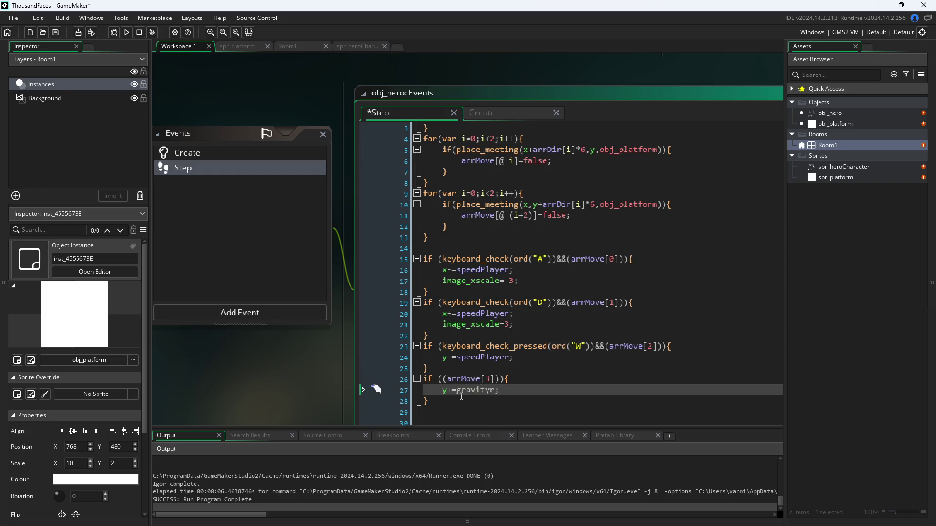
pyautogui.press('Delete')
pyautogui.write('P')
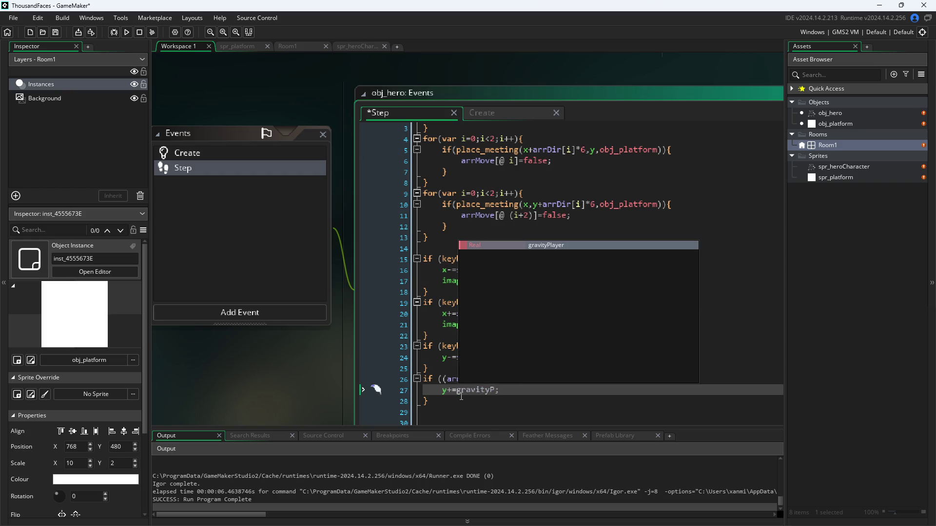
pyautogui.press('Return')
pyautogui.click(317, 389)
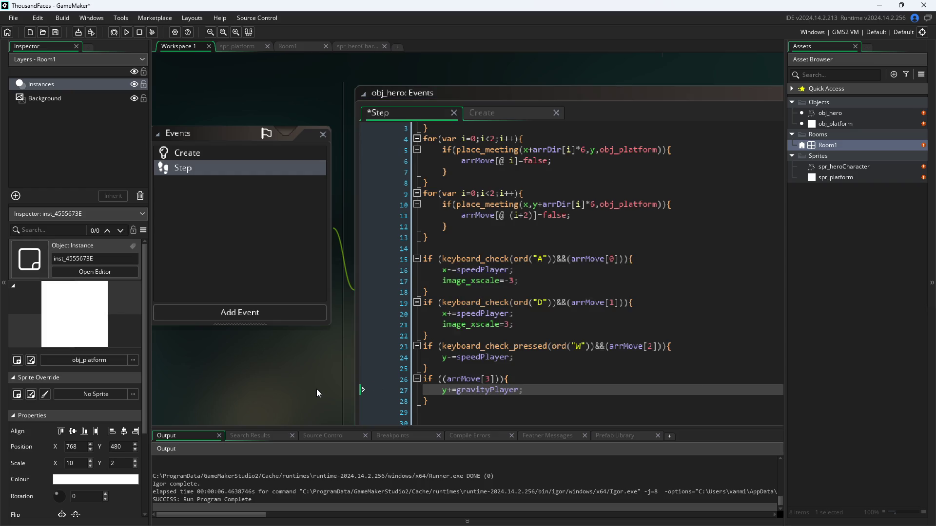
# Run the game and walk the hero right onto the white platform, back left, and jump.
pyautogui.click(127, 32)
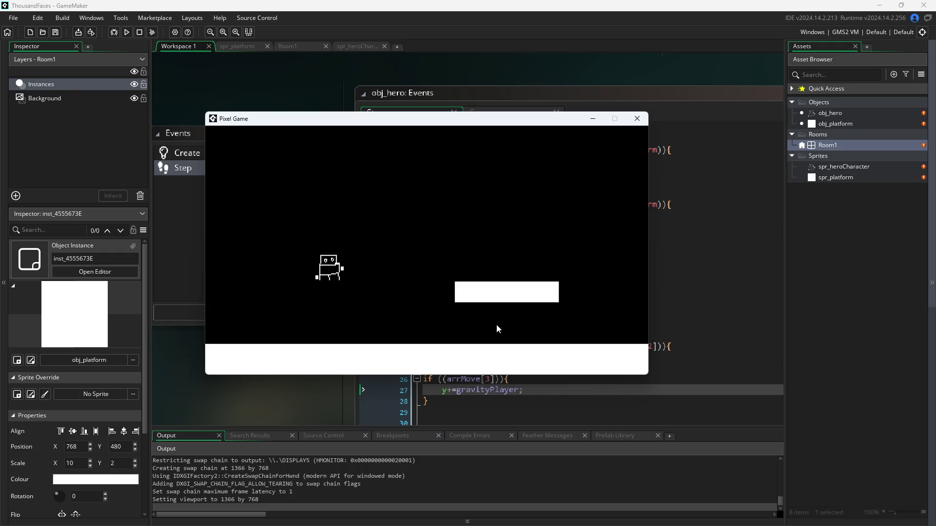
pyautogui.press('Right')
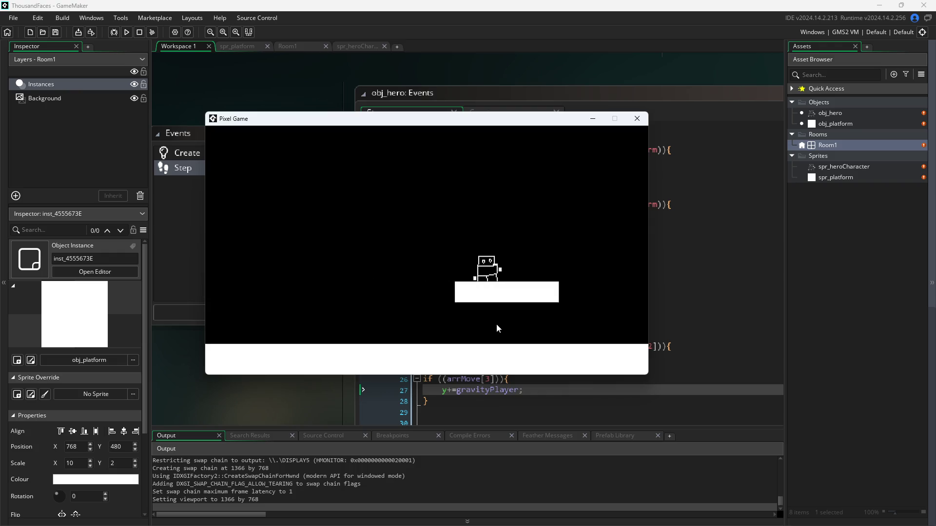
pyautogui.press('Left')
pyautogui.press('Up')
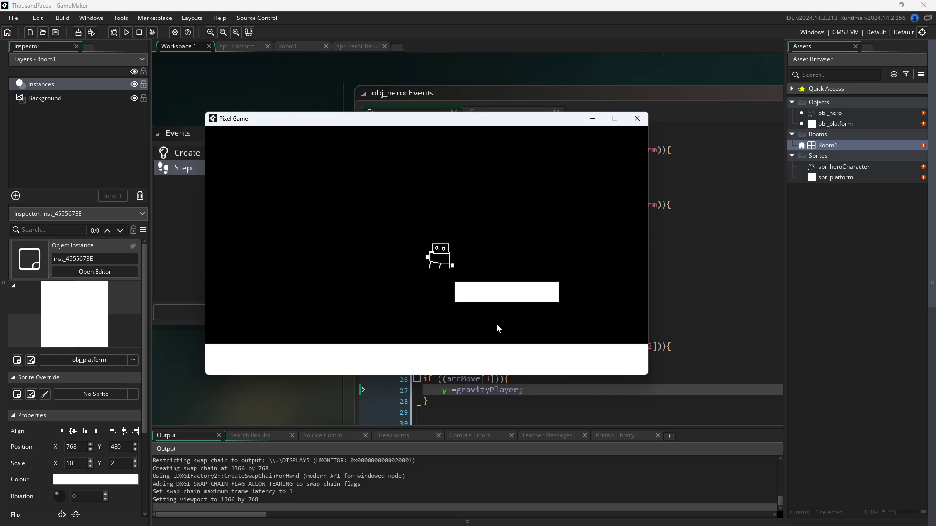
pyautogui.press('Left')
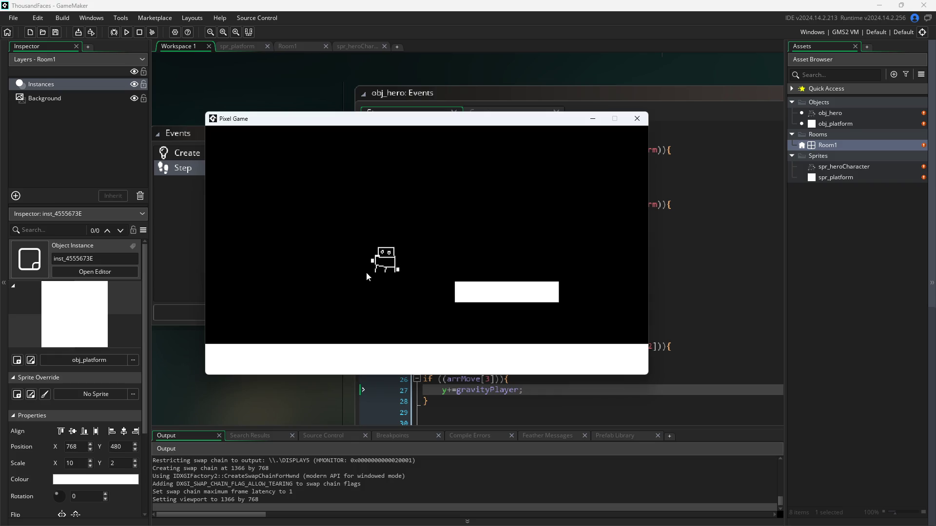
pyautogui.press('Down')
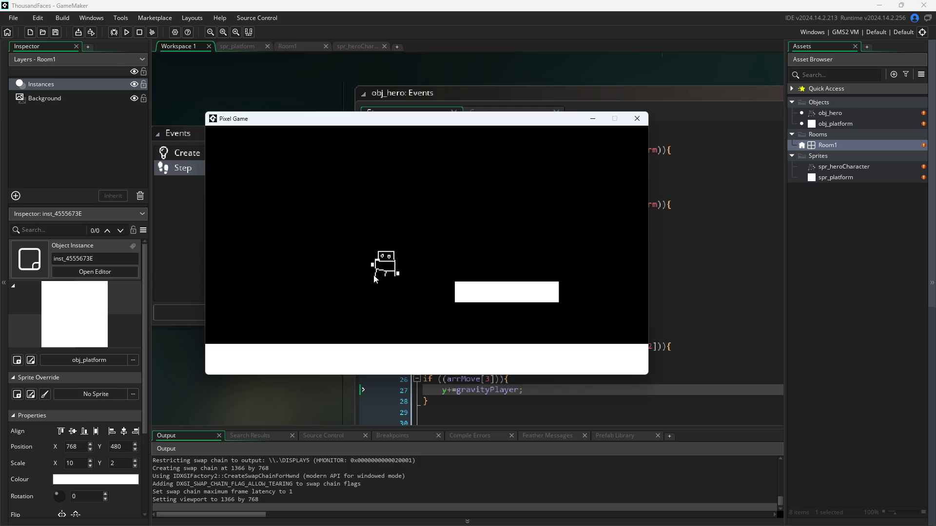
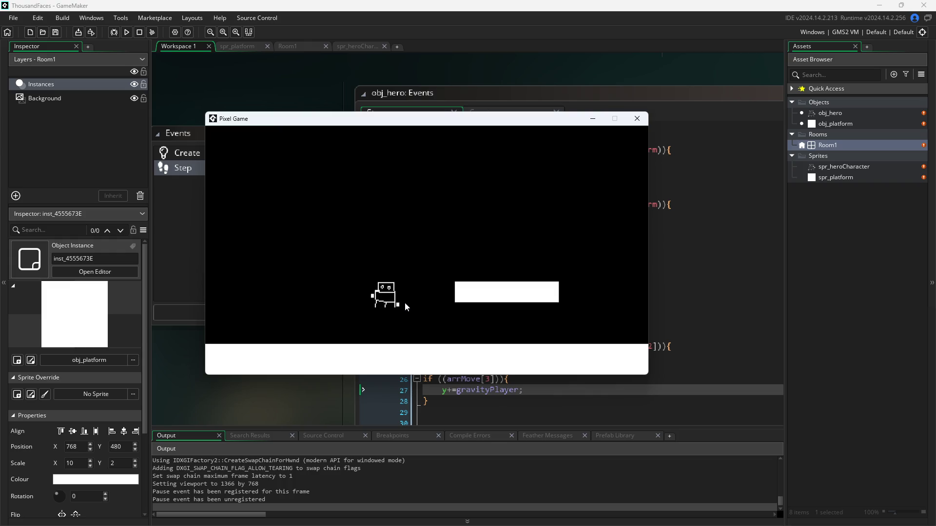
# Change gravityPlayer from 0.1 to 0.5 in obj_hero's Create code.
pyautogui.click(636, 119)
pyautogui.click(489, 113)
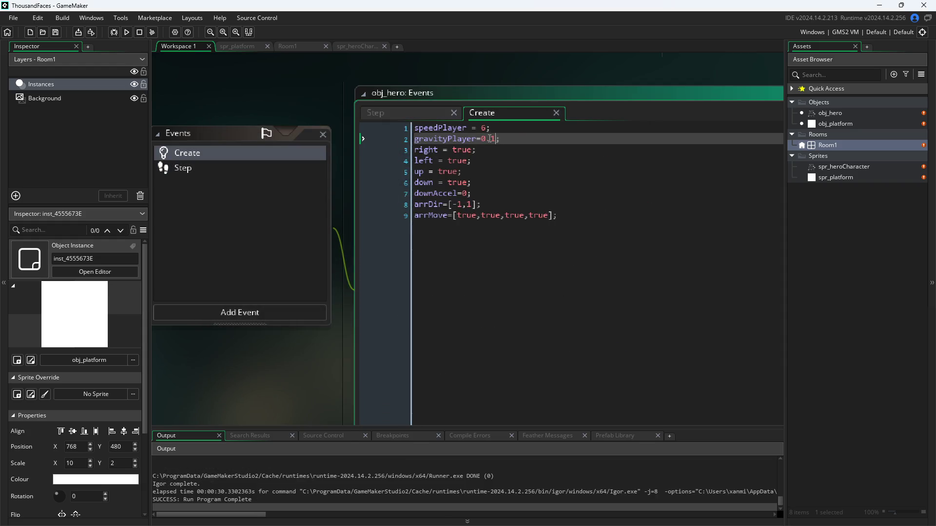
pyautogui.press('BackSpace')
pyautogui.write('5')
pyautogui.click(274, 94)
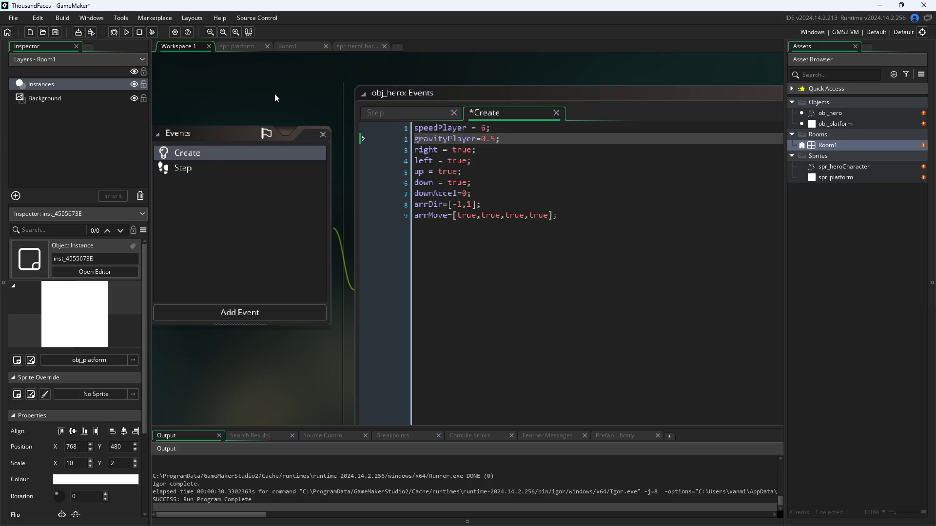
# Test-run the game, moving the hero upward with the Up key, then stop it.
pyautogui.click(128, 31)
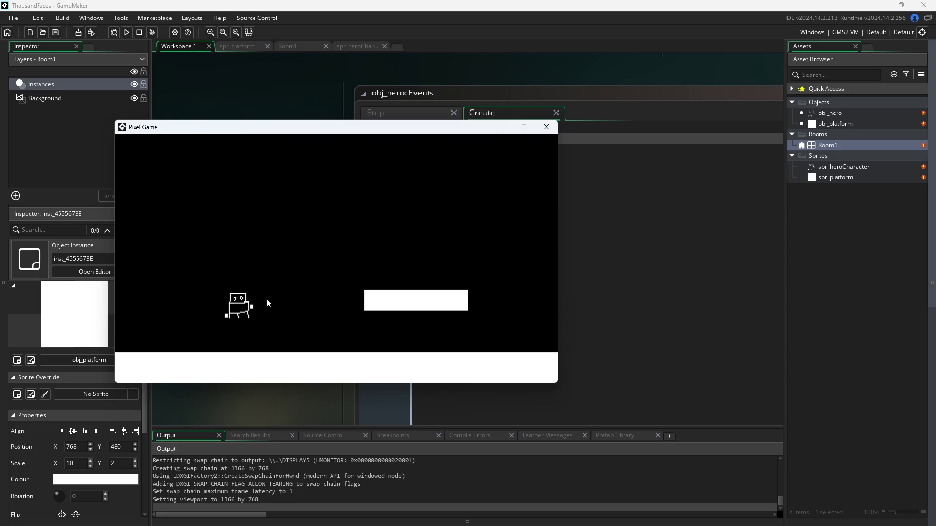
pyautogui.press('Up')
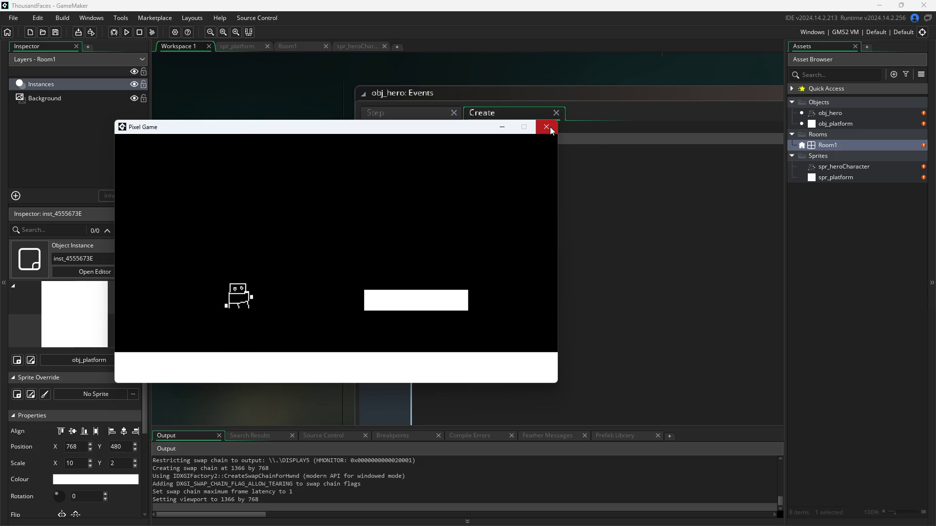
pyautogui.click(546, 127)
# Rewrite Step code line 27 from y+=gravityPlayer to y-=downAccel.
pyautogui.click(381, 110)
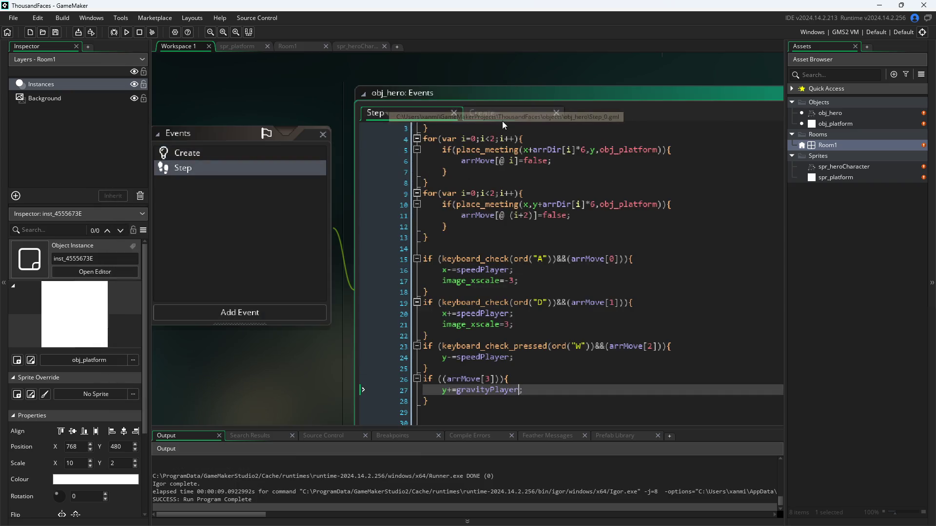
pyautogui.click(498, 112)
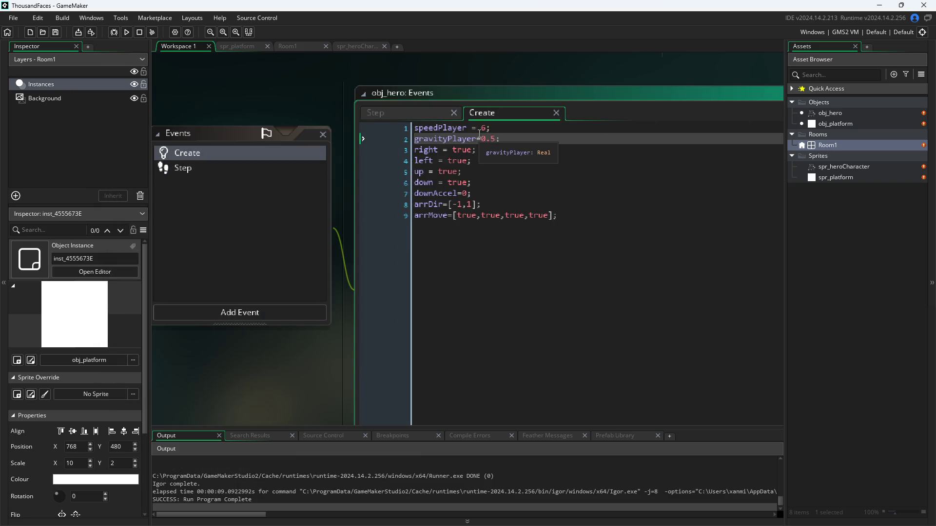
pyautogui.click(484, 194)
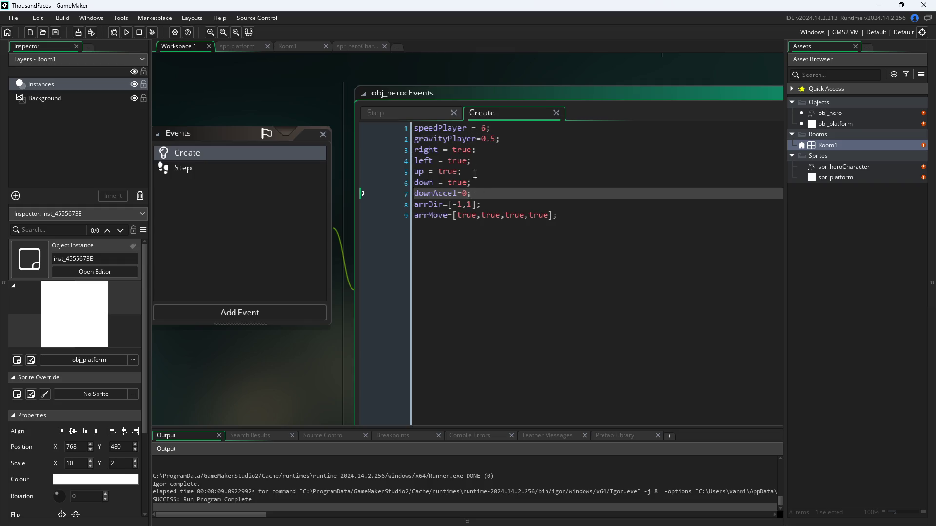
pyautogui.click(440, 115)
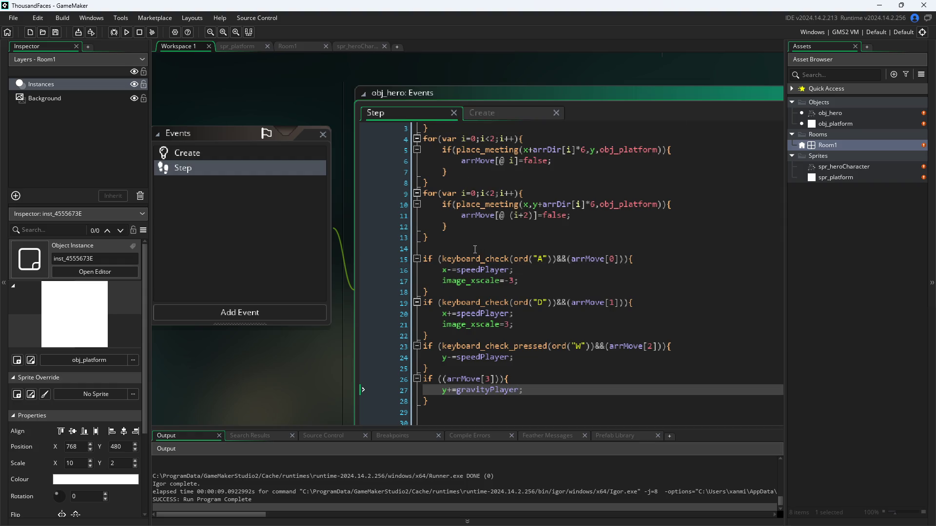
pyautogui.click(474, 250)
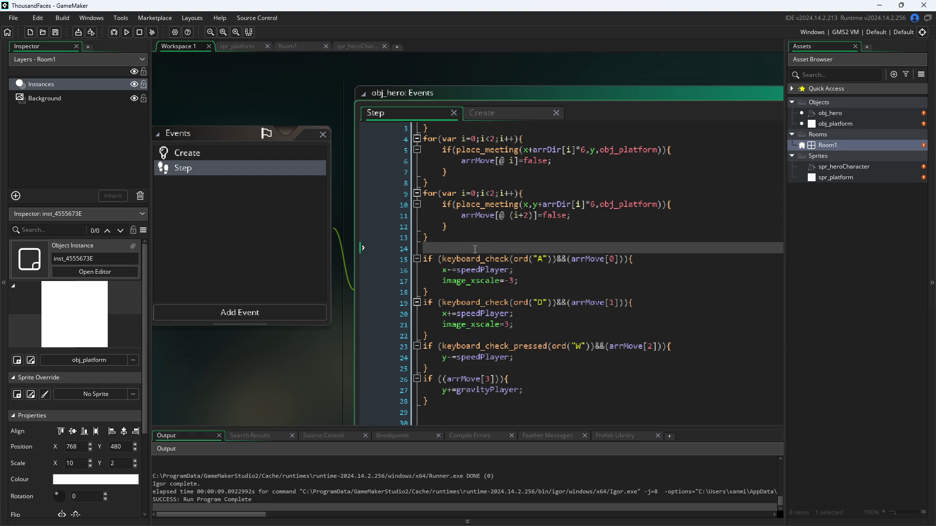
pyautogui.click(520, 391)
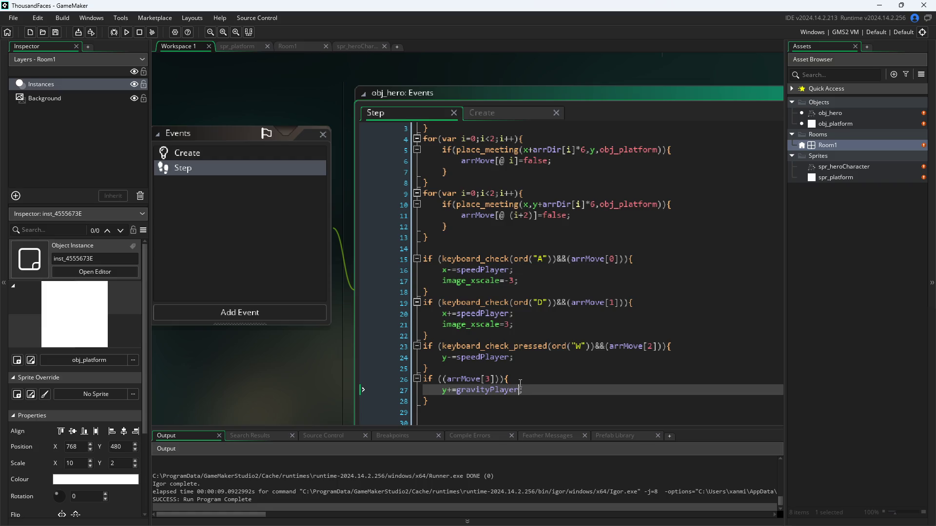
pyautogui.press('BackSpace')
pyautogui.press('BackSpace')
pyautogui.press('BackSpace')
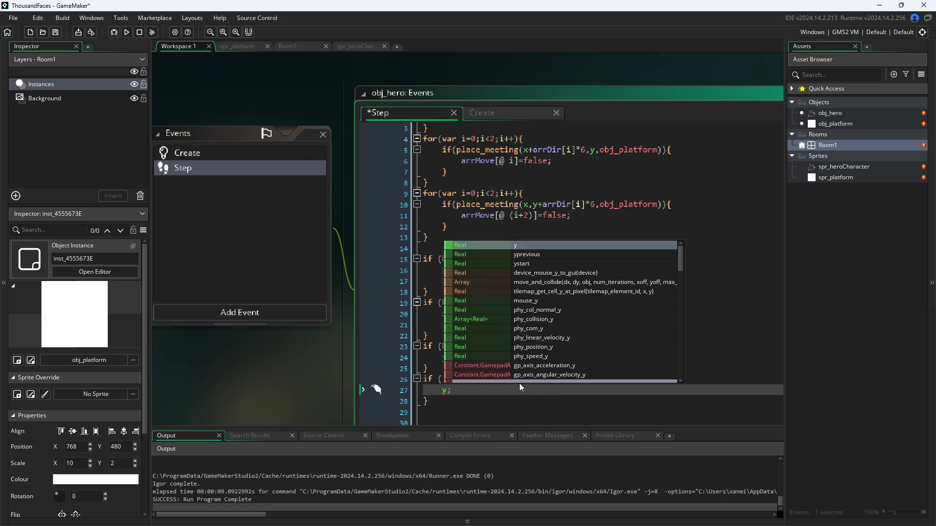
pyautogui.press('Escape')
pyautogui.hotkey('ctrl', 'space')
pyautogui.press('Escape')
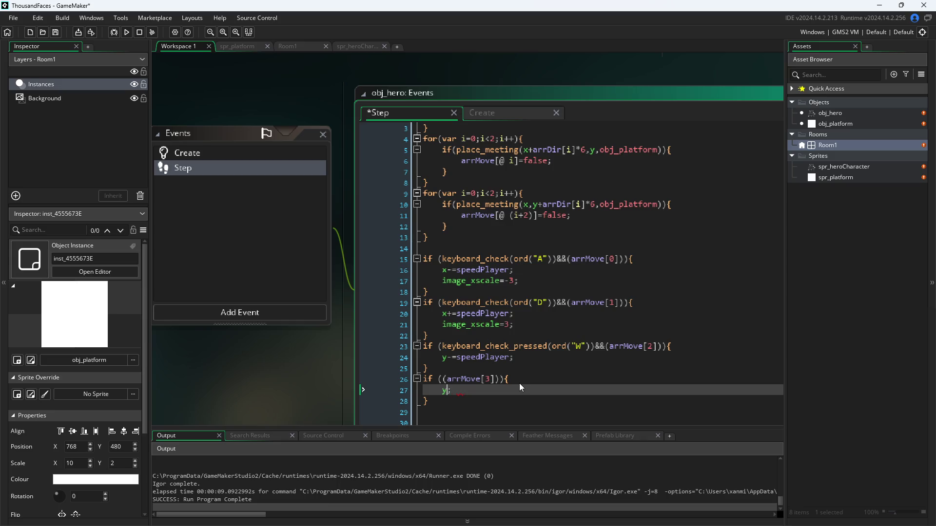
pyautogui.write('--down')
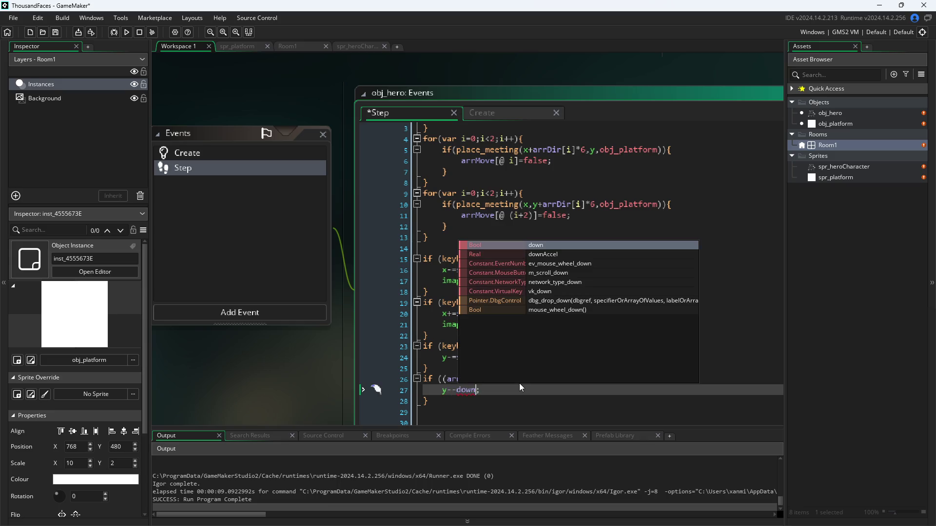
pyautogui.write('Acce')
pyautogui.press('Return')
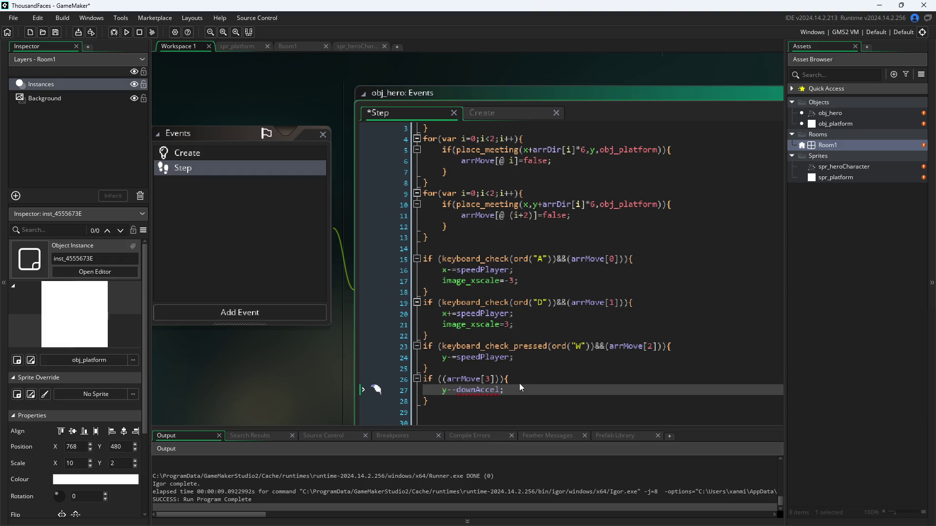
pyautogui.hotkey('ctrl', 'Left')
pyautogui.press('BackSpace')
pyautogui.write('=')
# Save the Step code and test the hero with the D and W keys, then close the game.
pyautogui.hotkey('ctrl', 's')
pyautogui.click(127, 31)
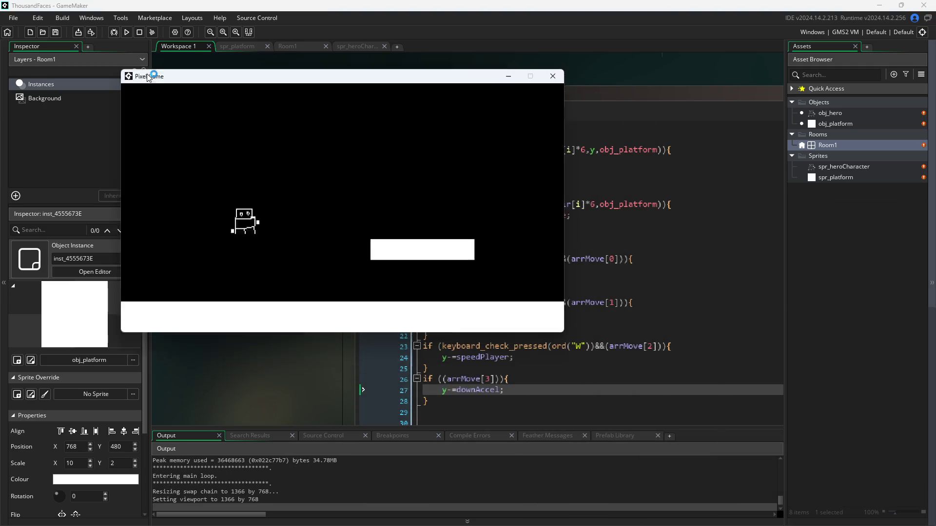
pyautogui.press('d')
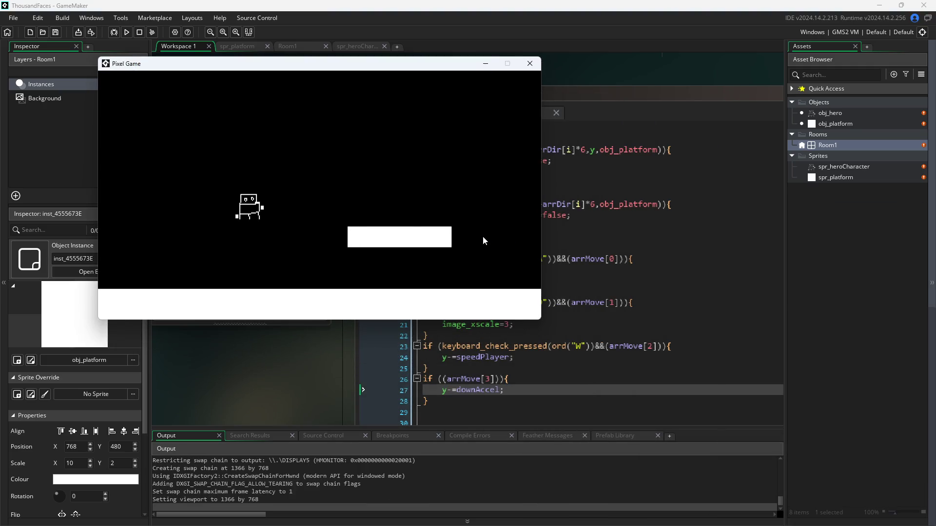
pyautogui.press('w')
pyautogui.click(530, 64)
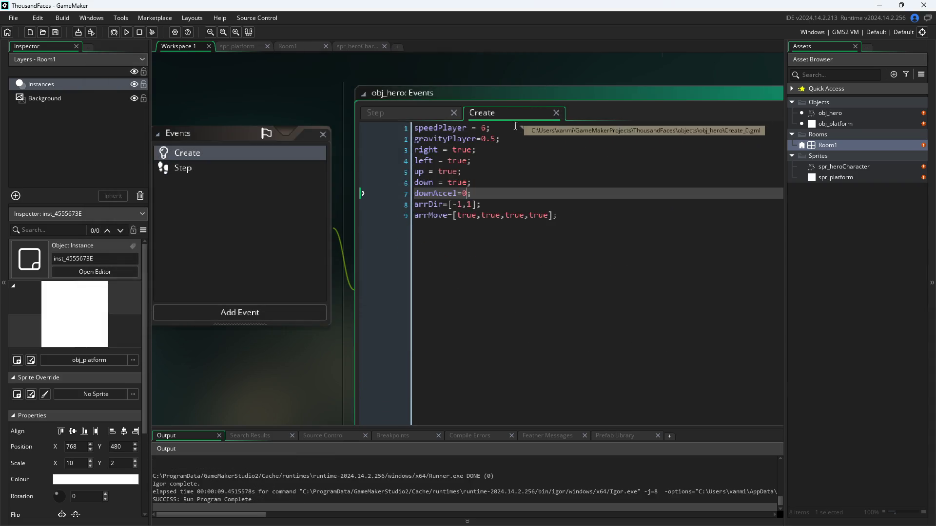
# Add a new Step code line 28 reading downAccel+=gravity; after line 27.
pyautogui.click(398, 113)
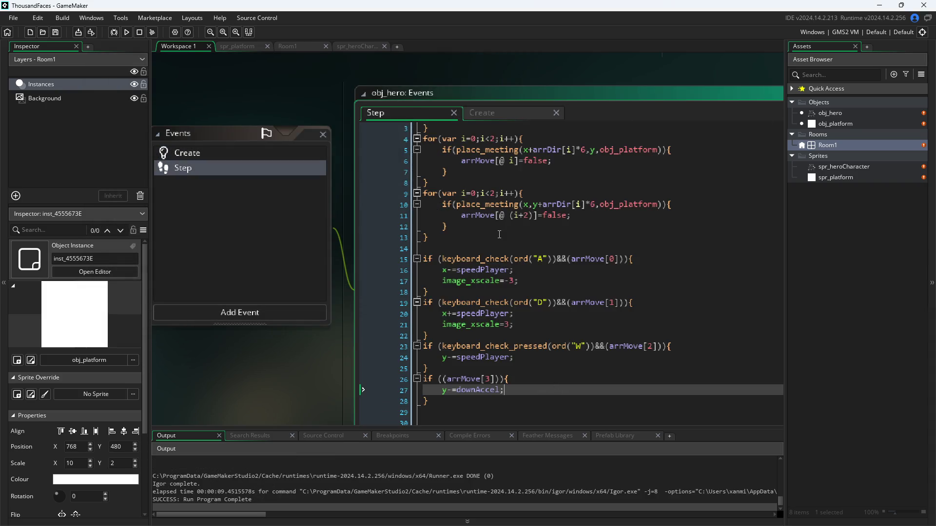
pyautogui.click(500, 249)
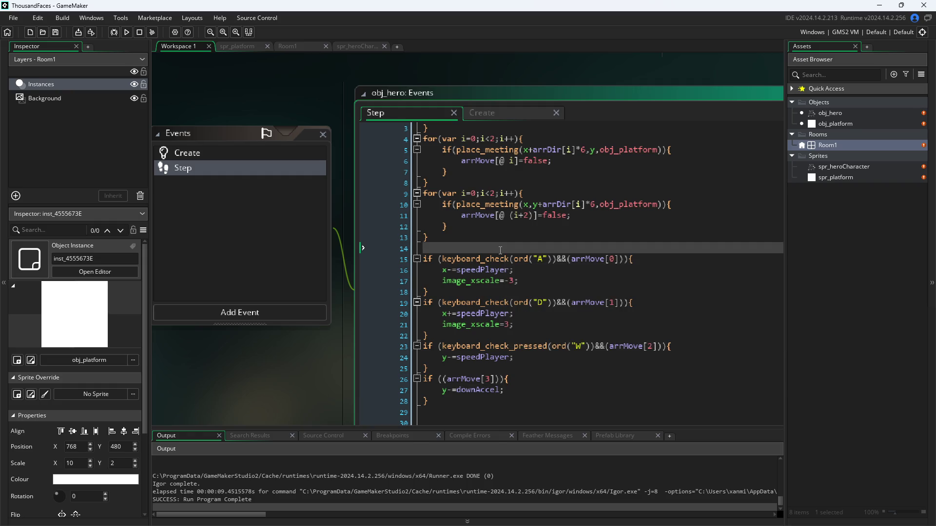
pyautogui.click(551, 389)
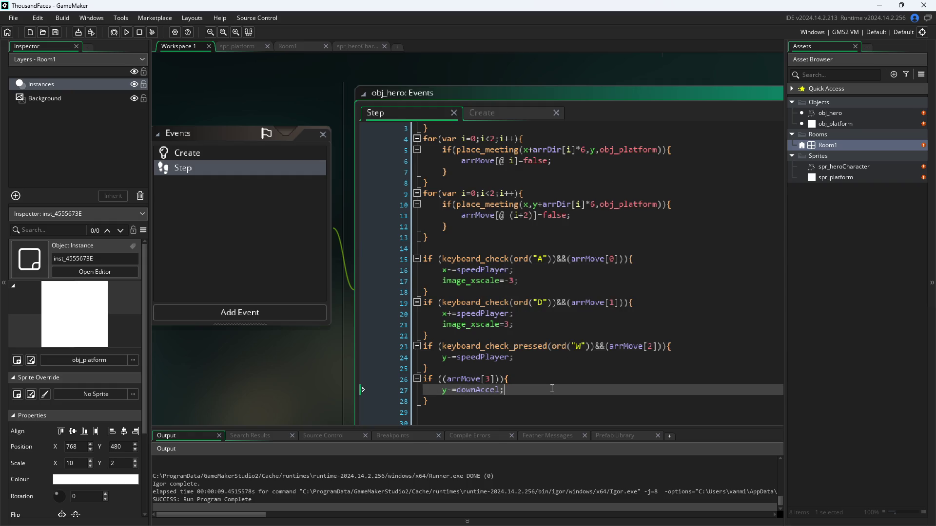
pyautogui.press('Return')
pyautogui.write('down')
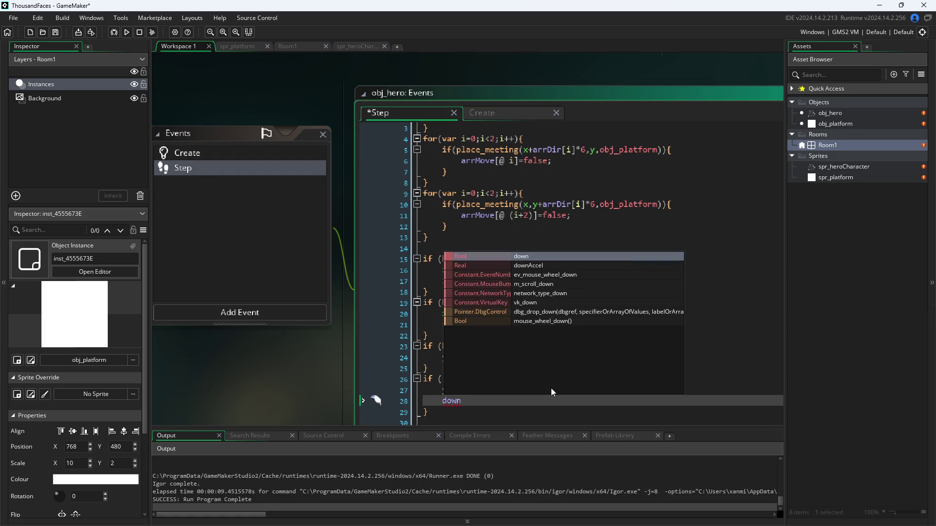
pyautogui.press('Down')
pyautogui.press('Return')
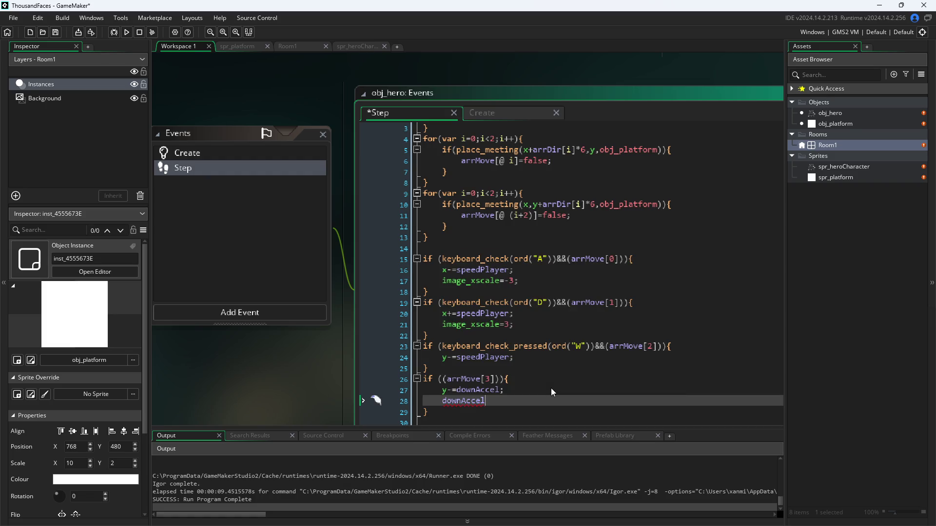
pyautogui.write('+=g')
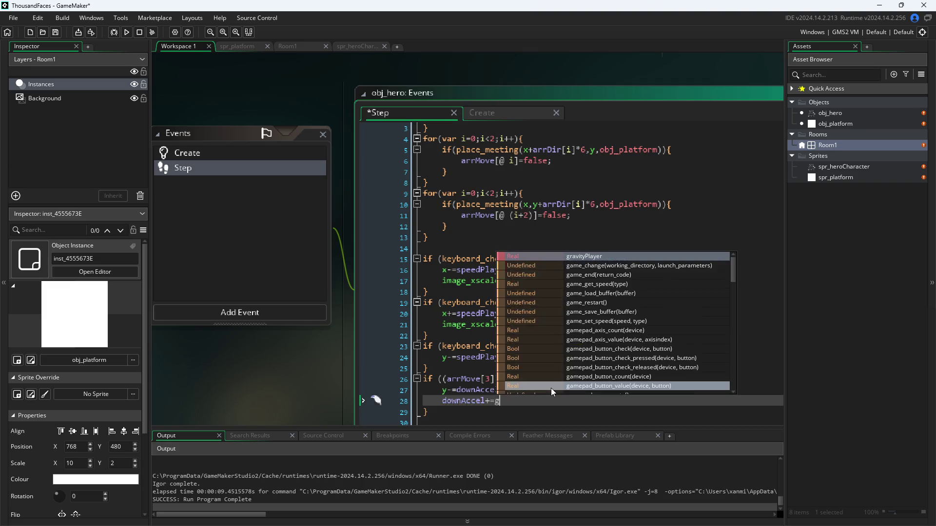
pyautogui.write('ravity;')
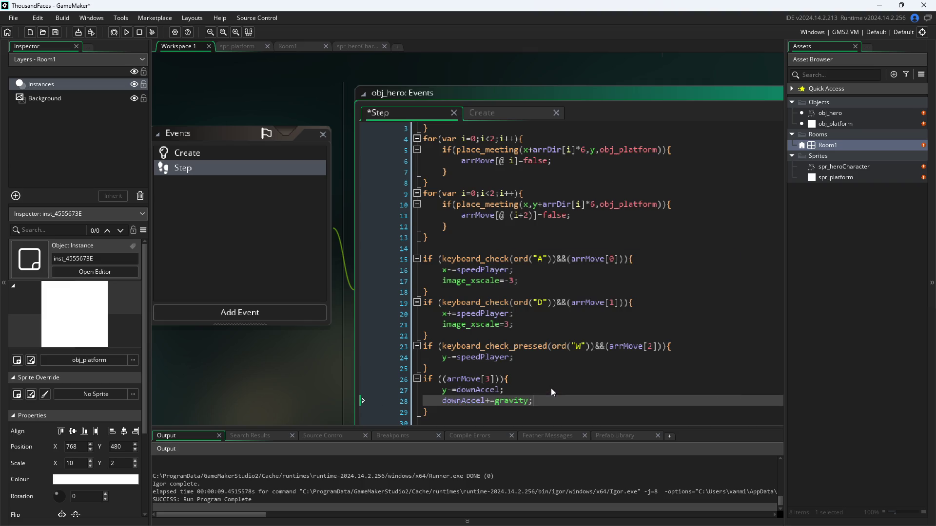
pyautogui.click(265, 389)
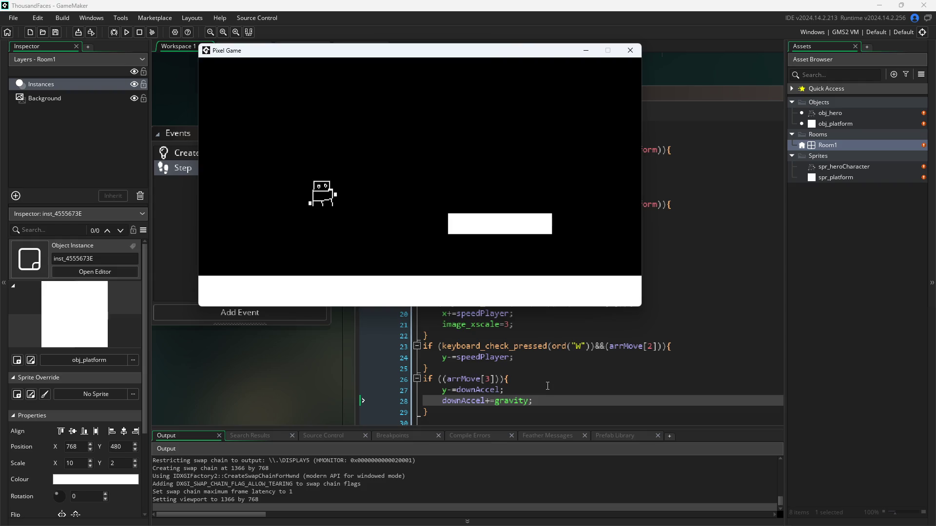
# Complete line 28 as downAccel+=gravityPlayer;, save, and test-run the game again.
pyautogui.click(631, 50)
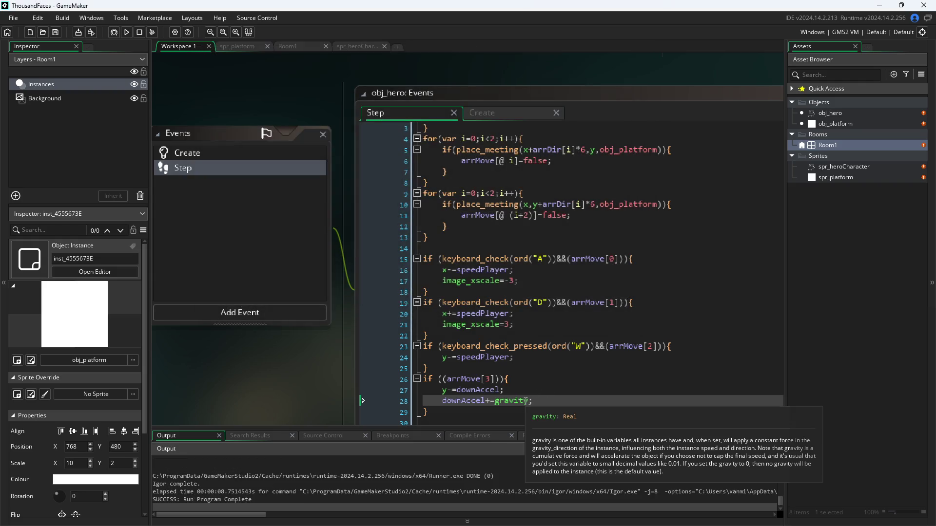
pyautogui.click(526, 401)
pyautogui.write('Player')
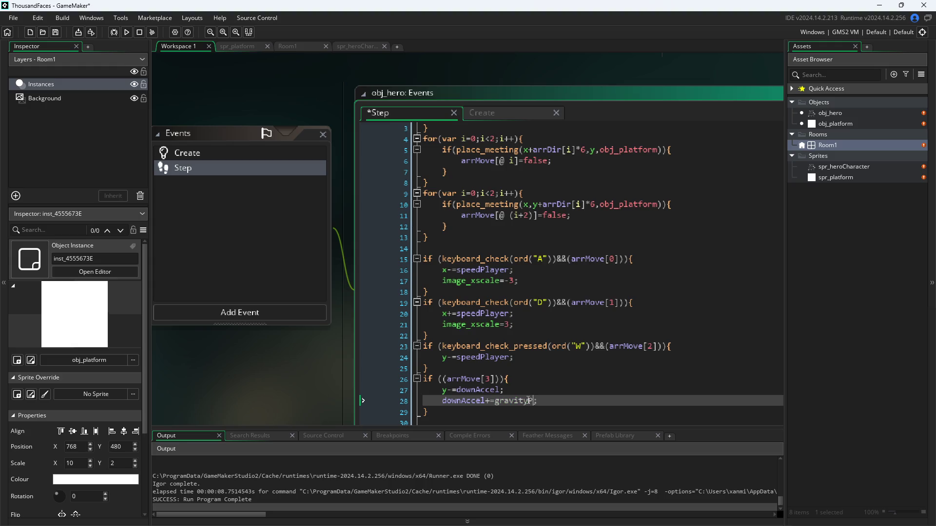
pyautogui.hotkey('ctrl', 's')
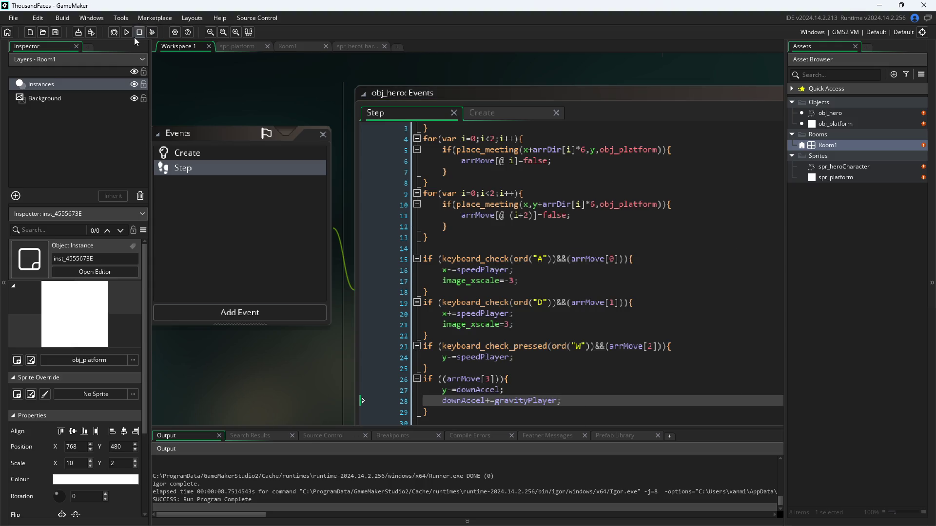
pyautogui.click(126, 33)
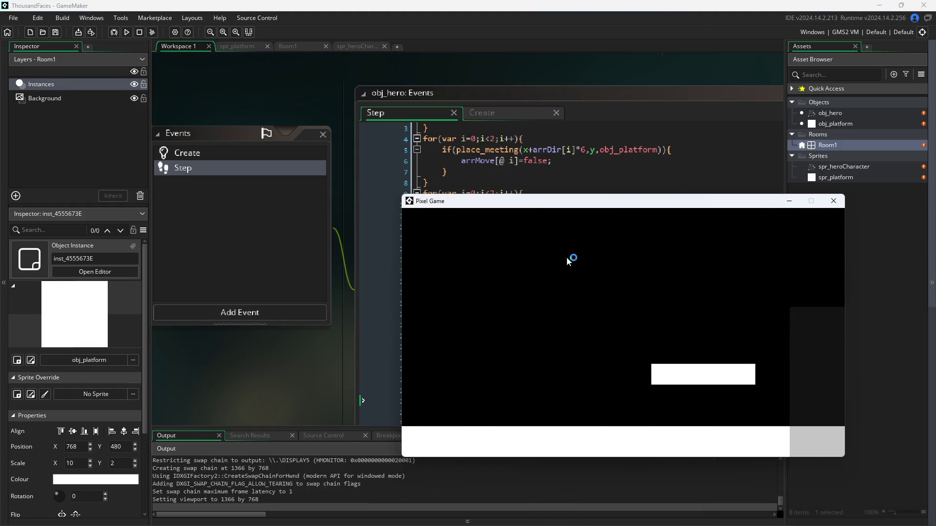
pyautogui.click(835, 199)
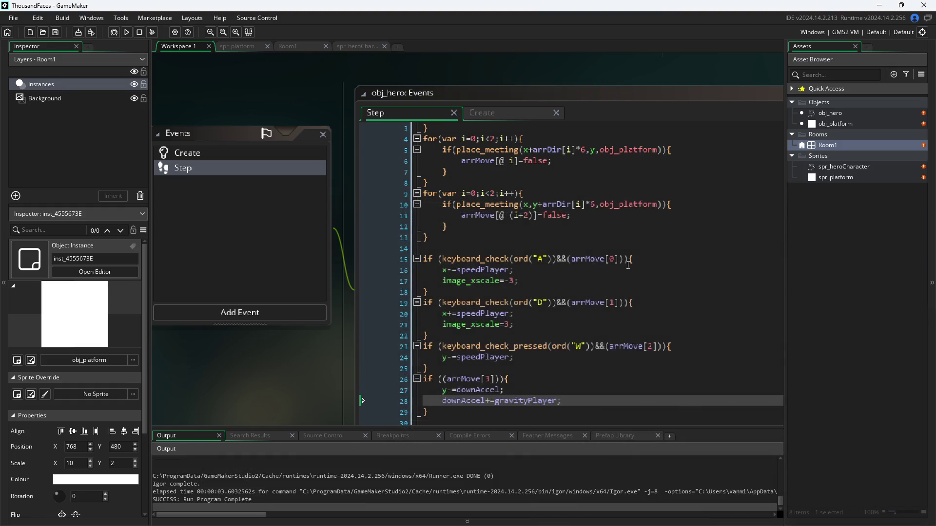
# Change line 27 of obj_hero's Step code to y+=downAccel and save.
pyautogui.click(501, 117)
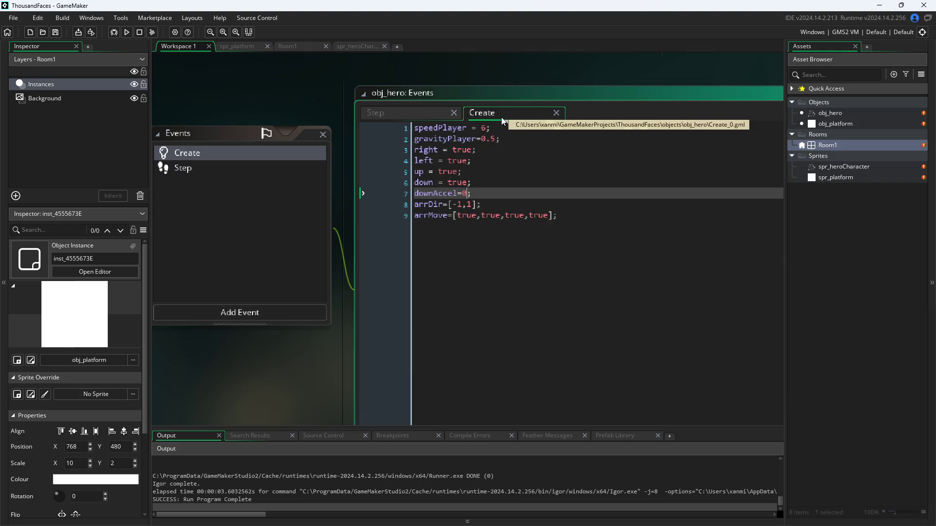
pyautogui.click(425, 113)
pyautogui.click(452, 390)
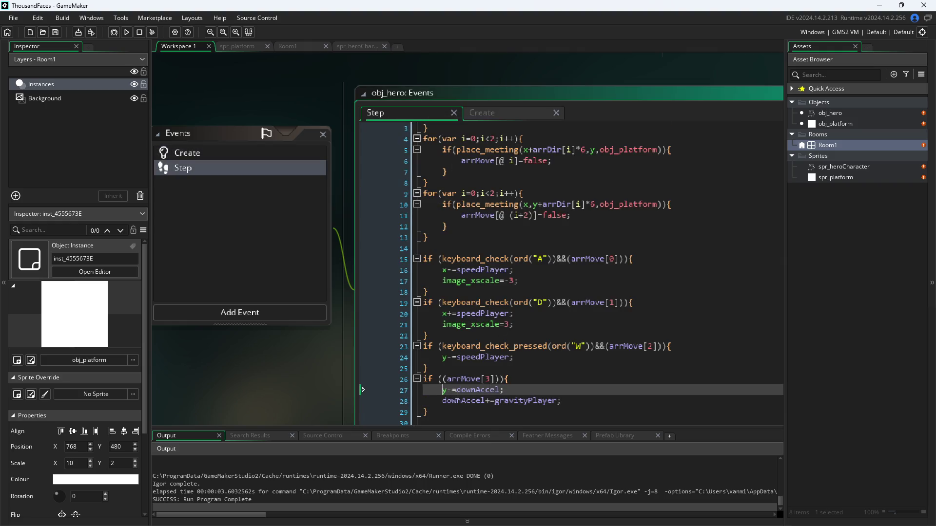
pyautogui.press('BackSpace')
pyautogui.write('+')
pyautogui.hotkey('ctrl', 's')
# Test the falling hero twice, once with Run and once with F5, closing the game each time.
pyautogui.click(127, 33)
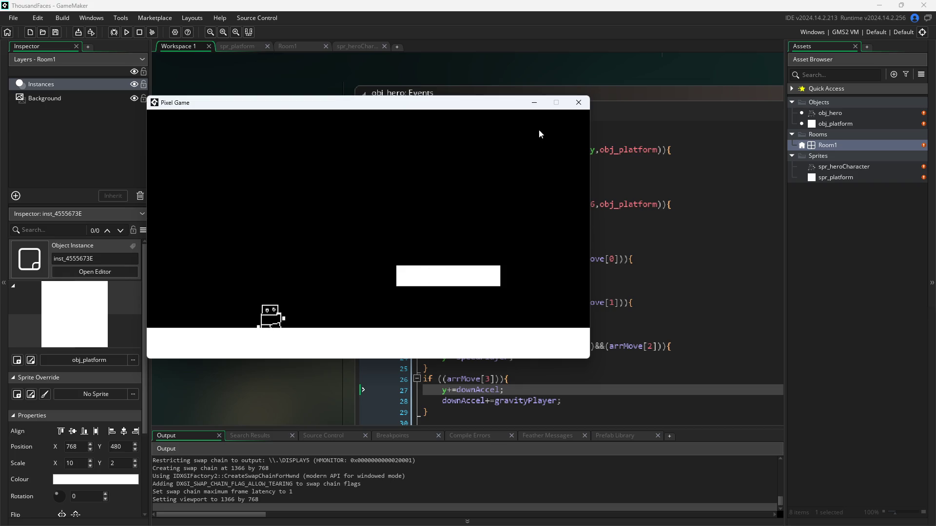
pyautogui.click(583, 102)
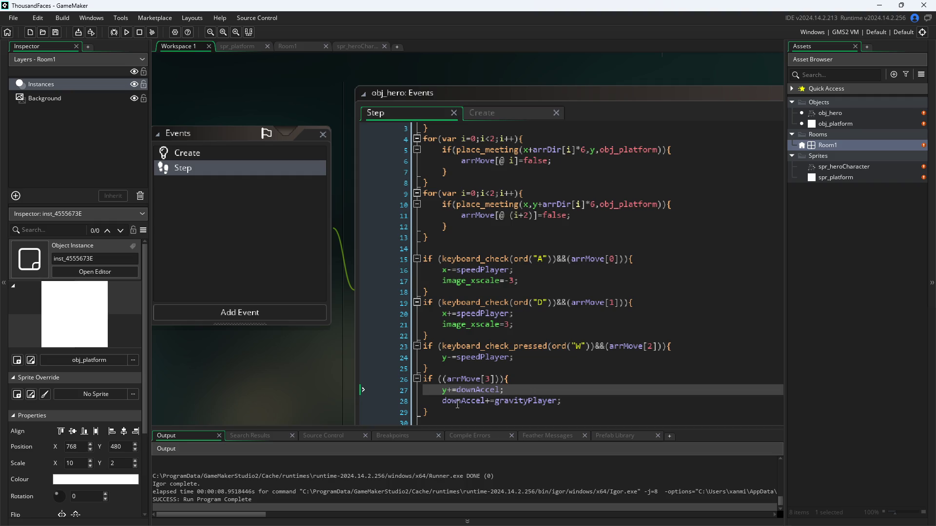
pyautogui.press('F5')
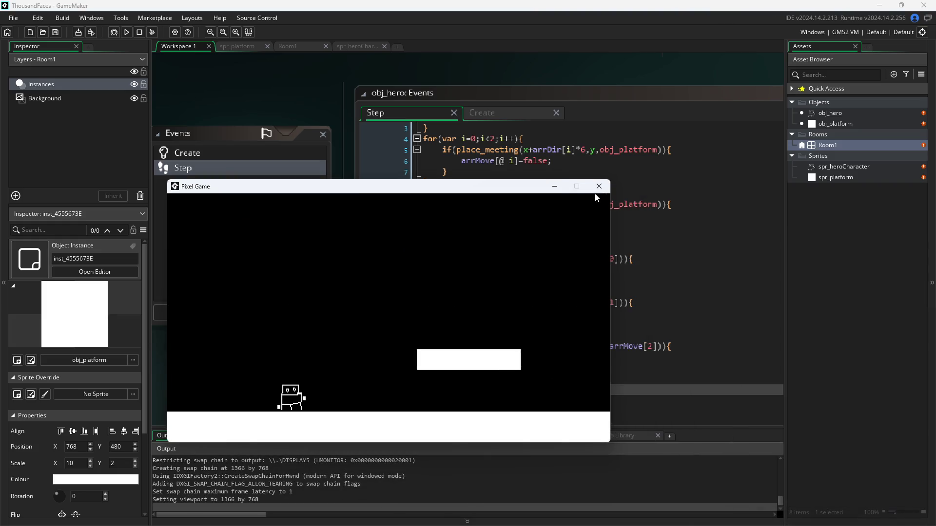
pyautogui.click(599, 186)
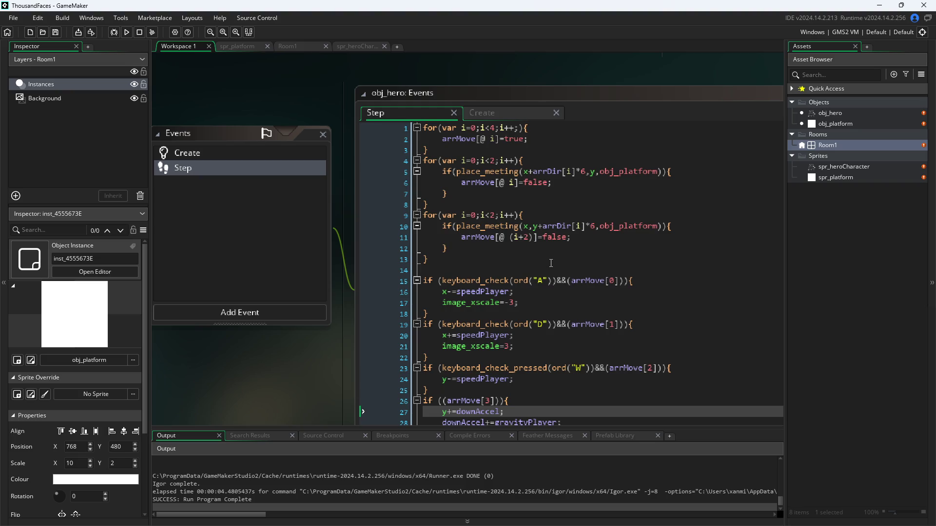
# Create a new room, Room2, from Room1's context menu in the Asset Browser.
pyautogui.rightClick(838, 142)
pyautogui.moveTo(850, 147)
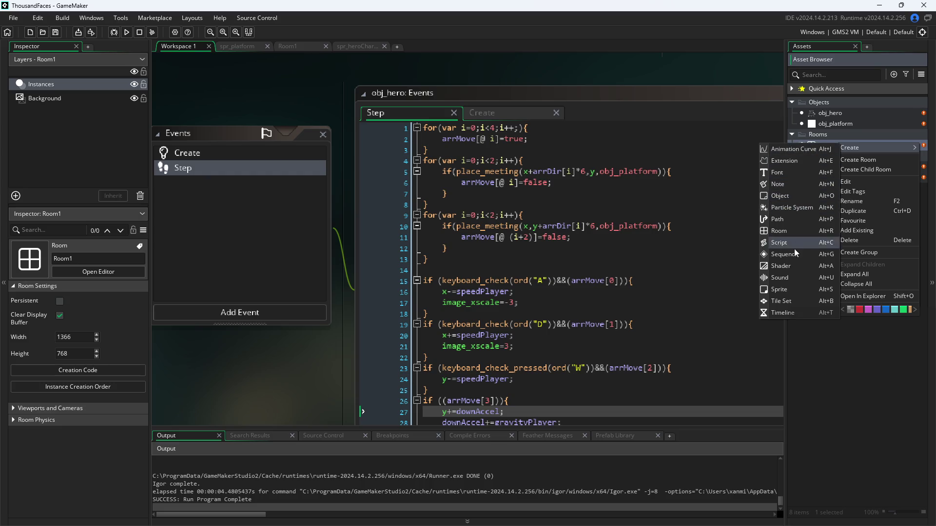
pyautogui.click(792, 232)
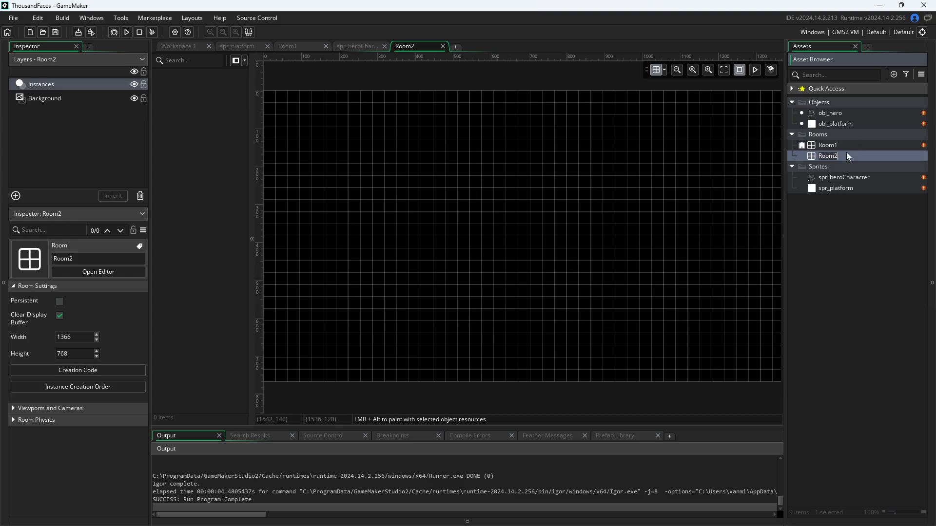
# Bring up the context menu of the Objects folder in the Asset Browser.
pyautogui.rightClick(841, 168)
pyautogui.moveTo(838, 172)
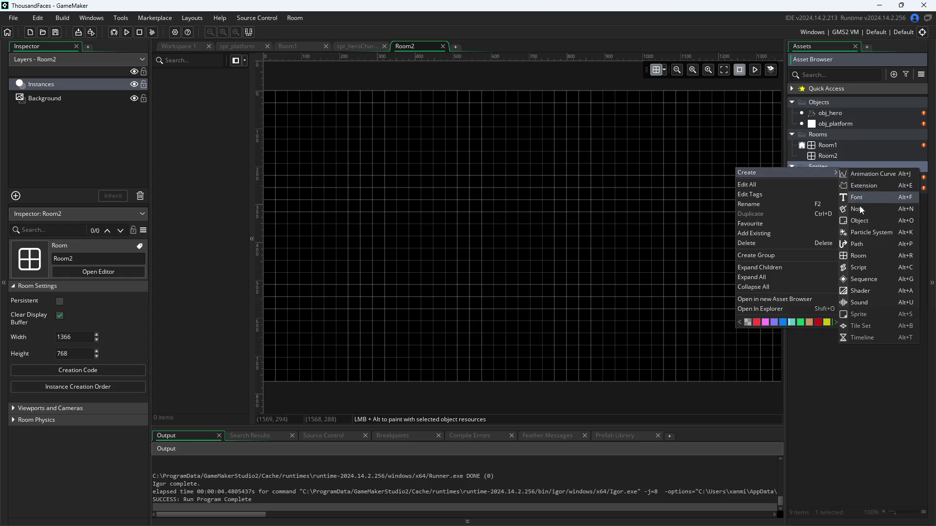
pyautogui.rightClick(824, 104)
pyautogui.rightClick(811, 165)
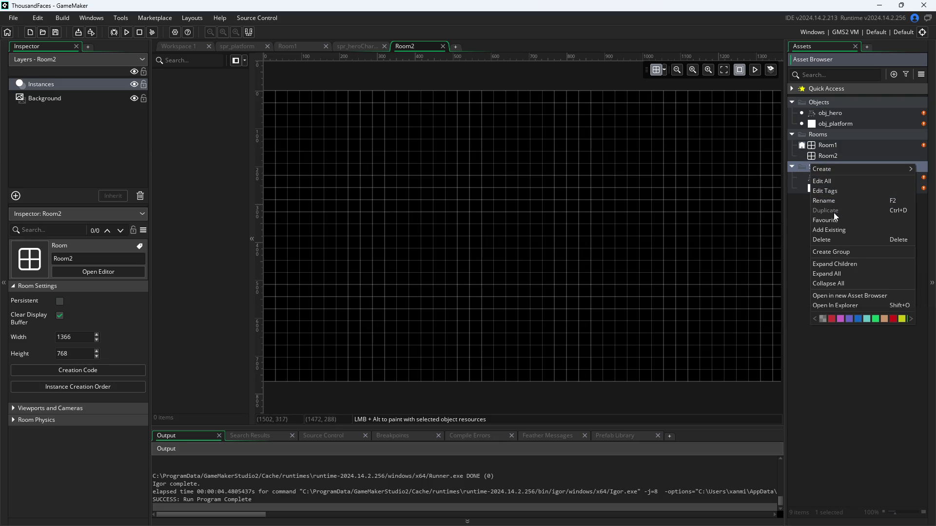
pyautogui.click(825, 105)
pyautogui.rightClick(825, 107)
# Create a new object named obj_start and assign it the spr_platform sprite.
pyautogui.moveTo(837, 110)
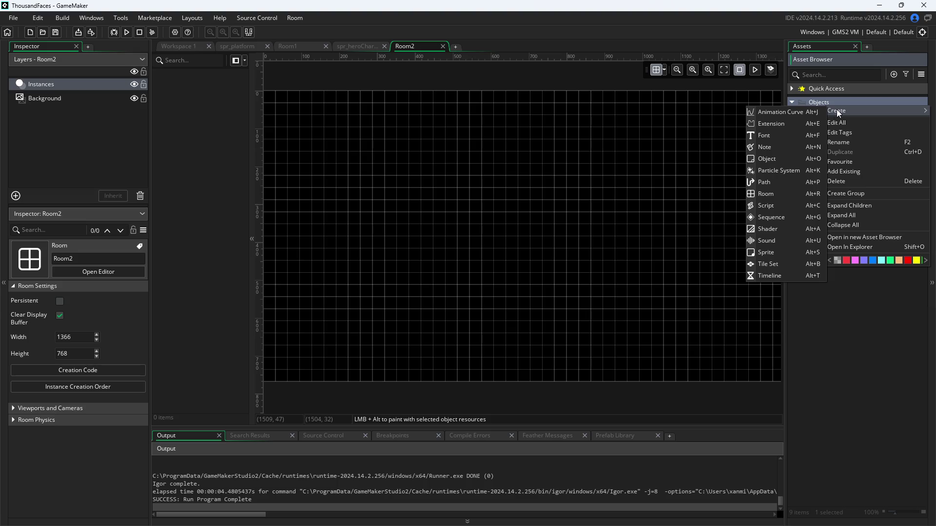
pyautogui.click(785, 160)
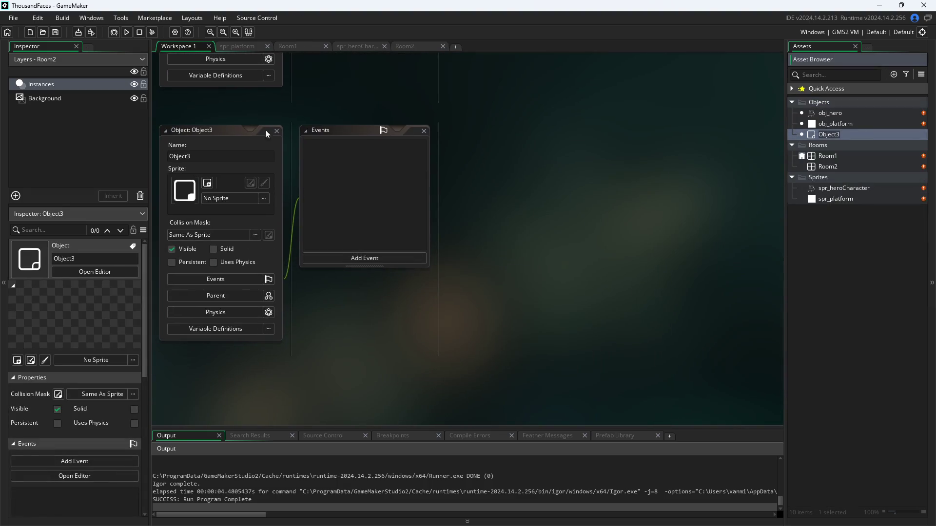
pyautogui.click(218, 155)
pyautogui.write('obj')
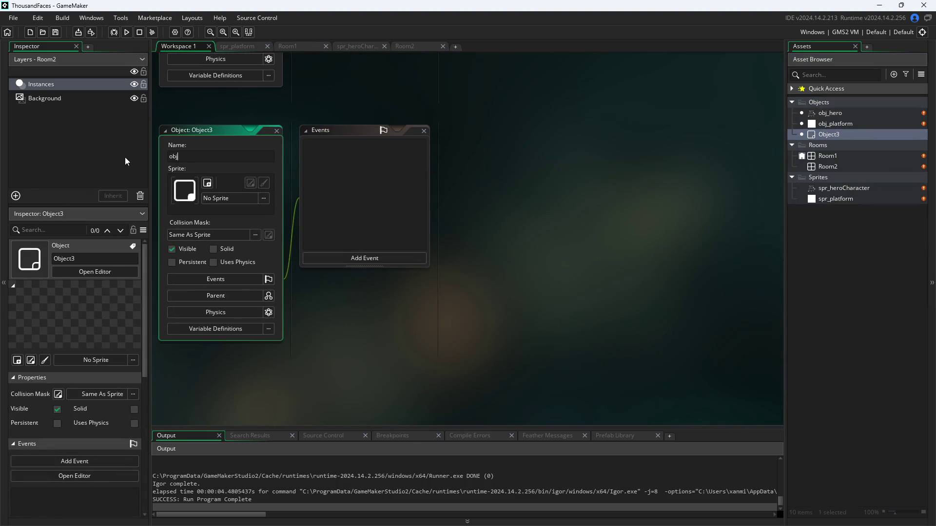
pyautogui.write('_start')
pyautogui.press('Return')
pyautogui.click(244, 198)
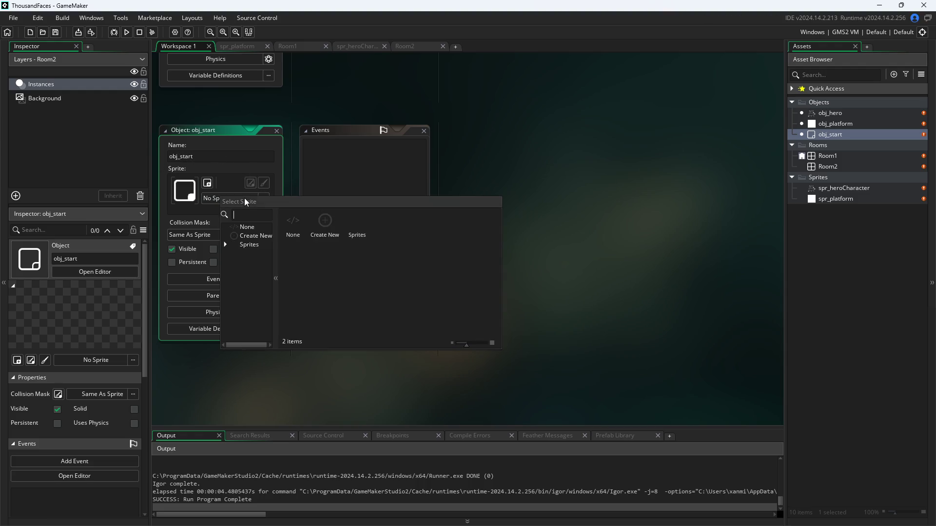
pyautogui.click(249, 264)
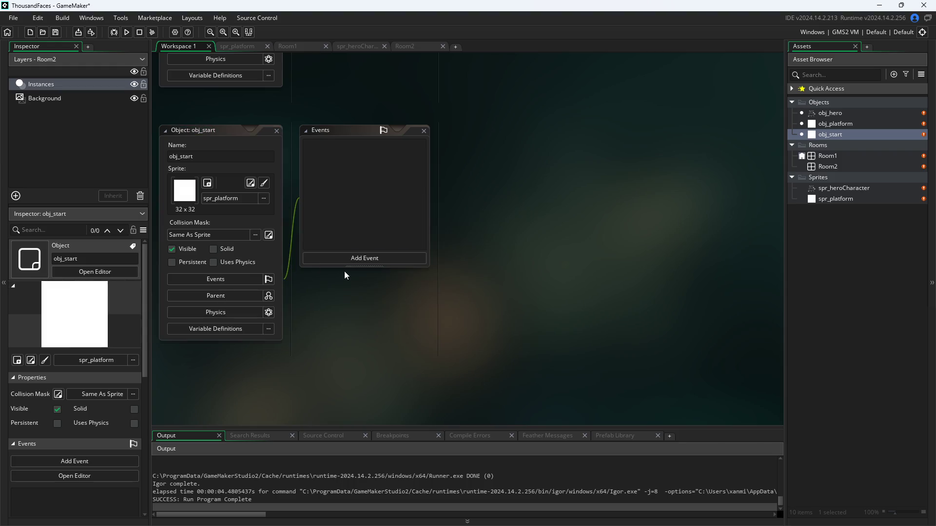
pyautogui.click(361, 257)
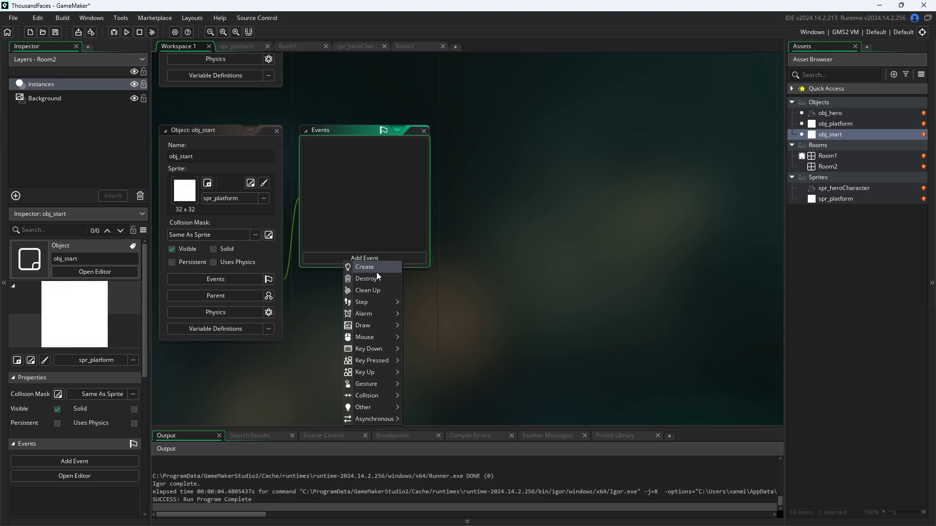
# Add a Step event to obj_start, replacing the placeholder with if(mouse_check_button(1)){.
pyautogui.moveTo(378, 408)
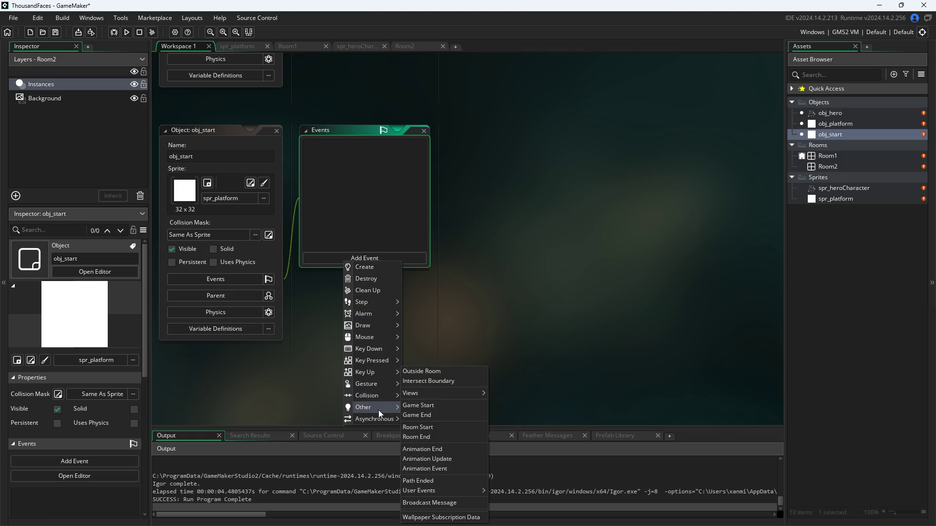
pyautogui.moveTo(371, 307)
pyautogui.click(419, 303)
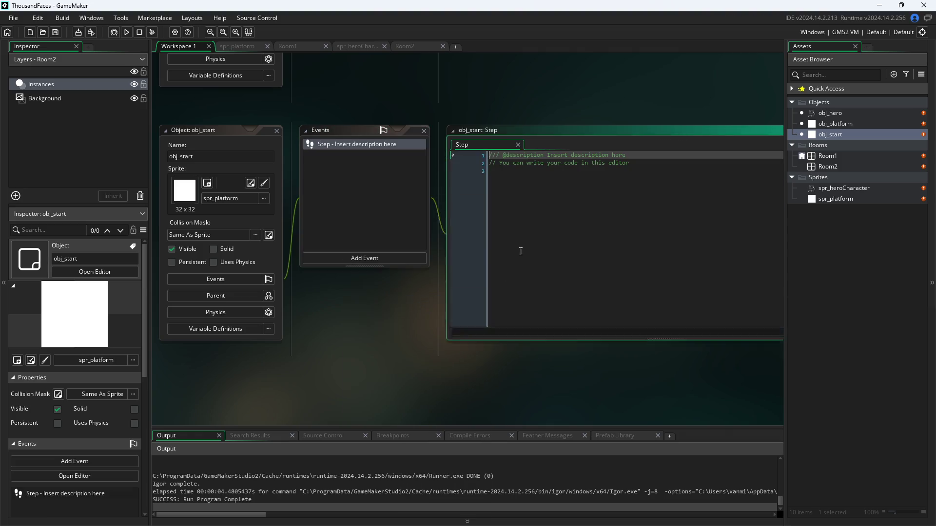
pyautogui.hotkey('ctrl', 'a')
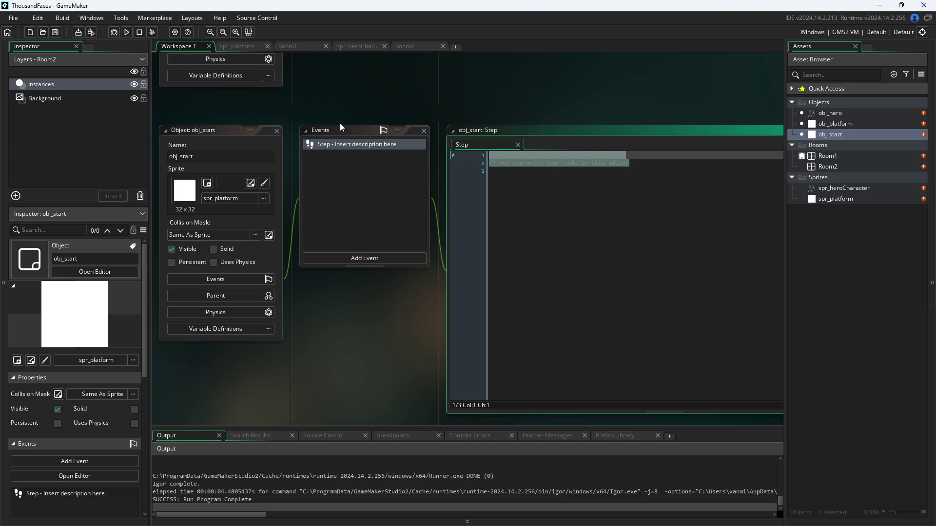
pyautogui.press('BackSpace')
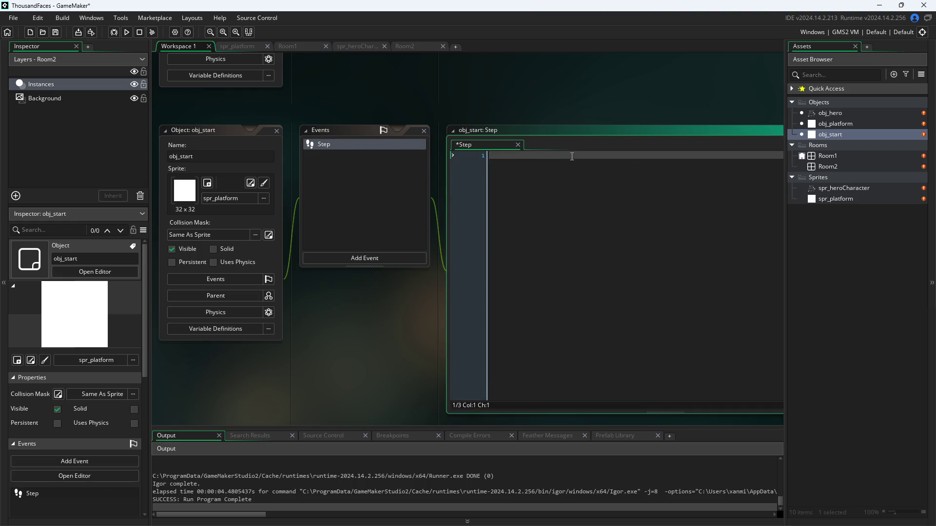
pyautogui.write('if')
pyautogui.write('(k')
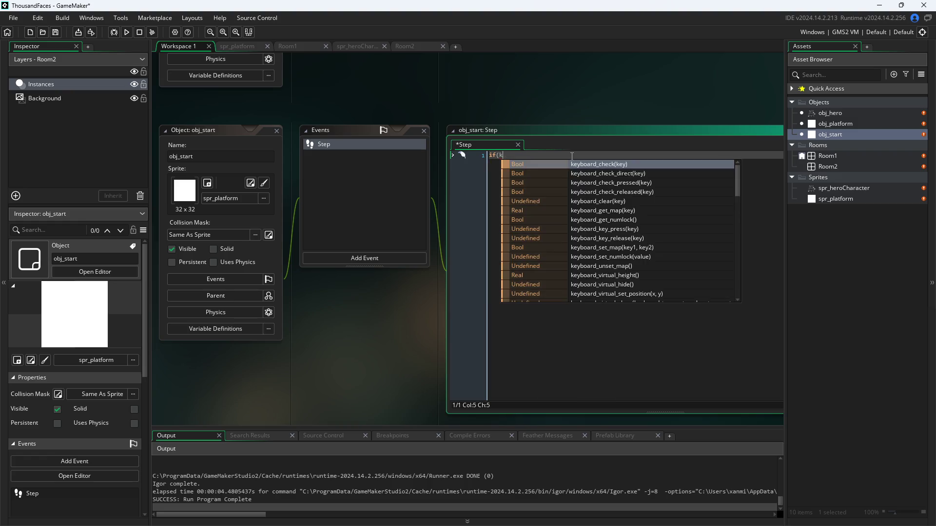
pyautogui.press('BackSpace')
pyautogui.write('mous')
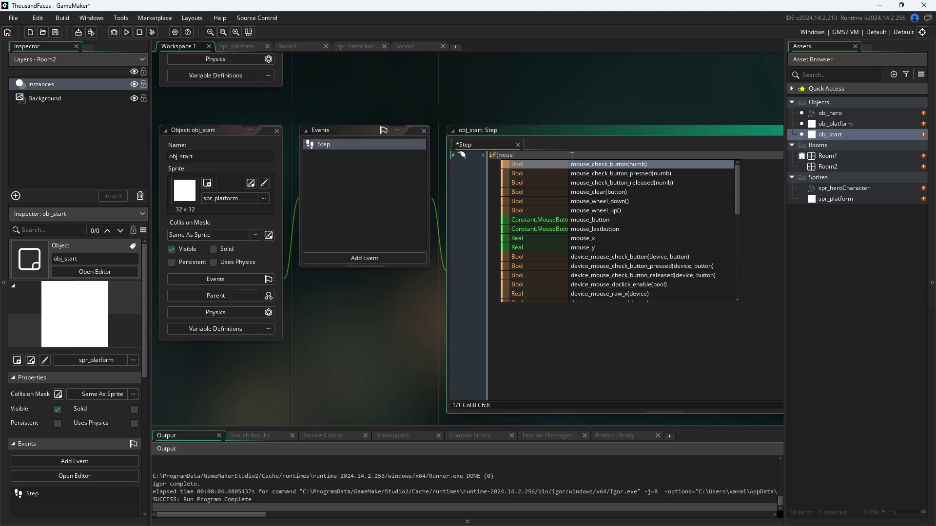
pyautogui.press('Return')
pyautogui.write('(1)){')
pyautogui.press('Return')
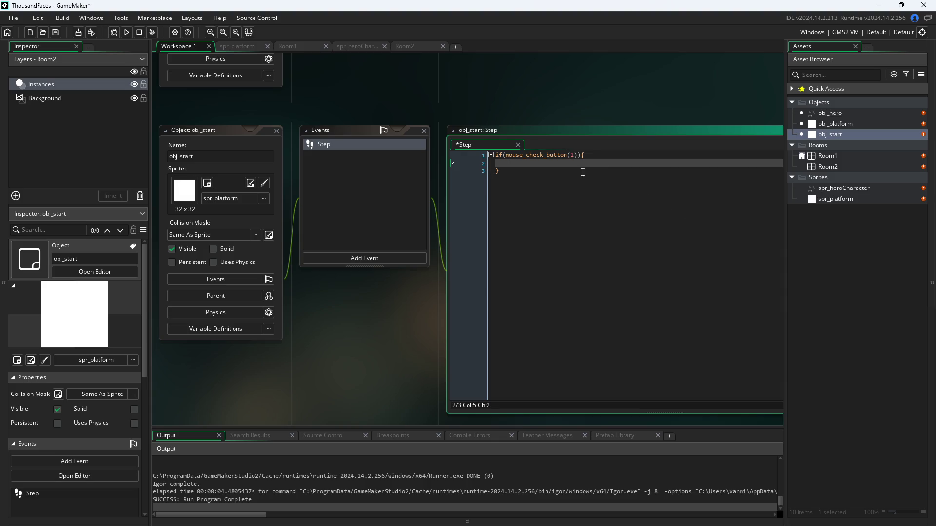
# Switch the check to mouse_check_button_pressed(1) and begin typing room inside the if block.
pyautogui.moveTo(545, 154)
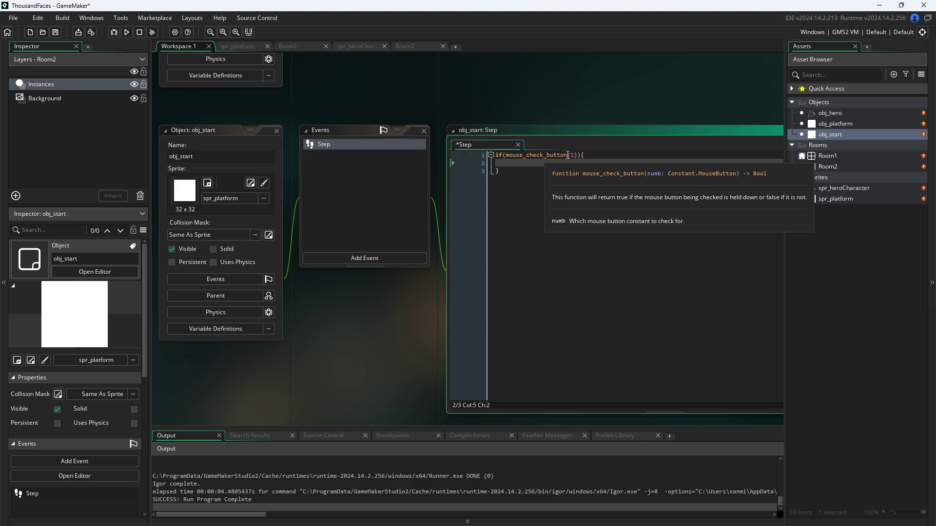
pyautogui.click(568, 155)
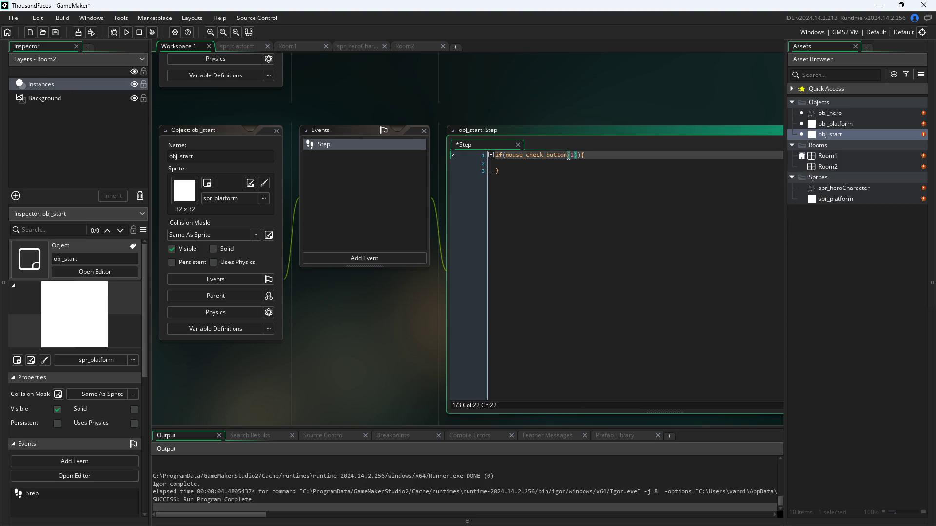
pyautogui.write('_')
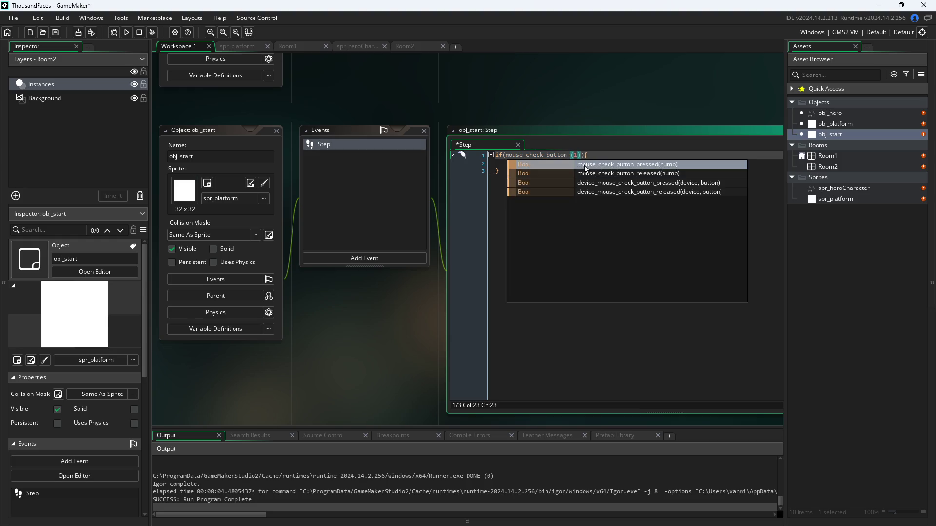
pyautogui.click(584, 164)
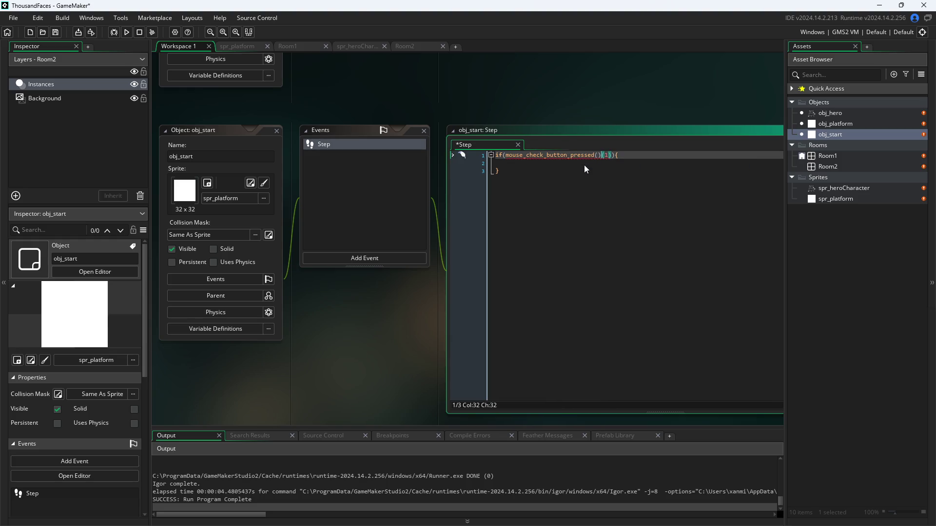
pyautogui.press('BackSpace')
pyautogui.press('BackSpace')
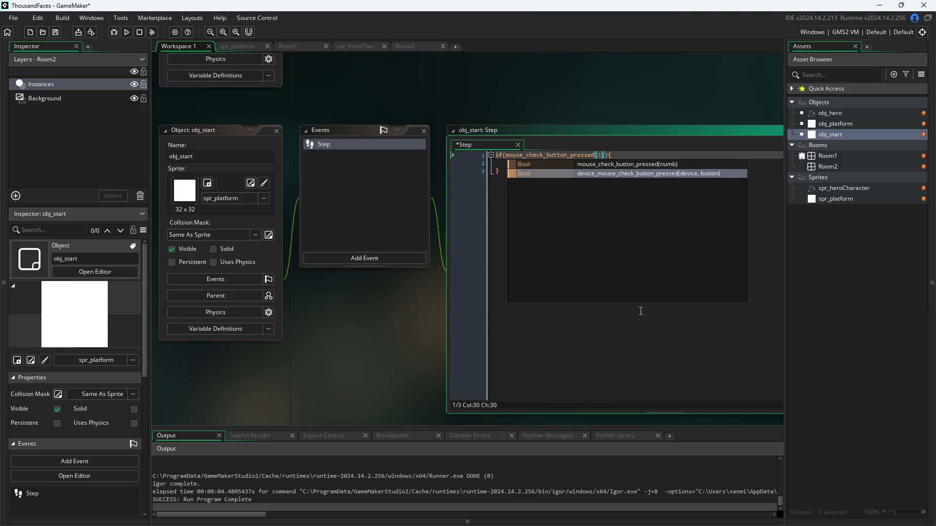
pyautogui.click(641, 313)
pyautogui.click(601, 163)
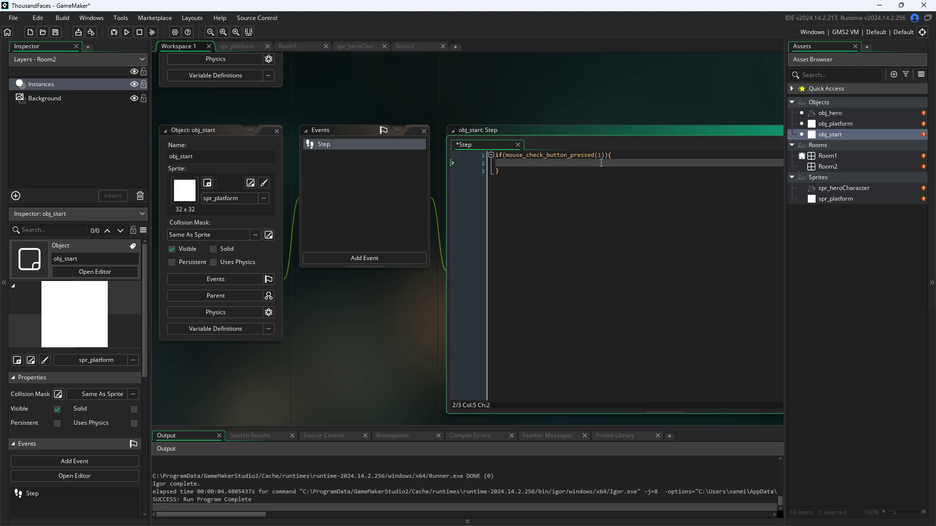
pyautogui.write('room')
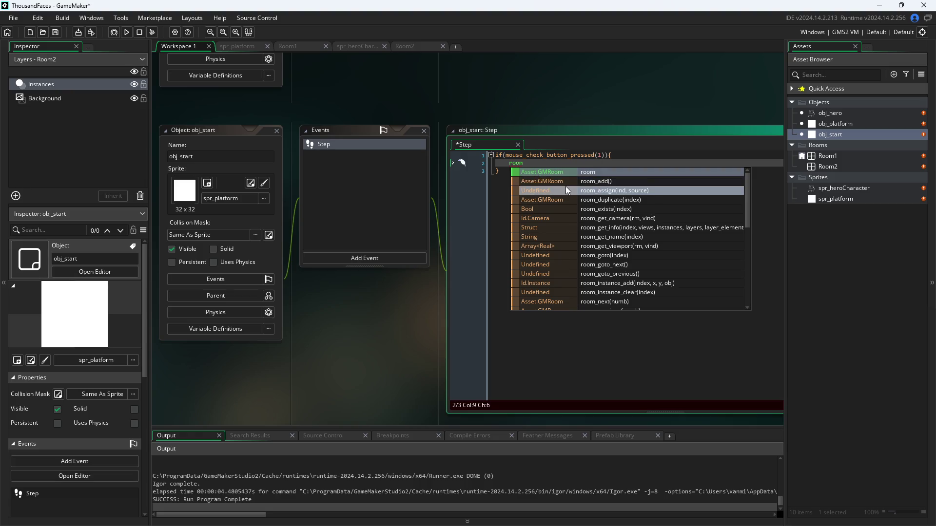
# Open the empty 1366×768 Room2, briefly expanding its Viewports and Cameras and Room Physics settings.
pyautogui.click(441, 310)
pyautogui.doubleClick(818, 155)
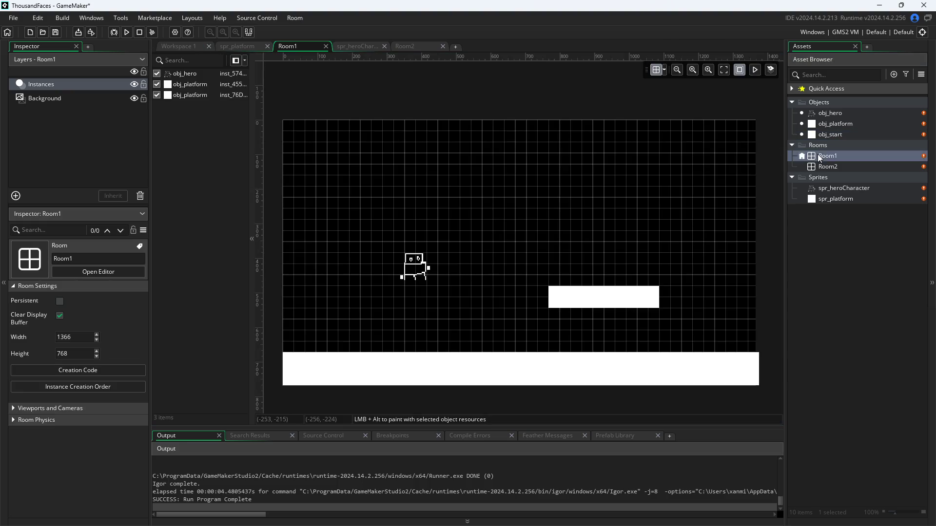
pyautogui.click(833, 166)
pyautogui.rightClick(834, 166)
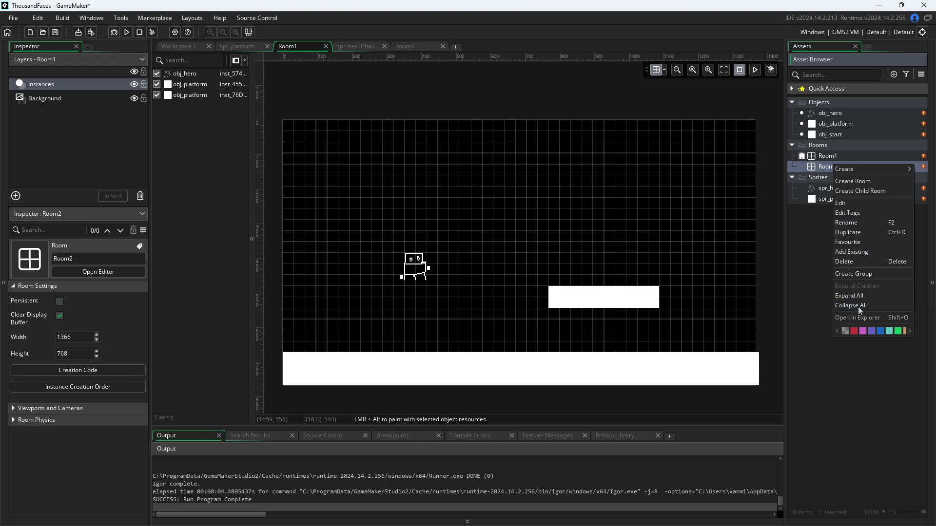
pyautogui.click(826, 166)
pyautogui.doubleClick(826, 166)
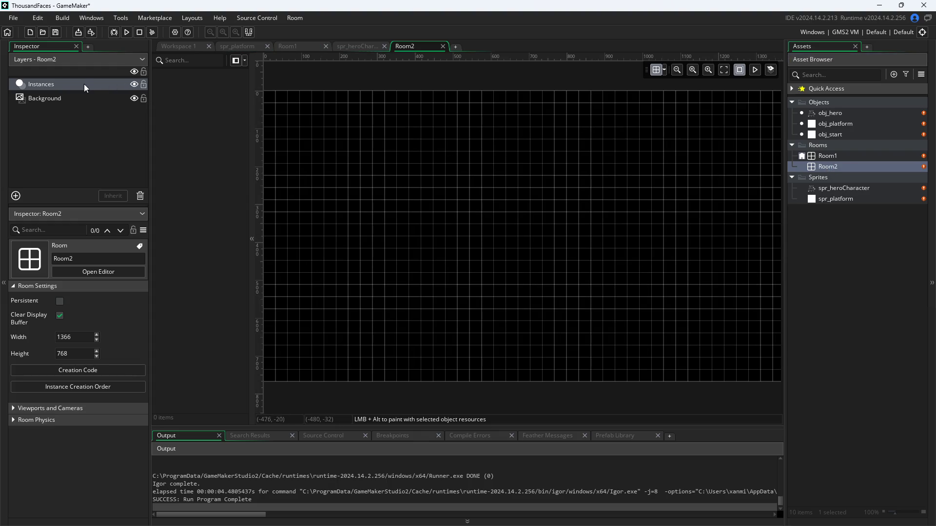
pyautogui.click(52, 411)
pyautogui.click(51, 412)
pyautogui.click(41, 421)
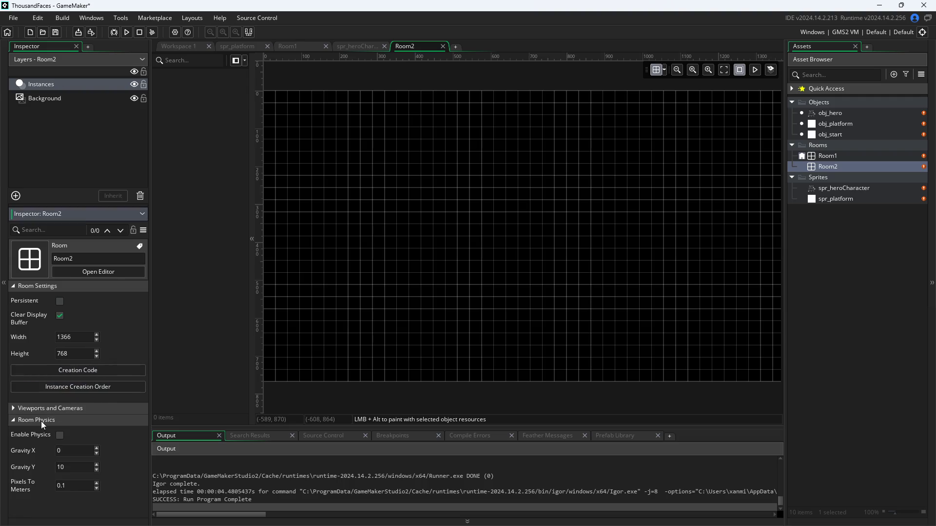
pyautogui.click(42, 422)
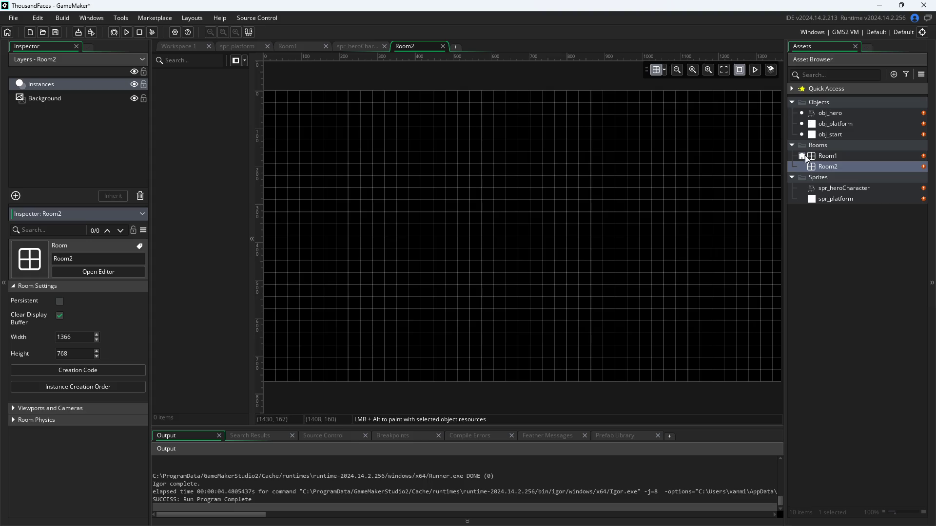
# In the Room Manager's Room Order list, drag Room2 above Room1.
pyautogui.click(803, 170)
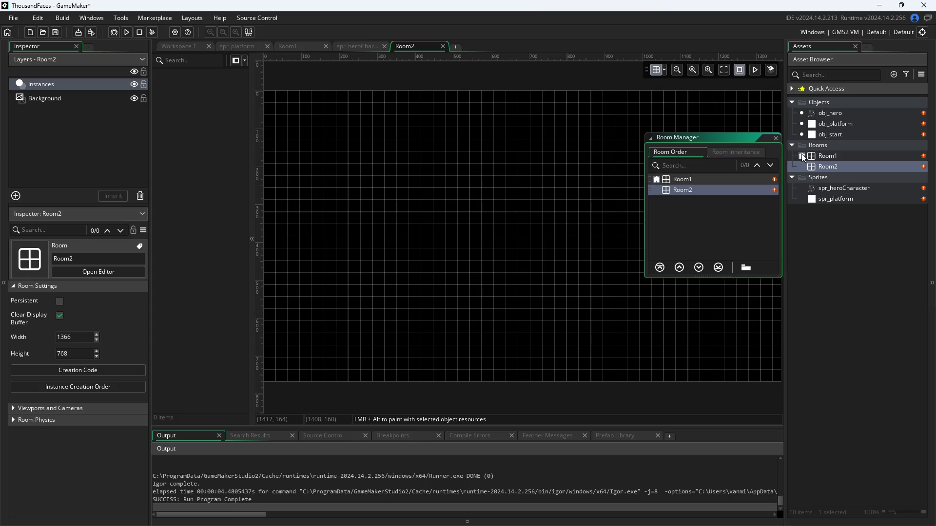
pyautogui.rightClick(704, 190)
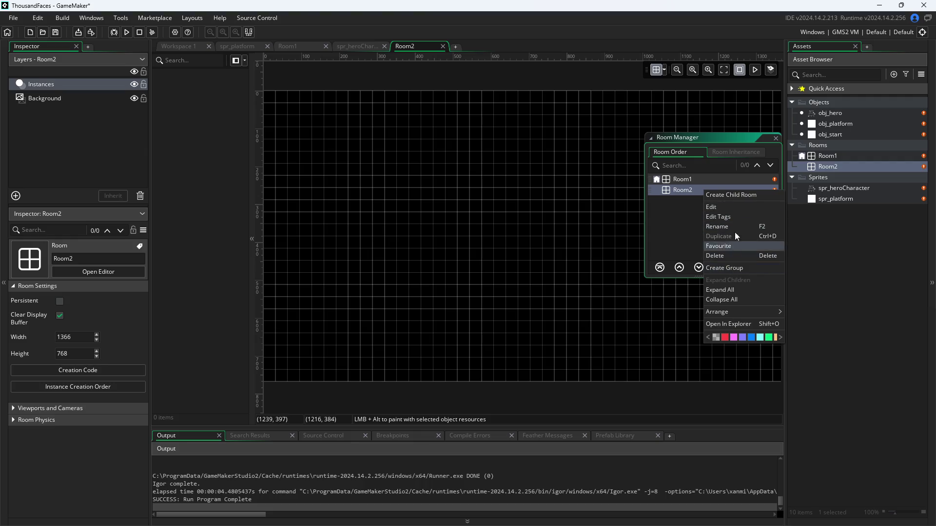
pyautogui.click(672, 194)
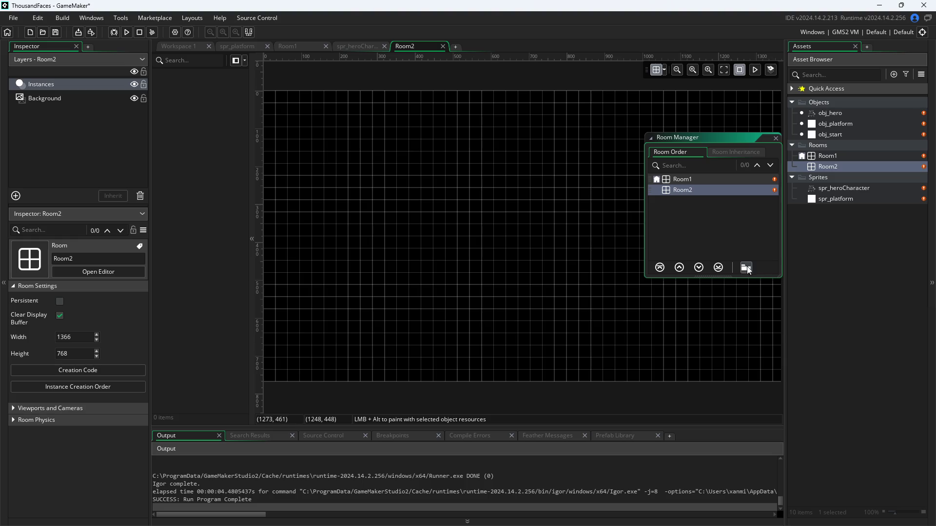
pyautogui.rightClick(654, 190)
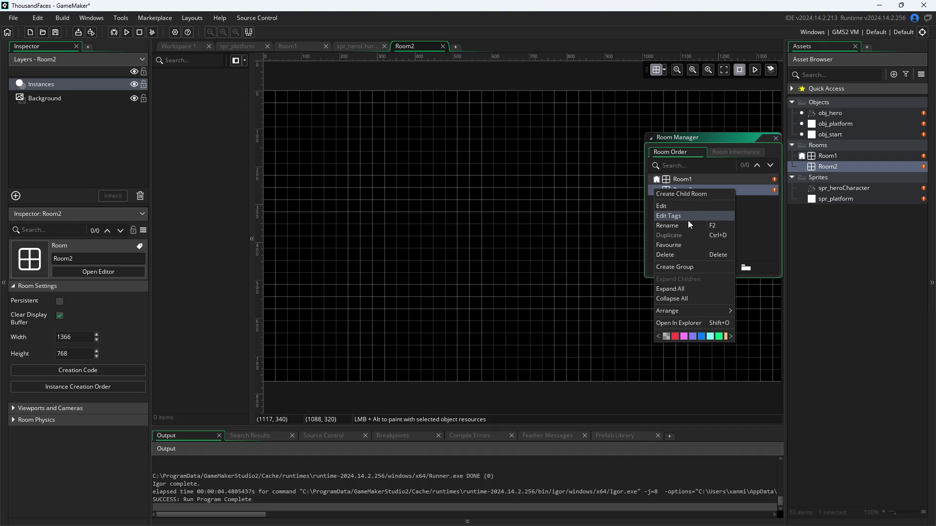
pyautogui.click(756, 221)
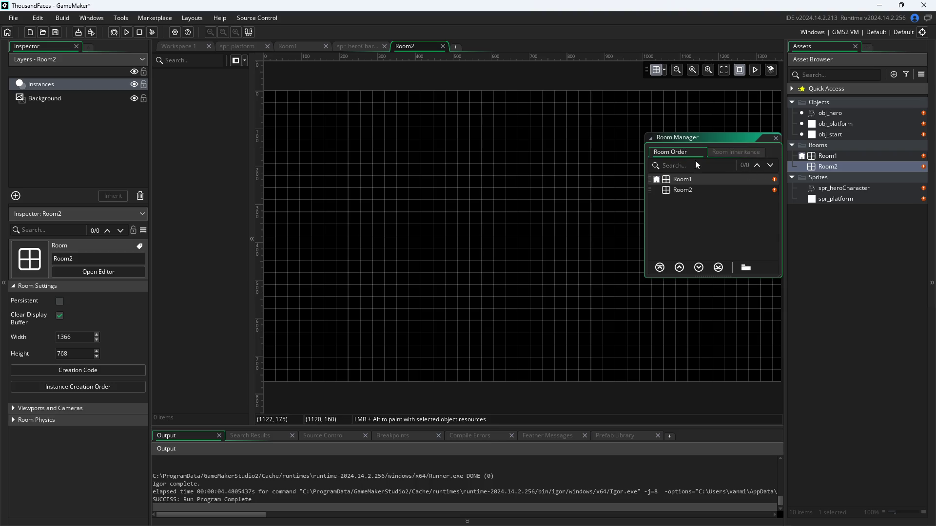
pyautogui.click(723, 183)
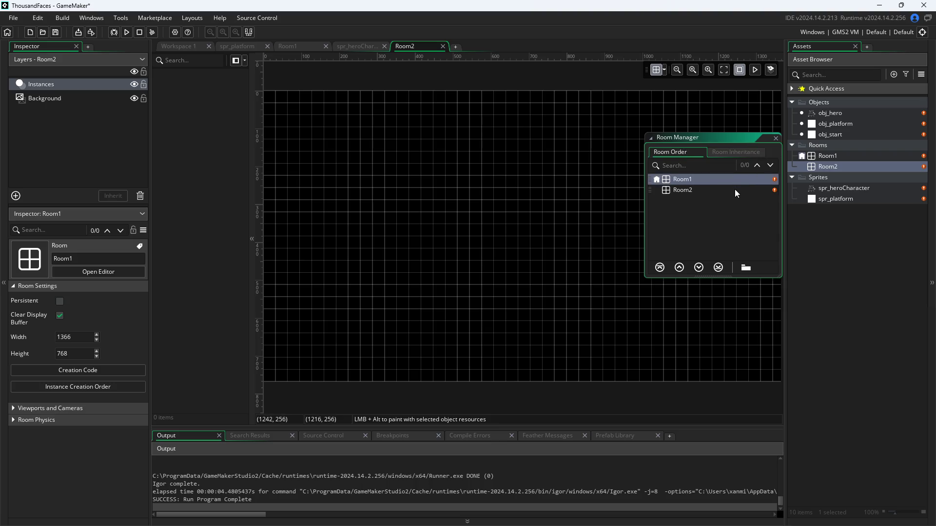
pyautogui.moveTo(735, 190); pyautogui.dragTo(730, 179)
# Rename Room2 to rom_start in the Inspector's name field.
pyautogui.click(183, 45)
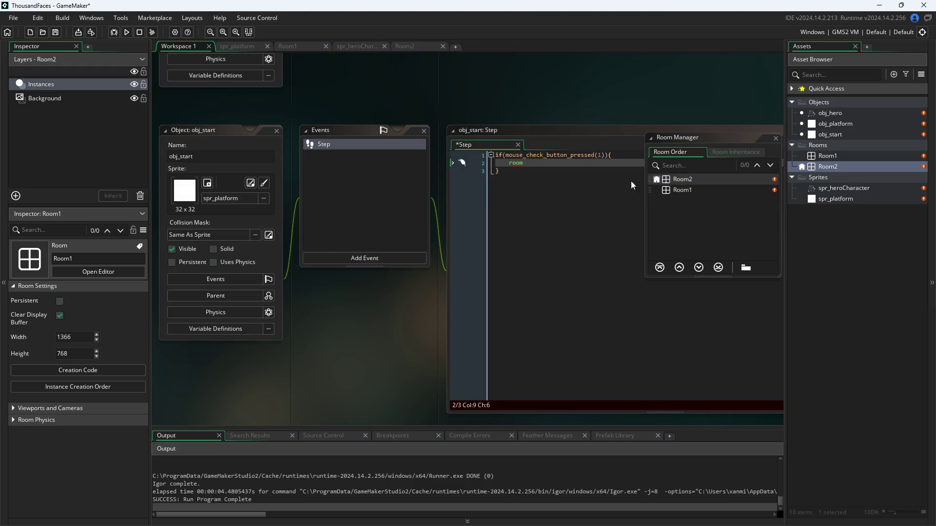
pyautogui.doubleClick(829, 167)
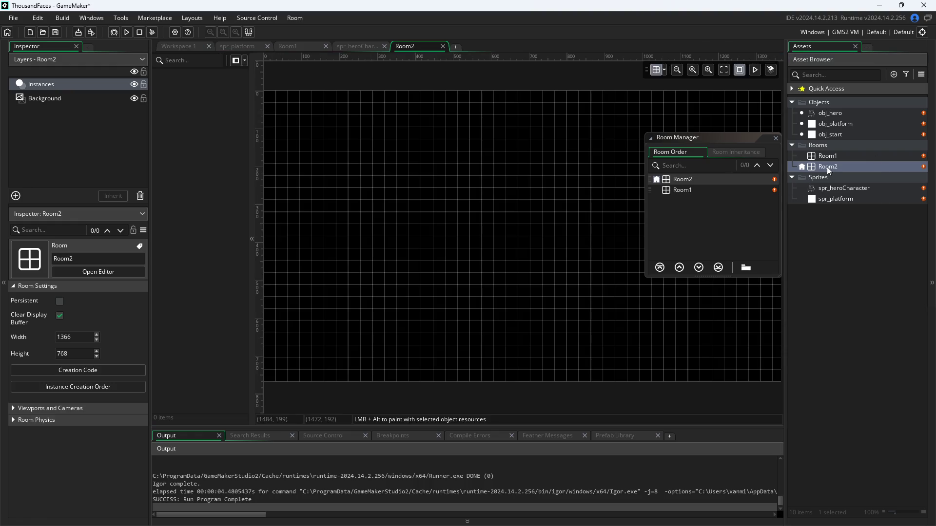
pyautogui.click(18, 257)
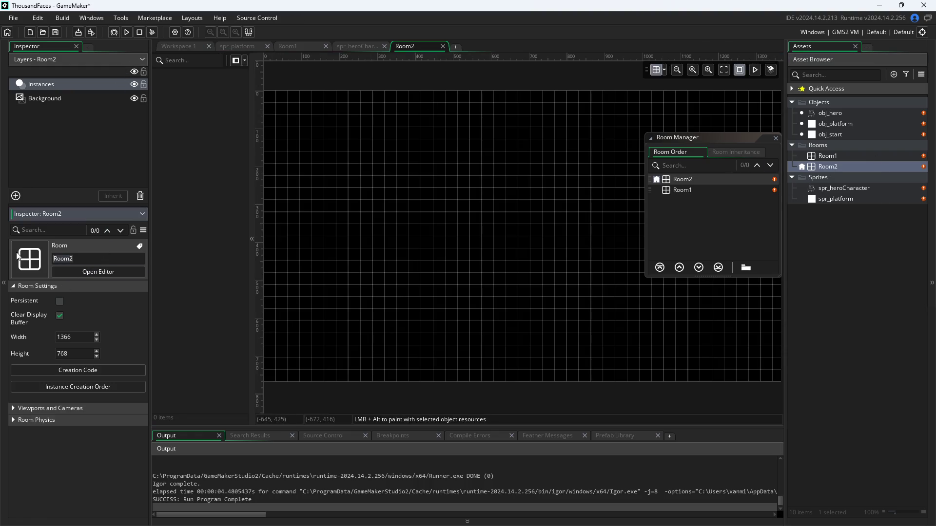
pyautogui.press('BackSpace')
pyautogui.write('m')
pyautogui.write('m')
pyautogui.press('BackSpace')
pyautogui.press('BackSpace')
pyautogui.write('m_')
pyautogui.write('Start')
pyautogui.press('Return')
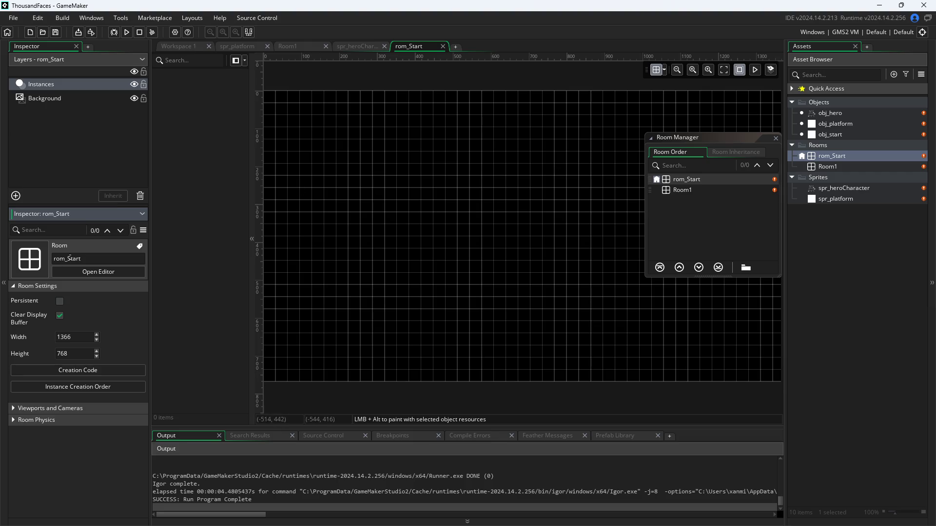
pyautogui.write('s')
pyautogui.press('Return')
# Rename Room1 to rom_level and return to Workspace 1.
pyautogui.doubleClick(844, 164)
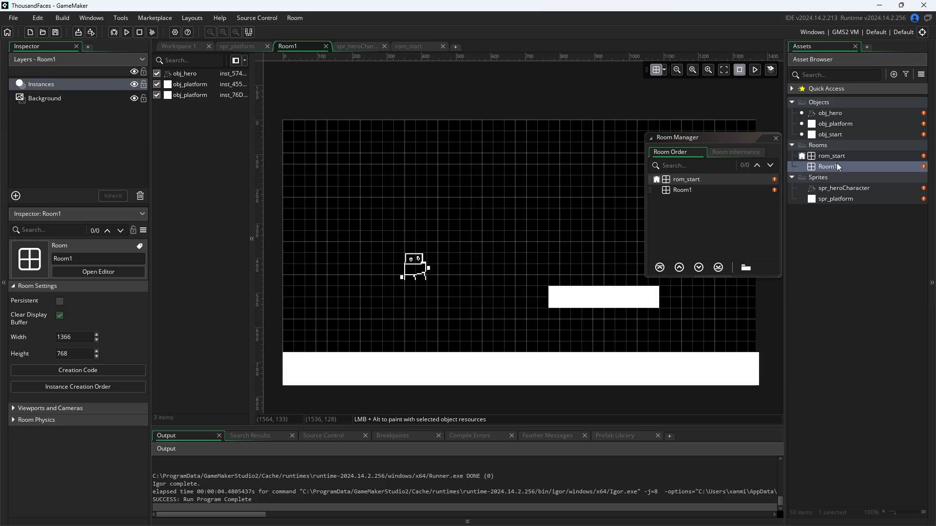
pyautogui.click(99, 258)
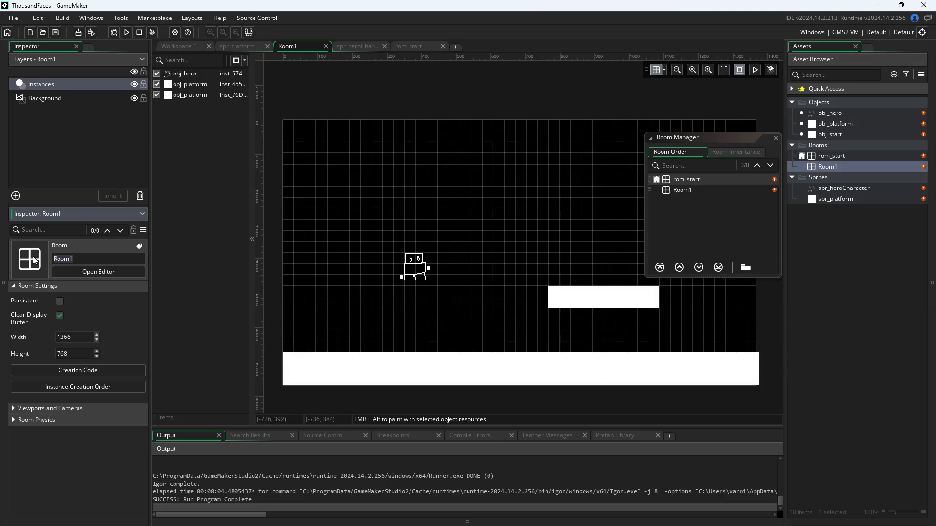
pyautogui.write('rom_')
pyautogui.write('level')
pyautogui.press('Return')
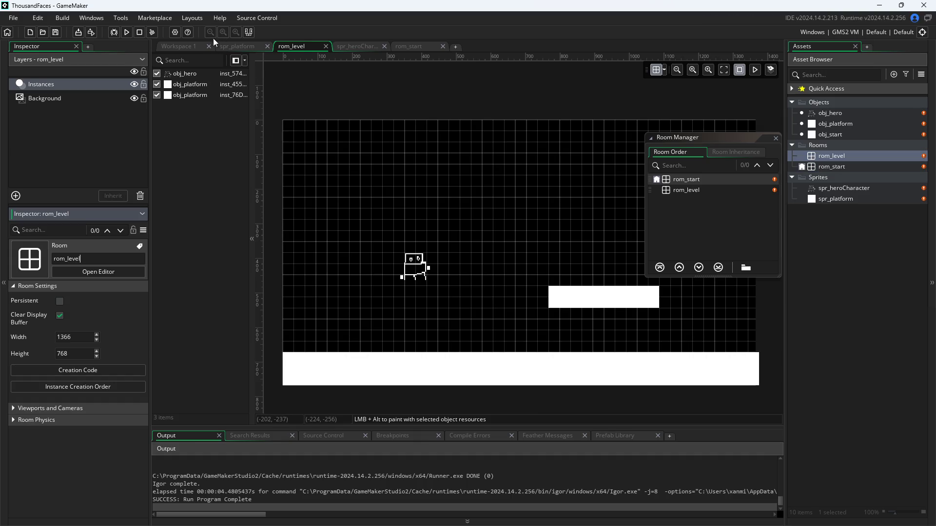
pyautogui.click(189, 48)
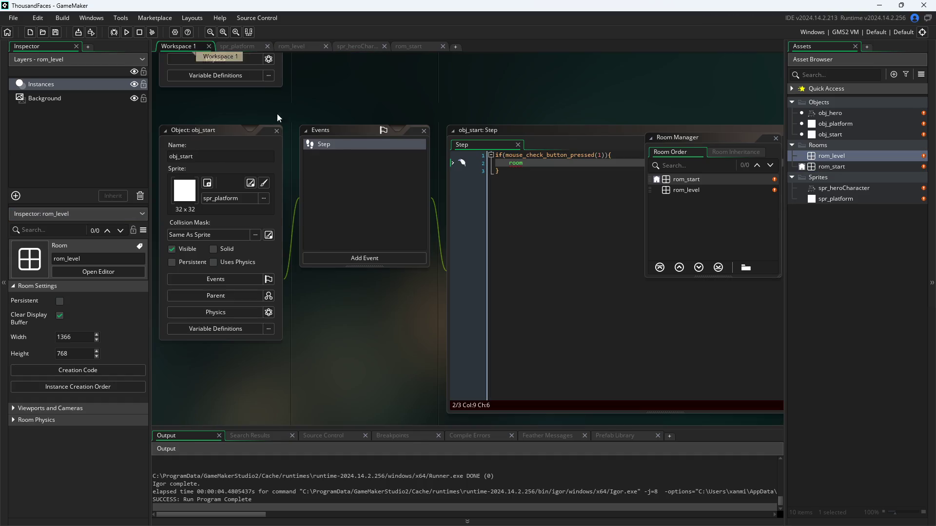
# Try reordering rom_start and rom_level in the asset list, checking the order in the room manager.
pyautogui.click(835, 168)
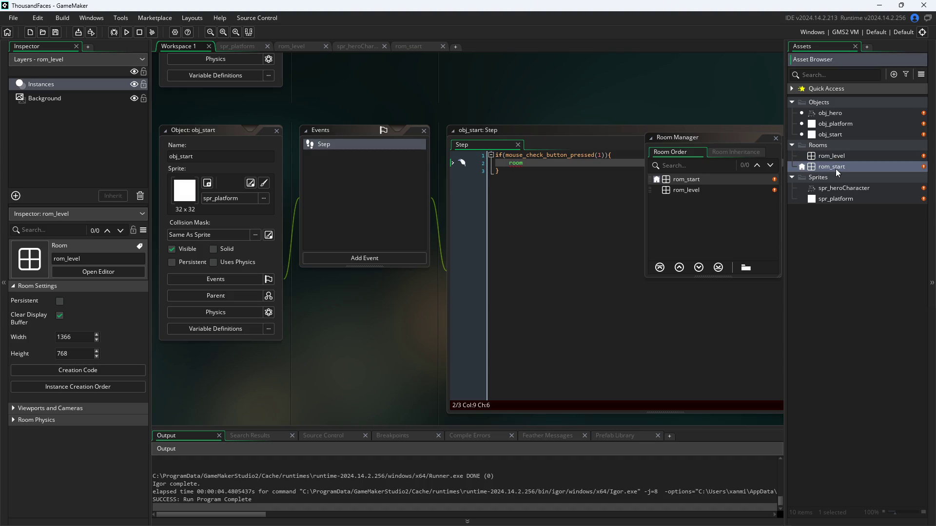
pyautogui.moveTo(836, 167); pyautogui.dragTo(832, 155)
pyautogui.click(803, 156)
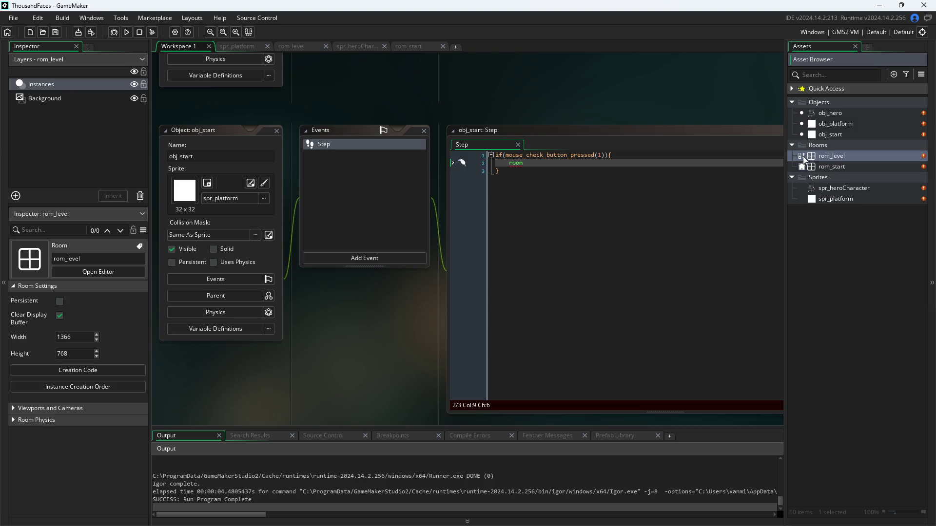
pyautogui.click(803, 156)
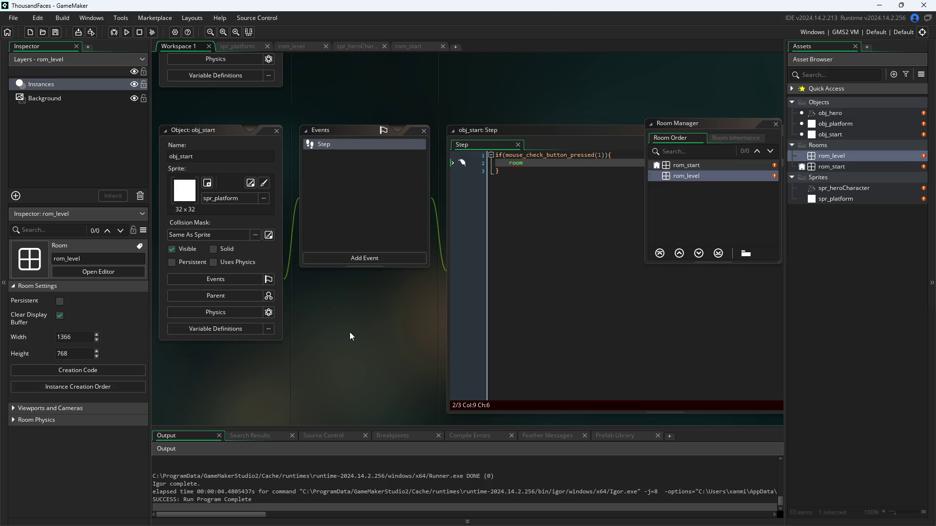
pyautogui.click(776, 123)
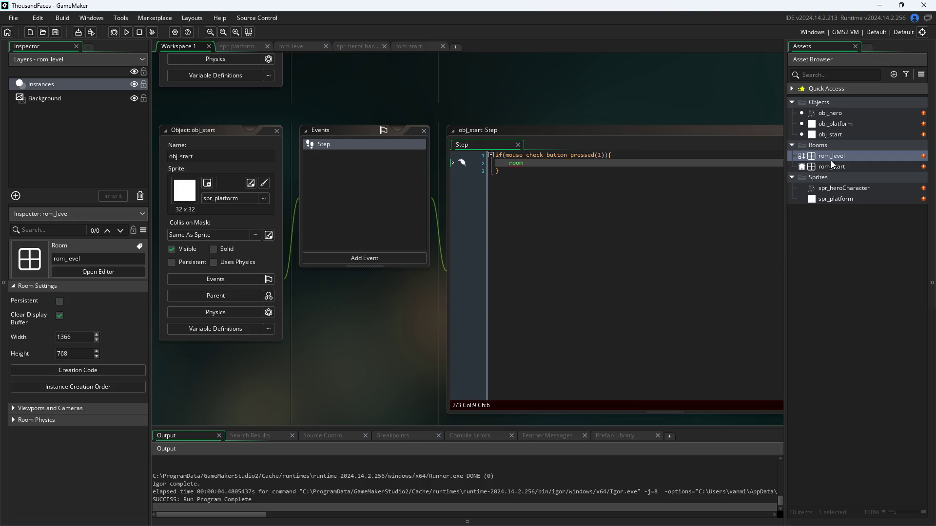
pyautogui.moveTo(832, 156); pyautogui.dragTo(832, 173)
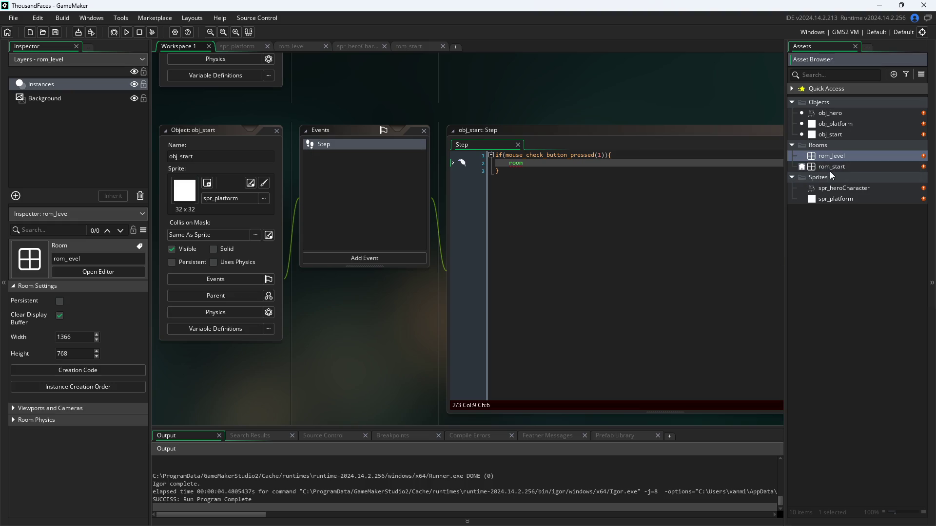
pyautogui.click(831, 167)
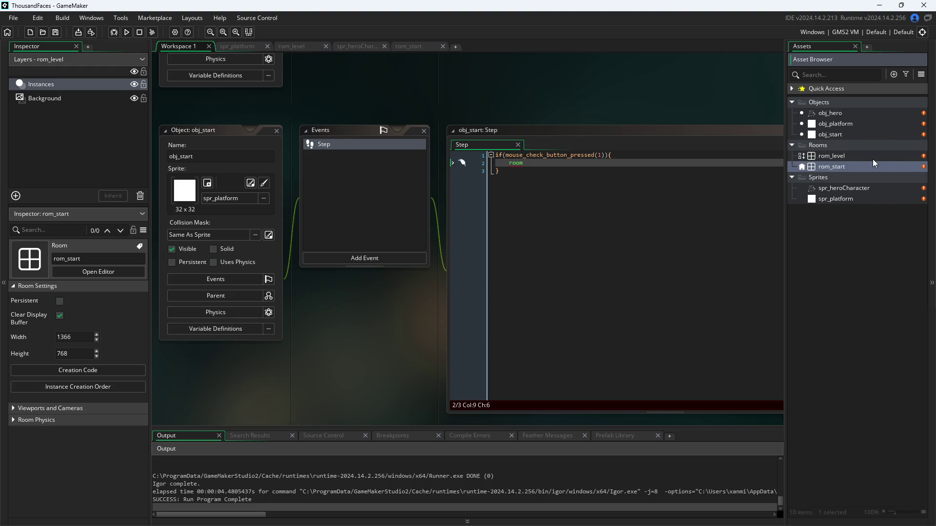
pyautogui.click(800, 156)
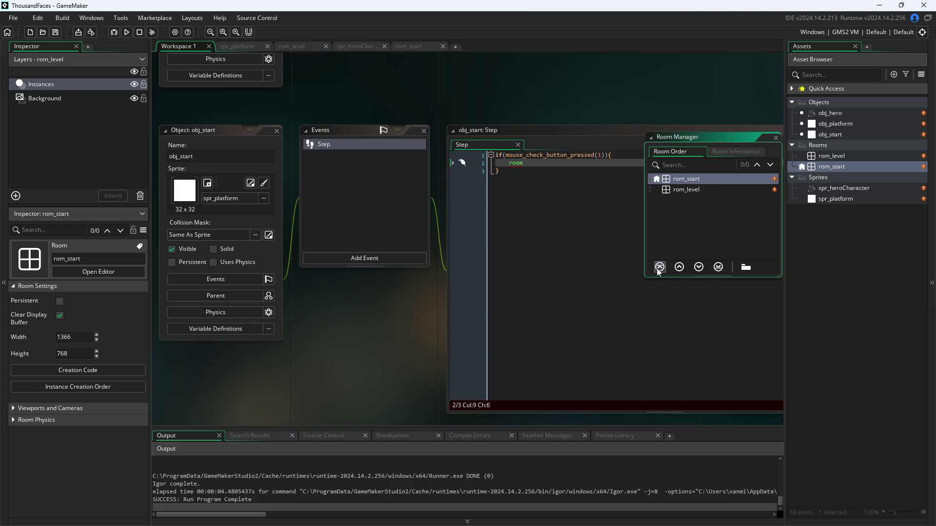
pyautogui.click(776, 138)
# Drag the rom_start room onto rom_level in the Asset Browser.
pyautogui.click(835, 135)
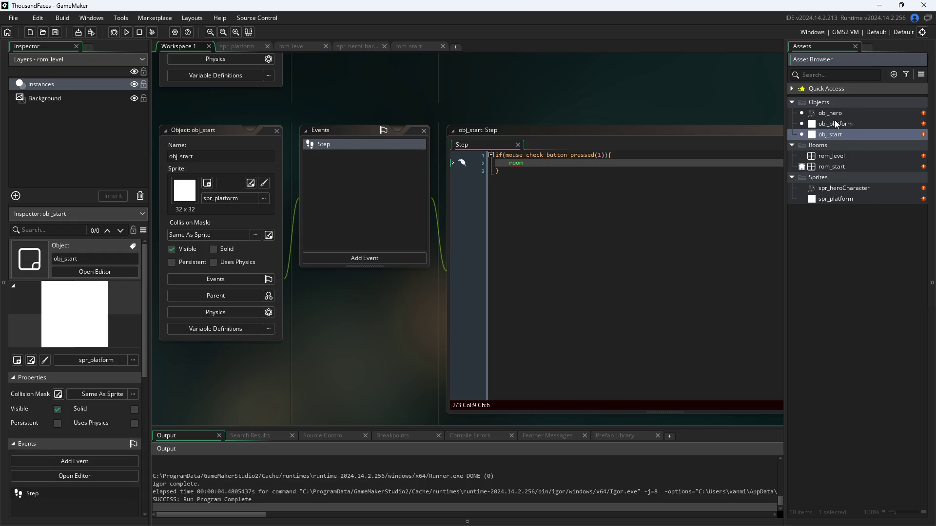
pyautogui.click(844, 167)
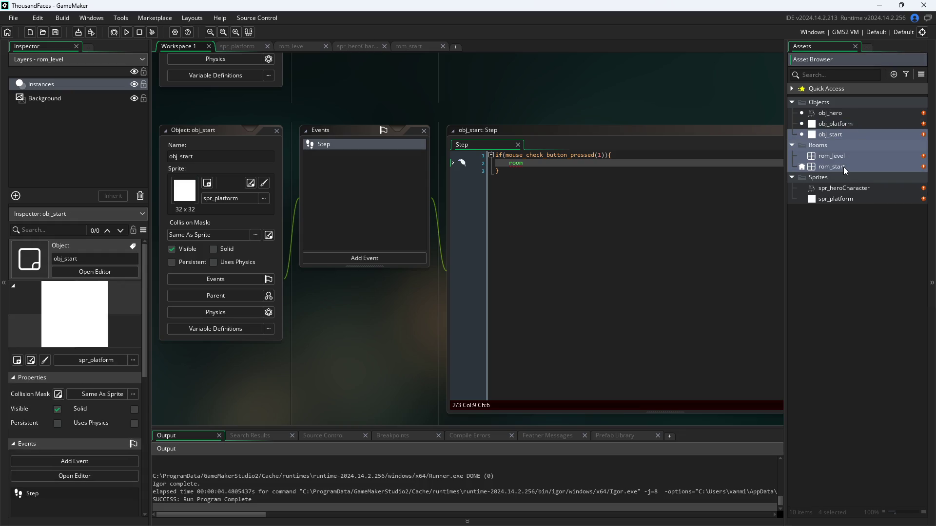
pyautogui.rightClick(869, 168)
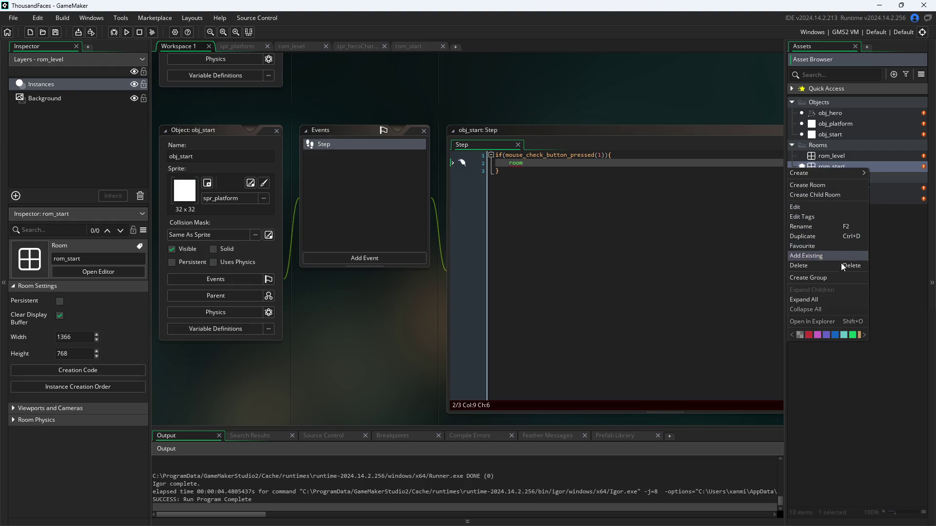
pyautogui.click(889, 165)
pyautogui.moveTo(889, 166)
pyautogui.mouseDown()
pyautogui.moveTo(909, 154)
pyautogui.moveTo(908, 171)
pyautogui.moveTo(912, 146)
pyautogui.moveTo(897, 174)
pyautogui.moveTo(898, 149)
pyautogui.moveTo(887, 185)
pyautogui.moveTo(882, 148)
pyautogui.mouseUp()
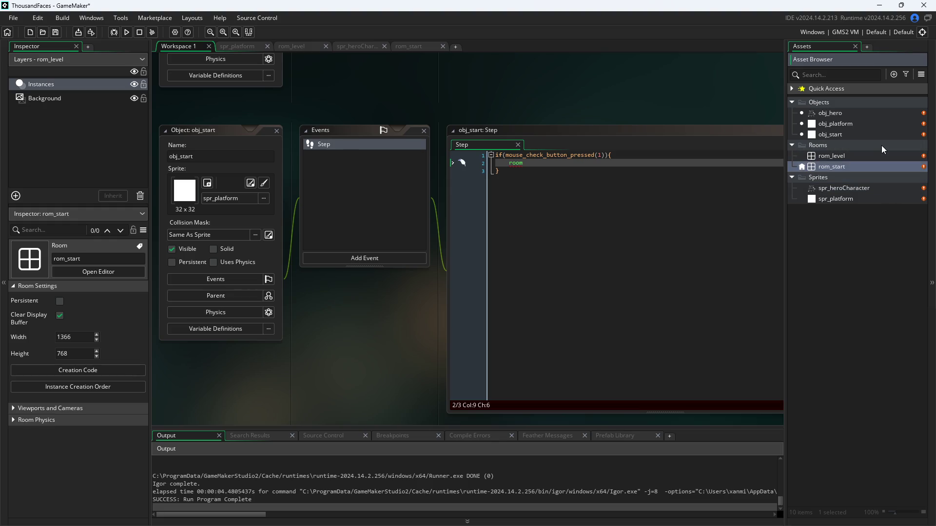
# Open the empty rom_start room, then go back to Workspace 1 and pick rom_level.
pyautogui.doubleClick(843, 166)
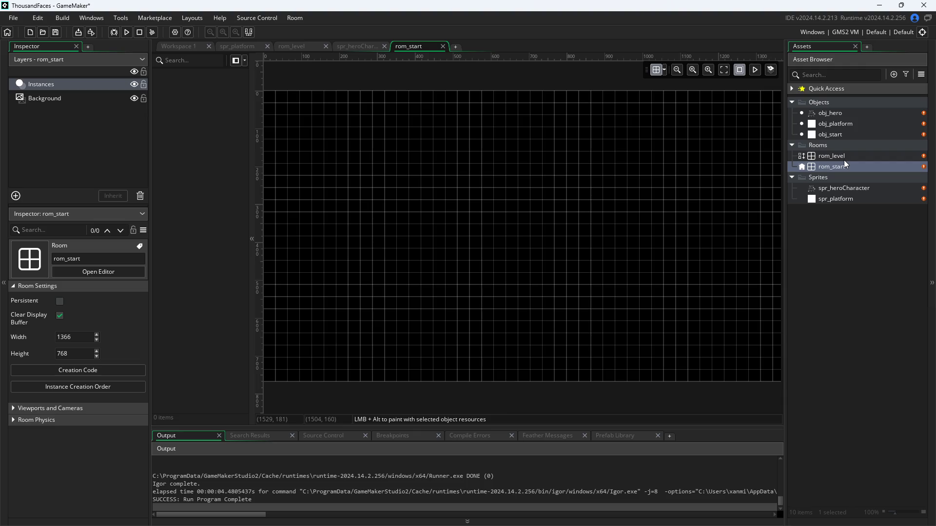
pyautogui.click(178, 46)
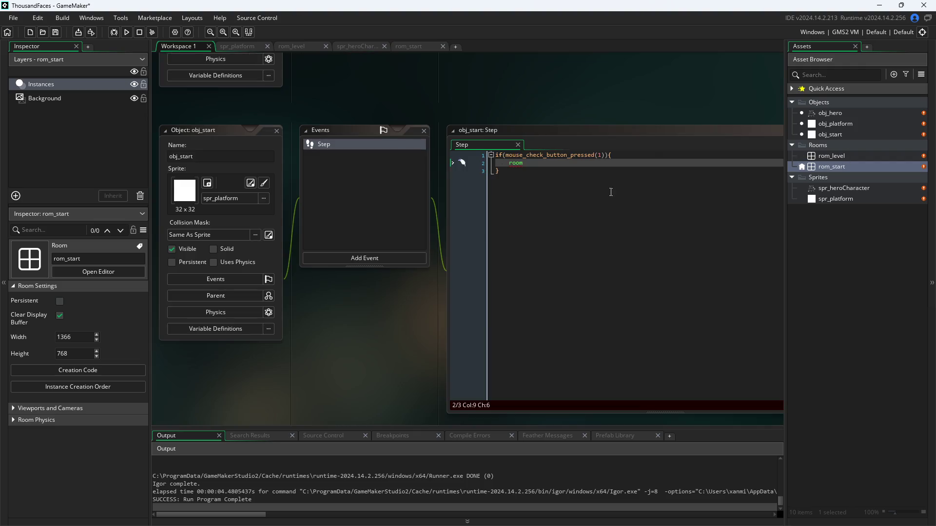
pyautogui.click(842, 159)
# Glance at rom_level, then autocomplete room_goto onto line 2 of obj_start's Step code.
pyautogui.click(838, 159)
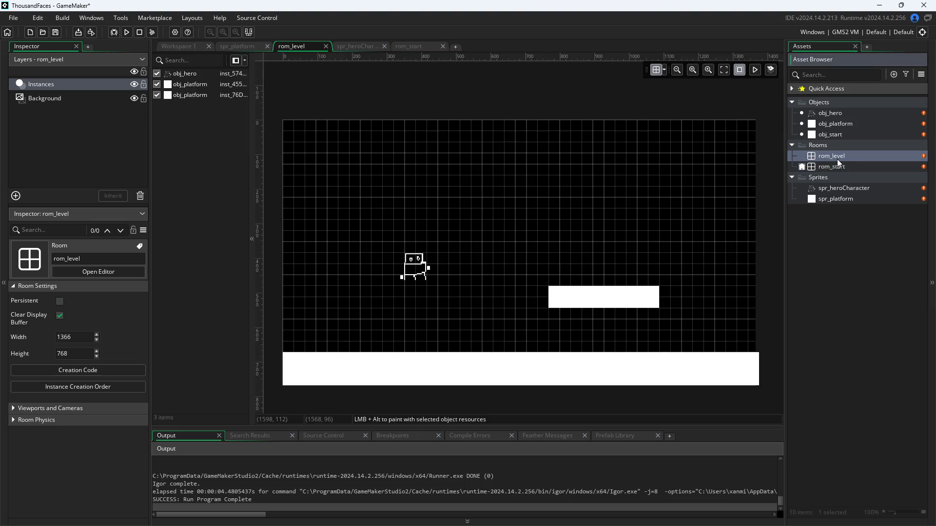
pyautogui.click(174, 46)
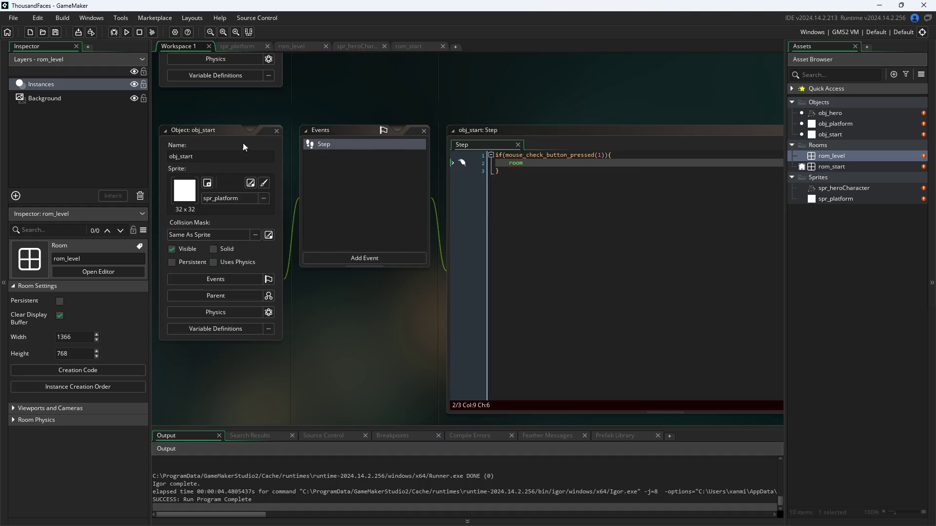
pyautogui.click(531, 164)
pyautogui.press('BackSpace')
pyautogui.write('m')
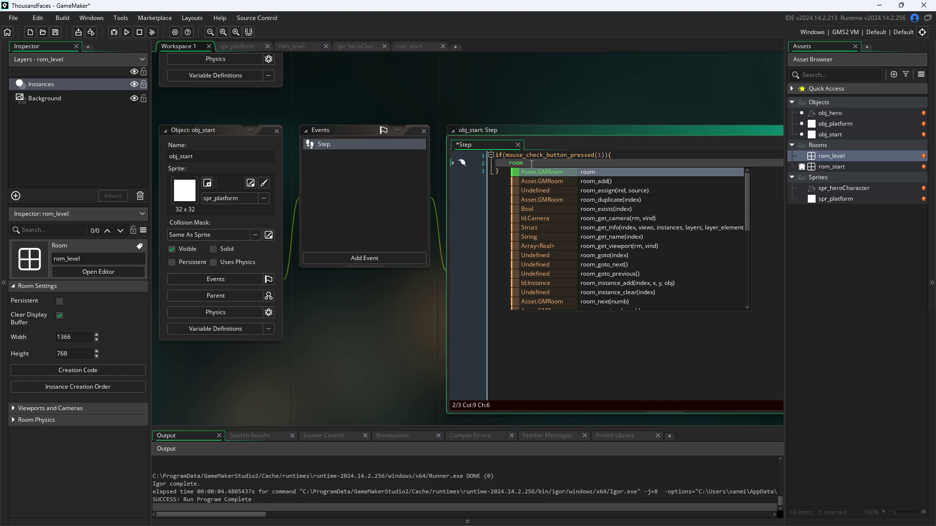
pyautogui.press('Down')
pyautogui.press('Down')
pyautogui.press('Down')
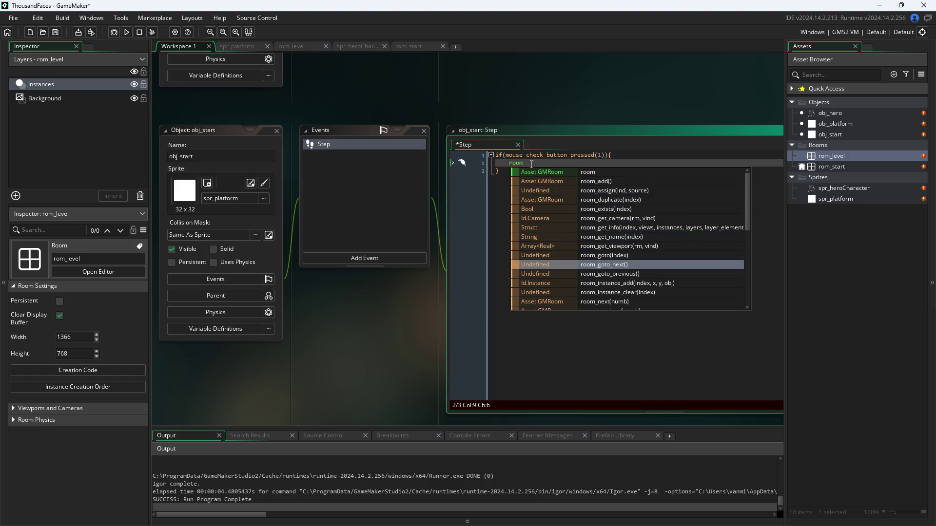
pyautogui.press('Up')
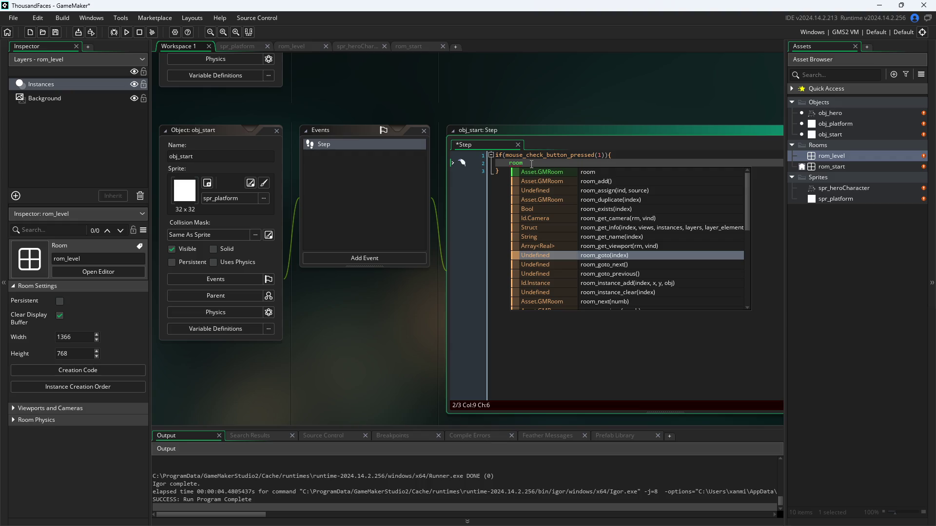
pyautogui.press('Return')
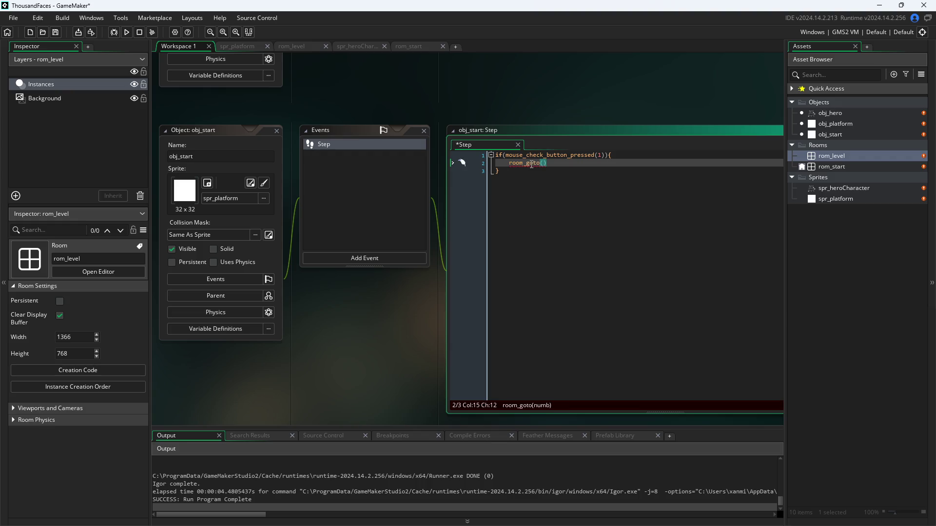
# Swap the call for room_goto_next(); and save and run with Ctrl+S.
pyautogui.press('BackSpace')
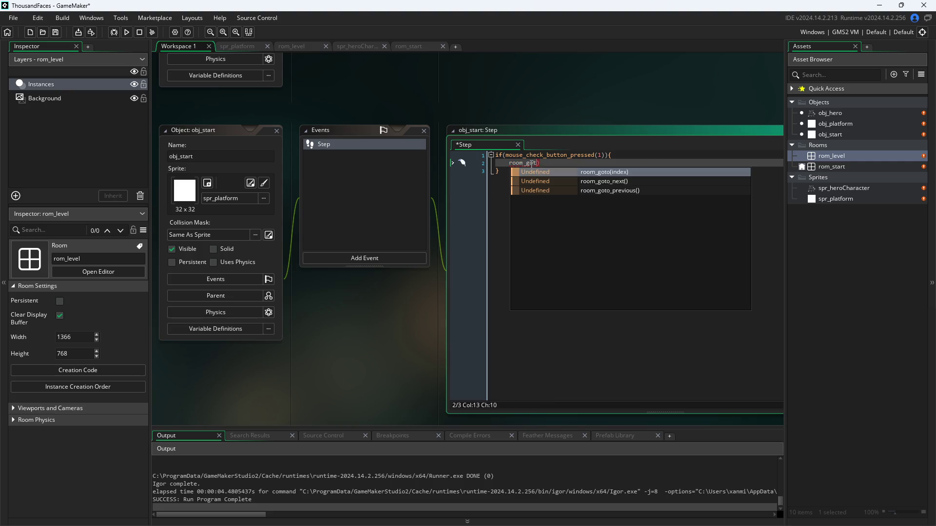
pyautogui.press('Down')
pyautogui.press('Return')
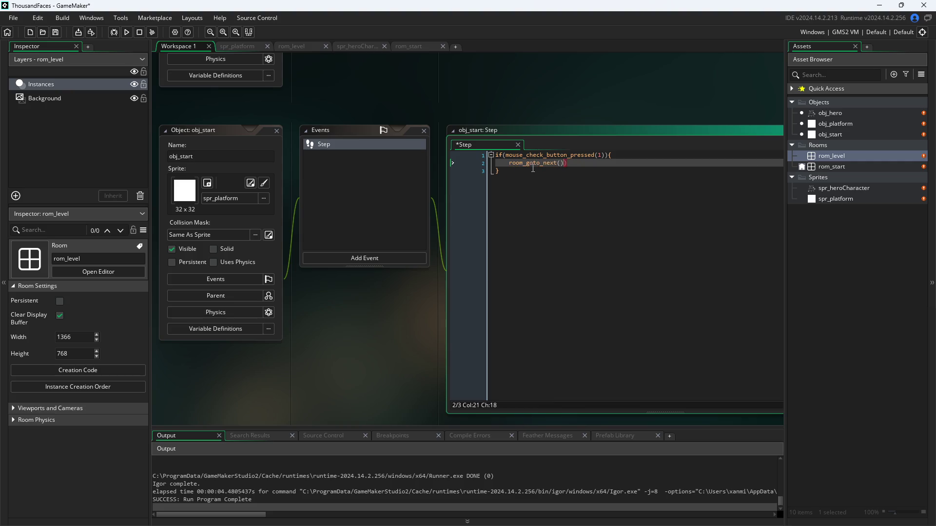
pyautogui.write(';')
pyautogui.hotkey('ctrl', 's')
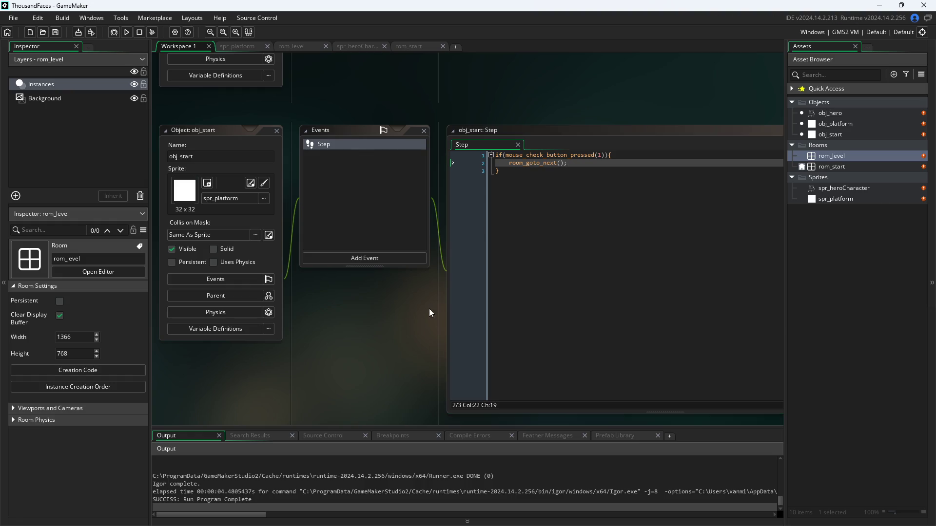
# Test-run the game, then place an obj_start instance into the rom_start room.
pyautogui.click(127, 32)
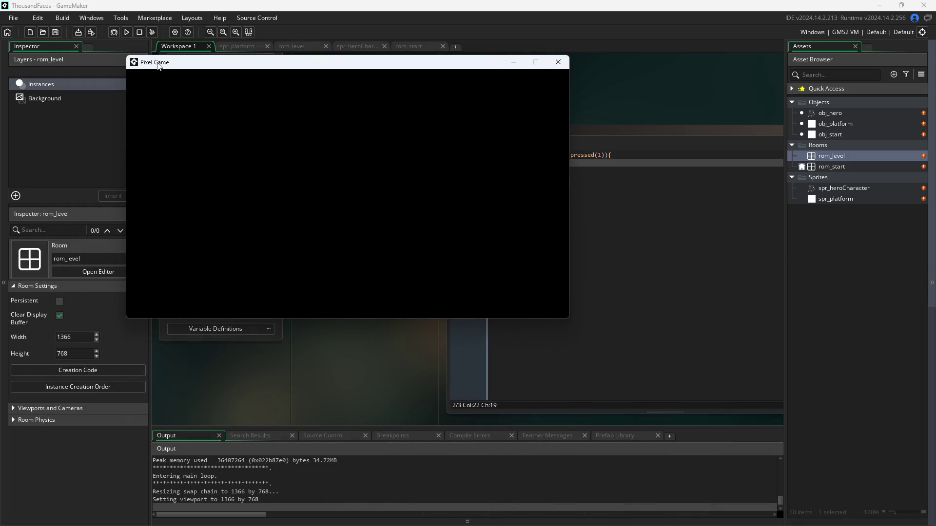
pyautogui.click(557, 61)
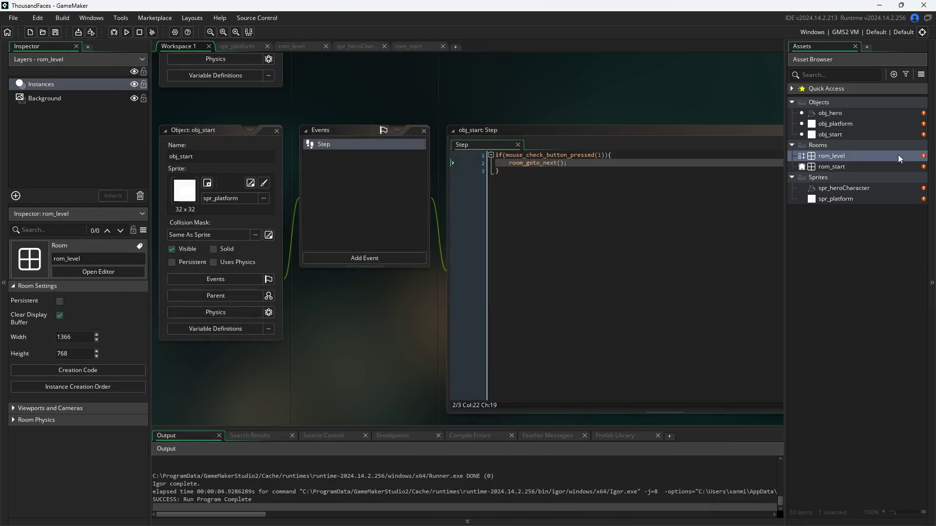
pyautogui.doubleClick(854, 166)
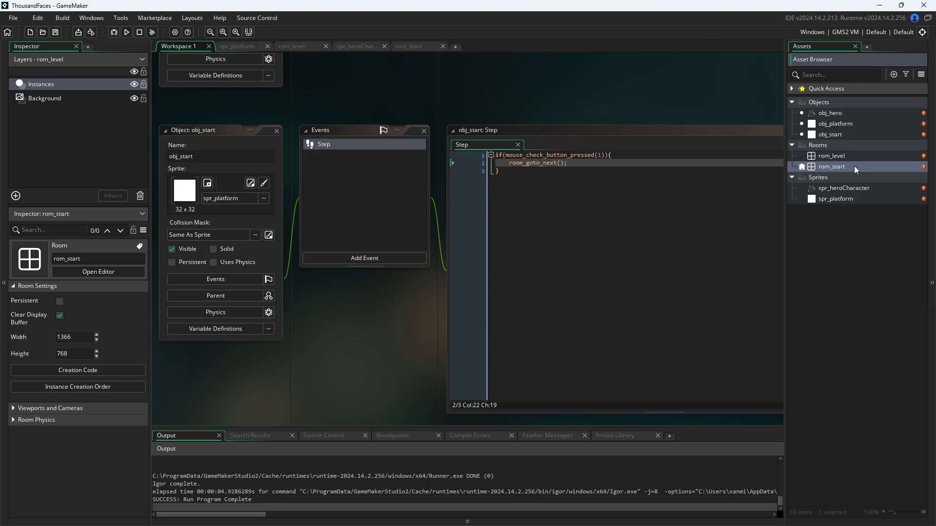
pyautogui.moveTo(830, 134)
pyautogui.mouseDown()
pyautogui.moveTo(548, 218)
pyautogui.moveTo(463, 206)
pyautogui.moveTo(516, 234)
pyautogui.moveTo(434, 213)
pyautogui.moveTo(606, 284)
pyautogui.moveTo(676, 285)
pyautogui.mouseUp()
pyautogui.click(469, 211)
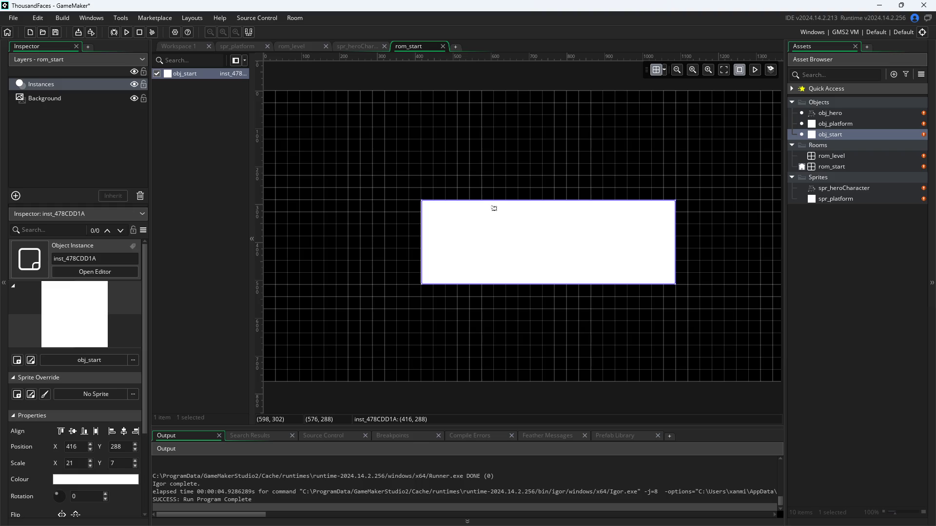
# Run the game, advance from the start screen to the level, close it, and open obj_hero.
pyautogui.click(181, 48)
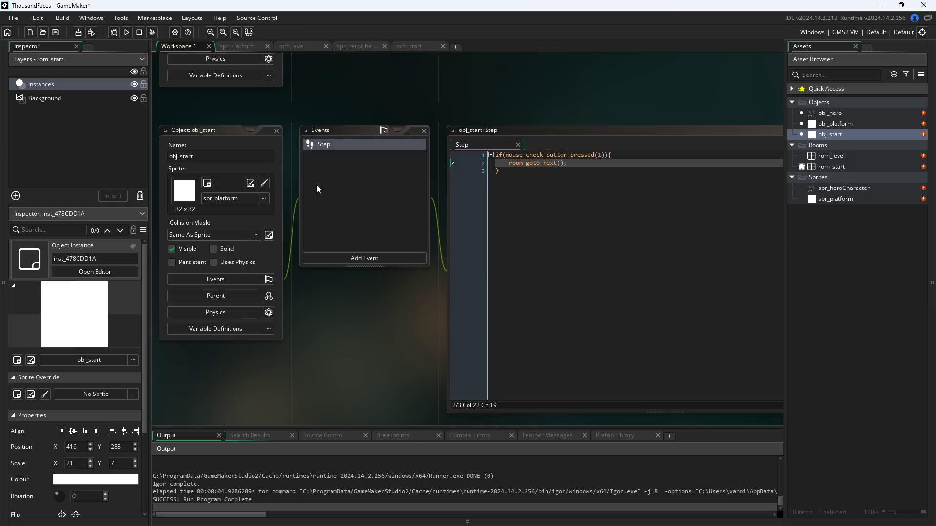
pyautogui.click(126, 32)
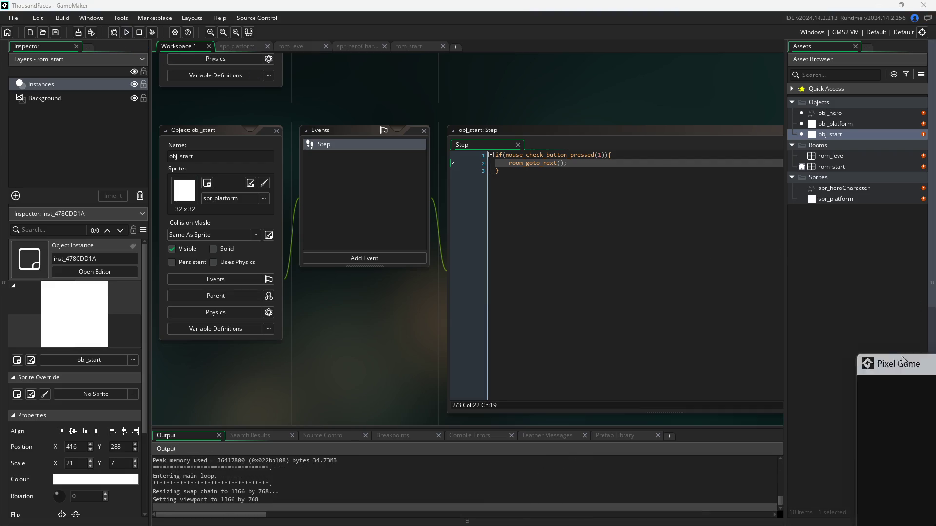
pyautogui.press('space')
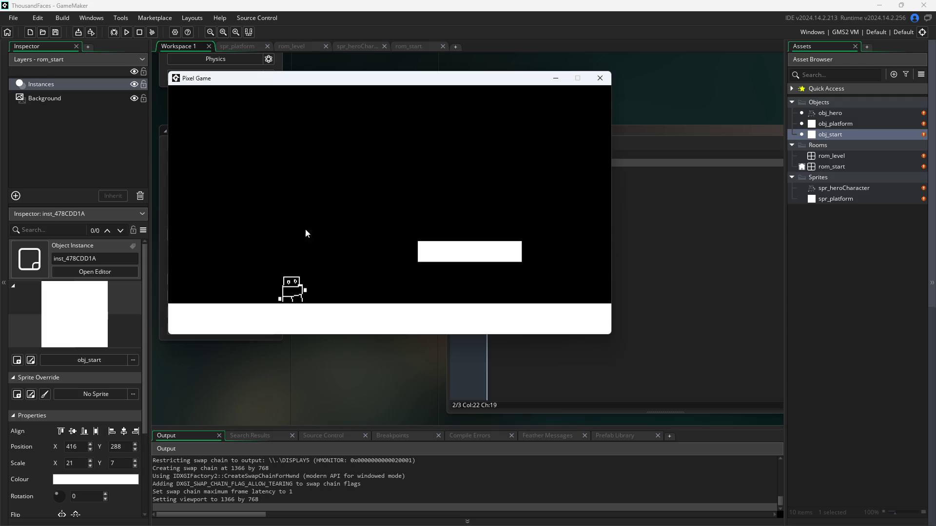
pyautogui.click(603, 79)
pyautogui.doubleClick(830, 113)
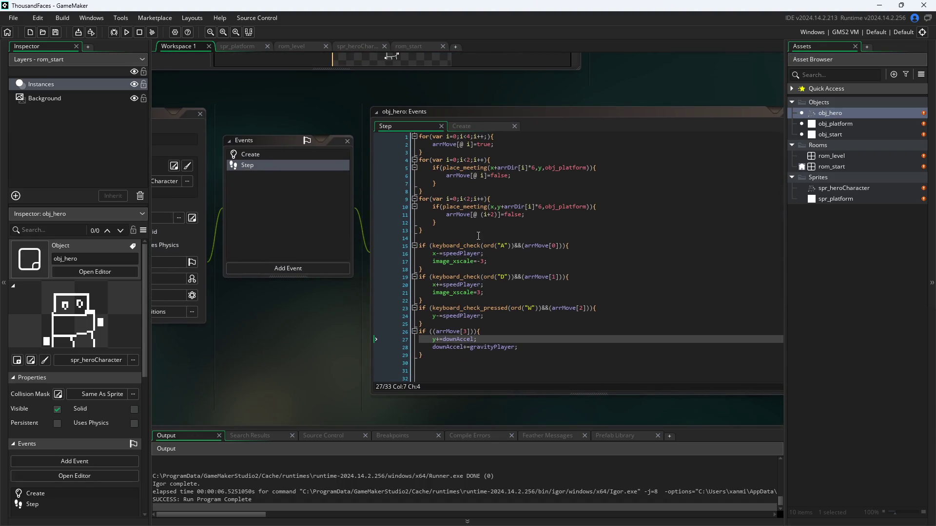
# Delete y-=speedPlayer from line 24 of obj_hero's Step code after checking the Create event.
pyautogui.click(506, 315)
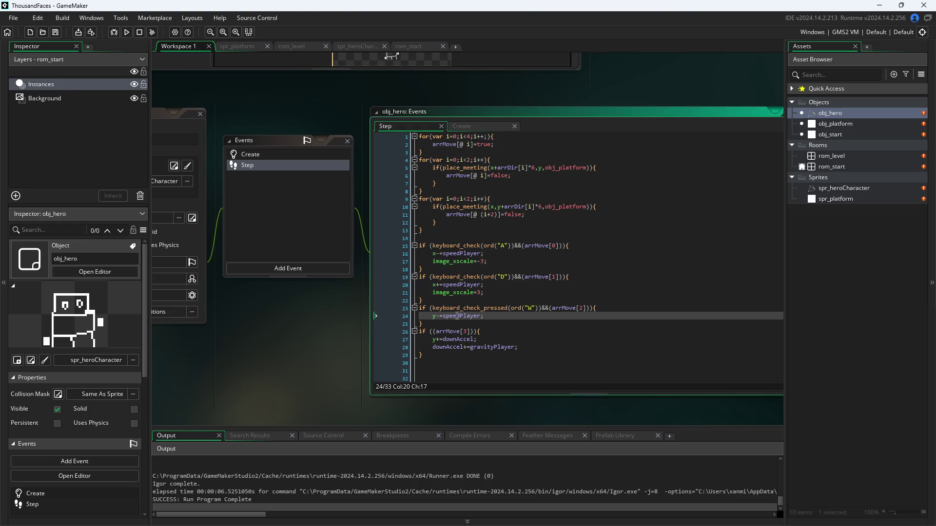
pyautogui.moveTo(480, 315); pyautogui.dragTo(437, 318)
pyautogui.click(477, 130)
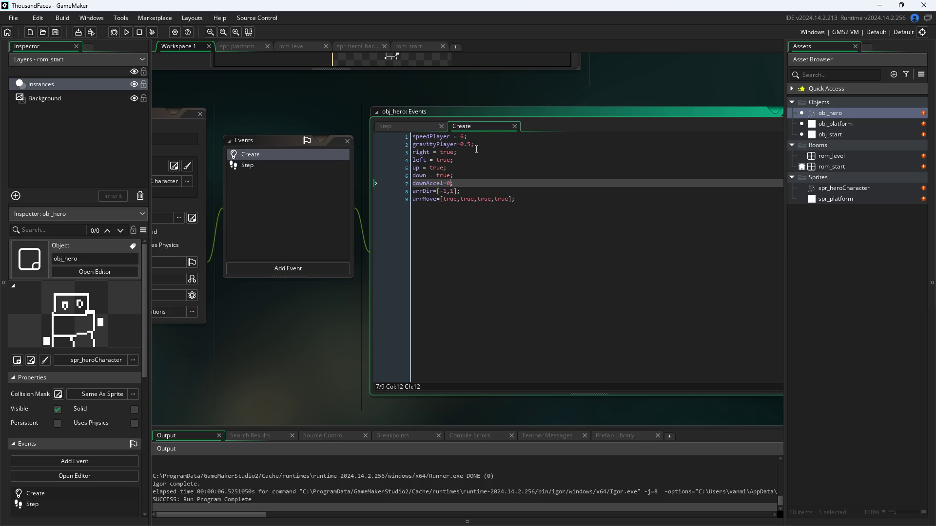
pyautogui.click(414, 125)
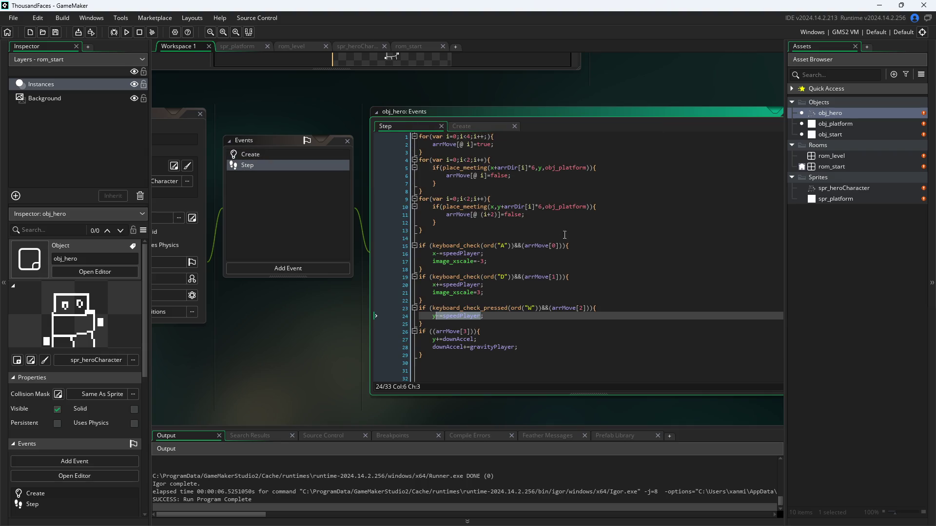
pyautogui.click(489, 319)
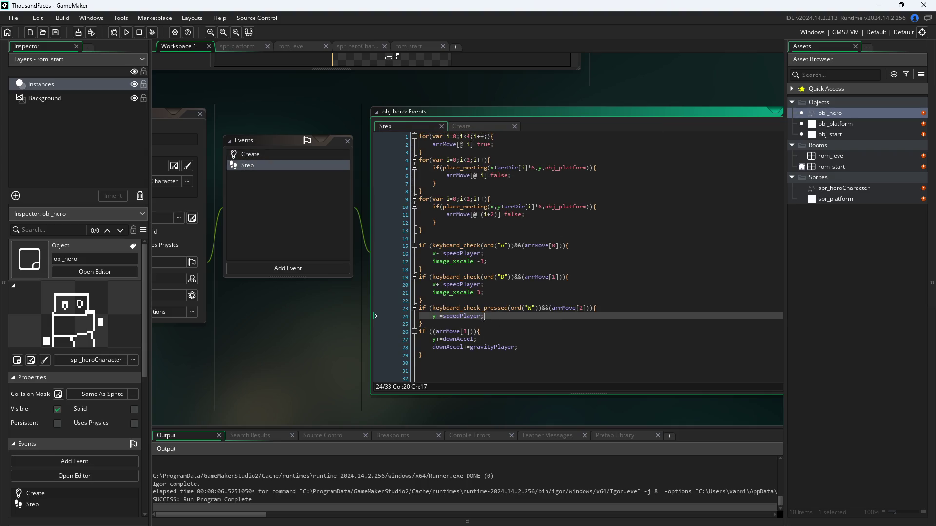
pyautogui.moveTo(484, 316); pyautogui.dragTo(436, 317)
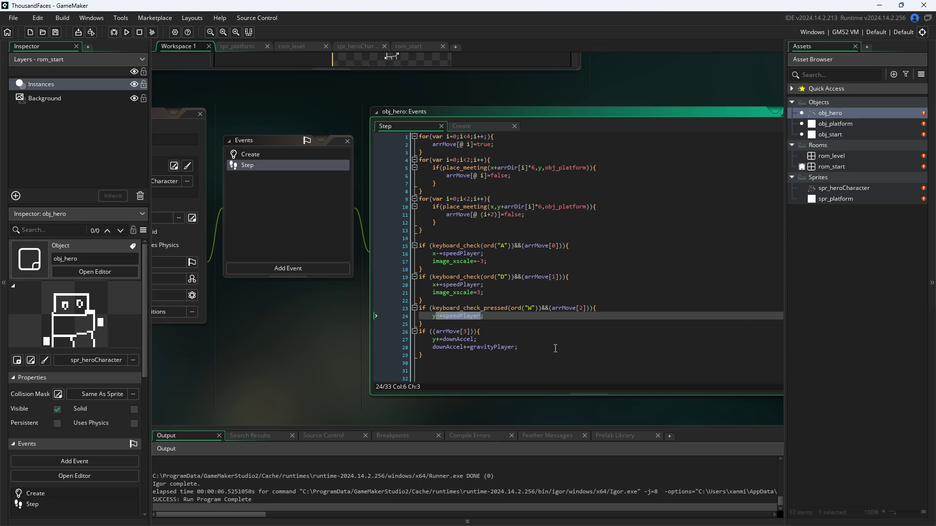
pyautogui.press('BackSpace')
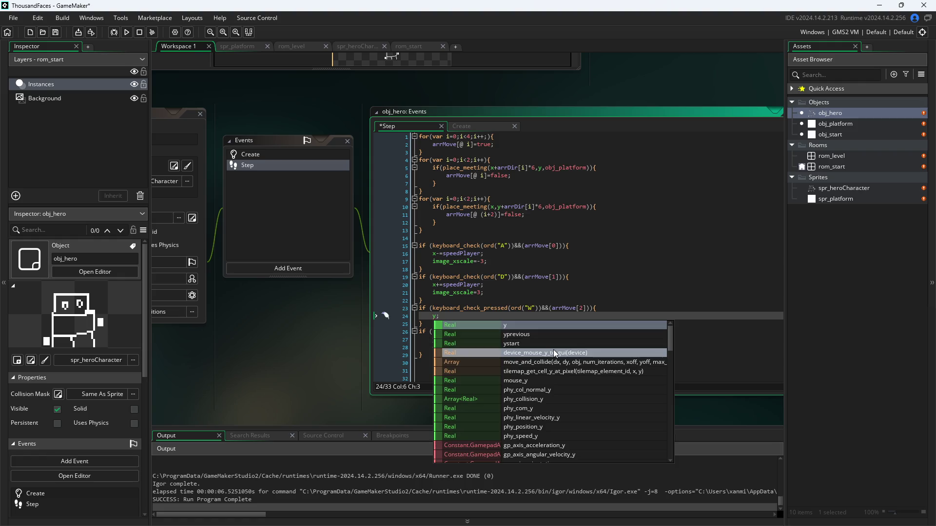
pyautogui.press('BackSpace')
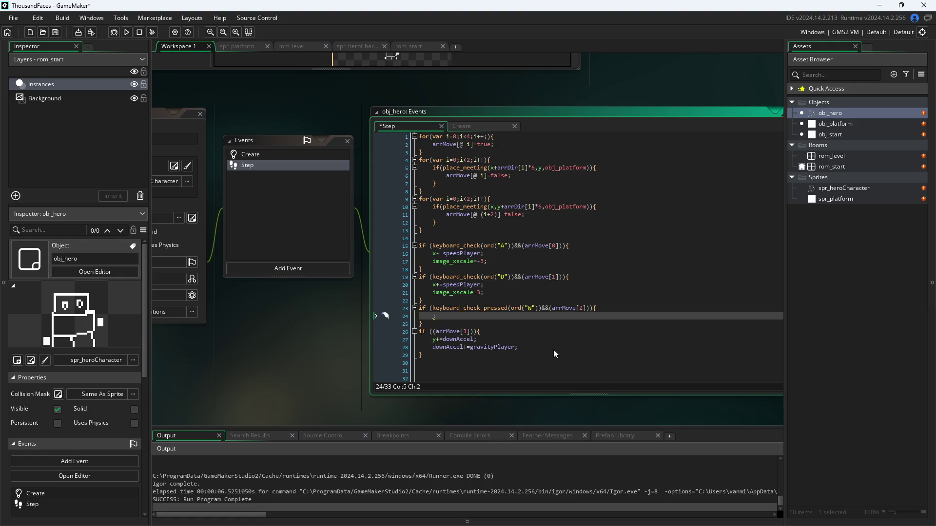
# Write downAccel=-10; on line 24 using autocomplete, save, and launch the game.
pyautogui.write('doa')
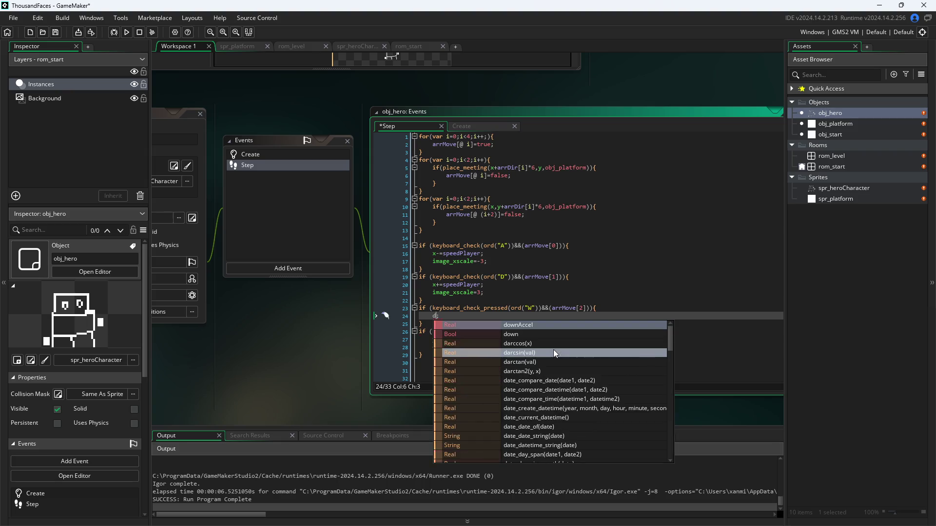
pyautogui.press('BackSpace')
pyautogui.write('y+=downa')
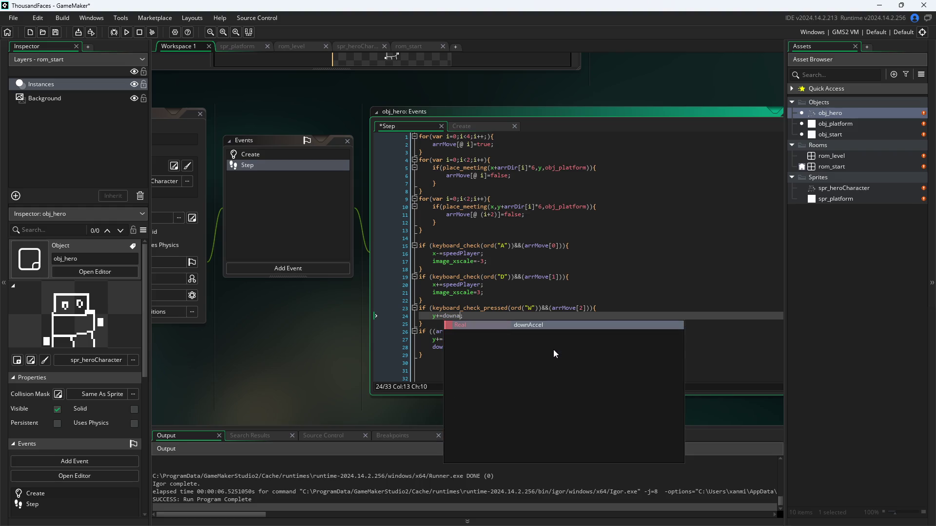
pyautogui.press('BackSpace')
pyautogui.press('BackSpace')
pyautogui.press('BackSpace')
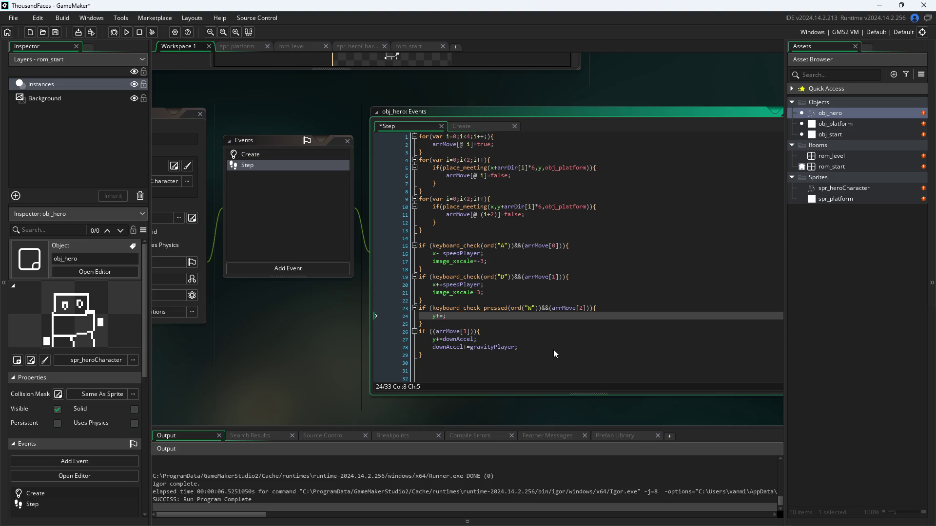
pyautogui.press('BackSpace')
pyautogui.press('BackSpace')
pyautogui.press('BackSpace')
pyautogui.write('down;')
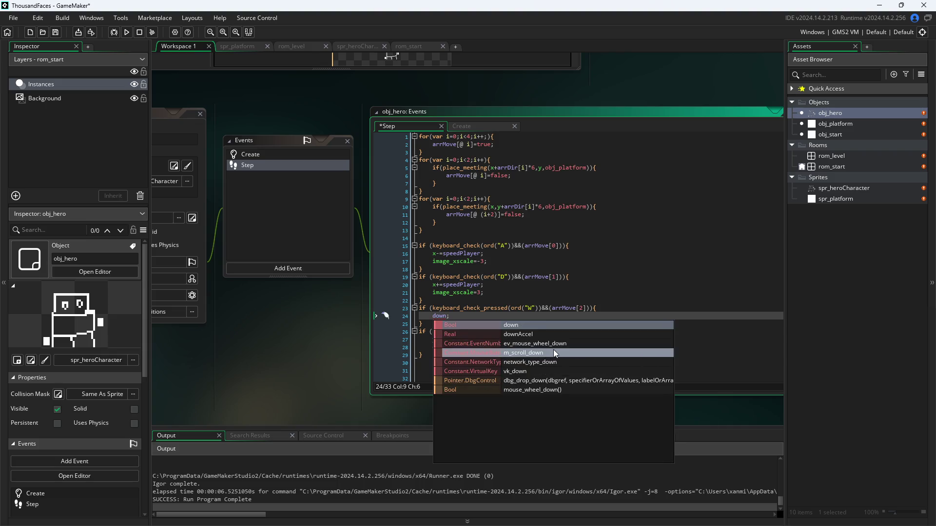
pyautogui.press('Down')
pyautogui.press('Return')
pyautogui.write('=')
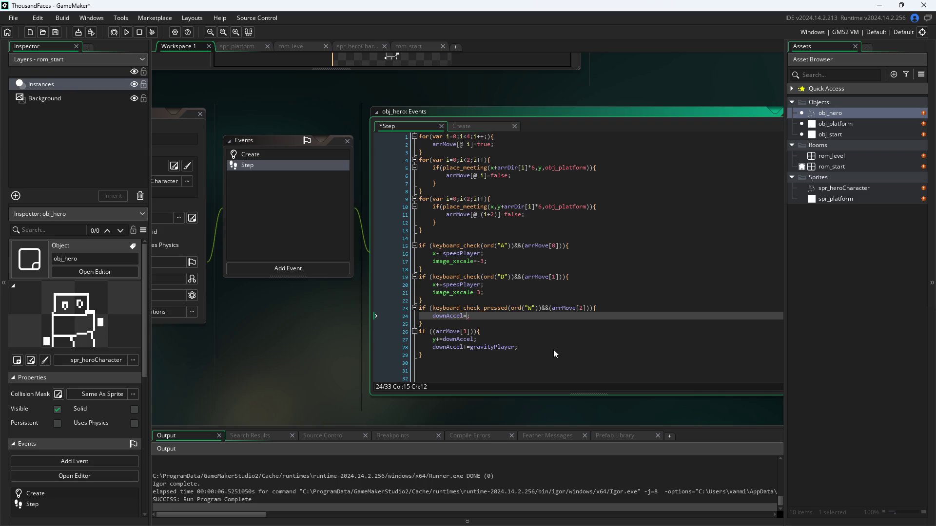
pyautogui.write('10')
pyautogui.hotkey('ctrl', 's')
pyautogui.click(465, 316)
pyautogui.write('-')
pyautogui.click(361, 341)
pyautogui.click(127, 32)
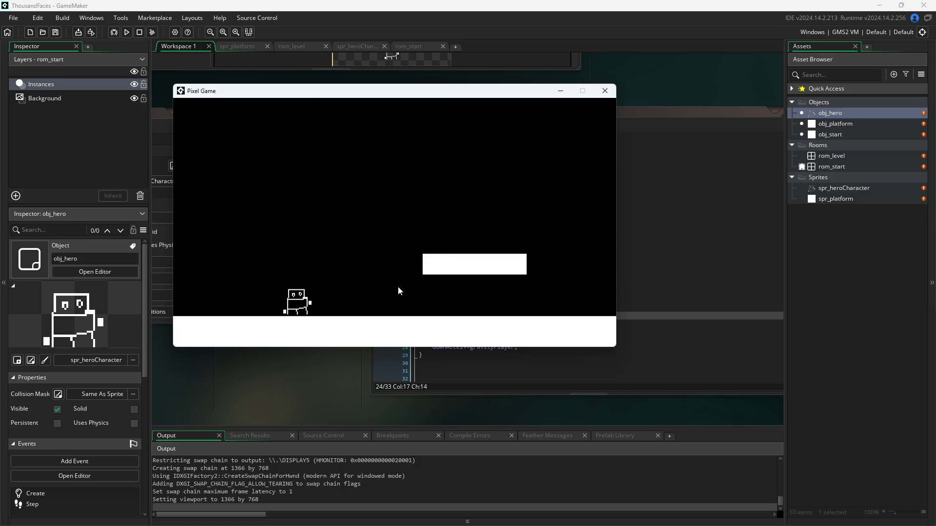
pyautogui.click(604, 91)
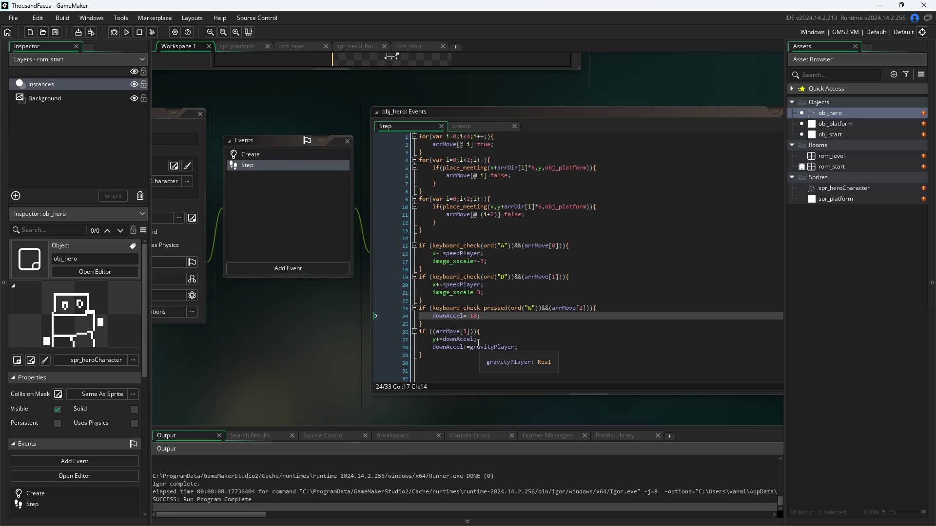
pyautogui.click(471, 316)
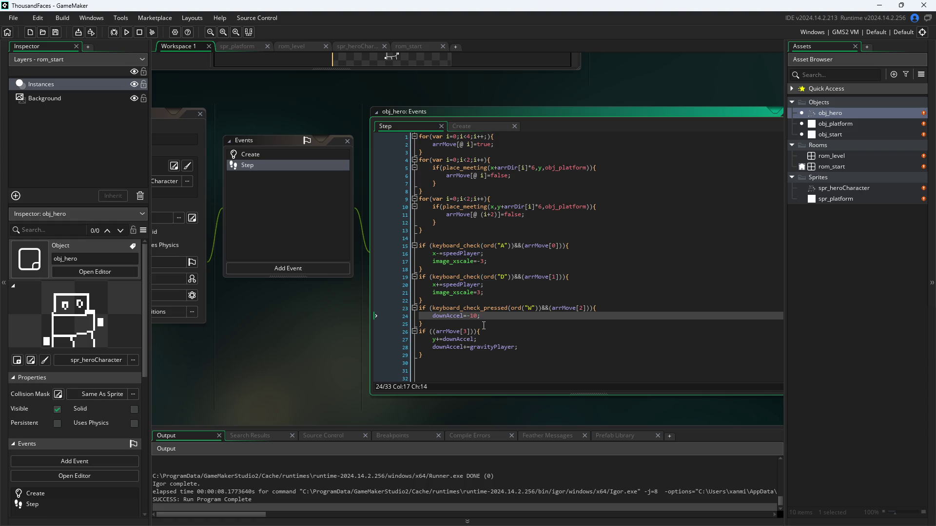
# Remove the space after if on line 26 so it reads if((arrMove[3])).
pyautogui.click(296, 374)
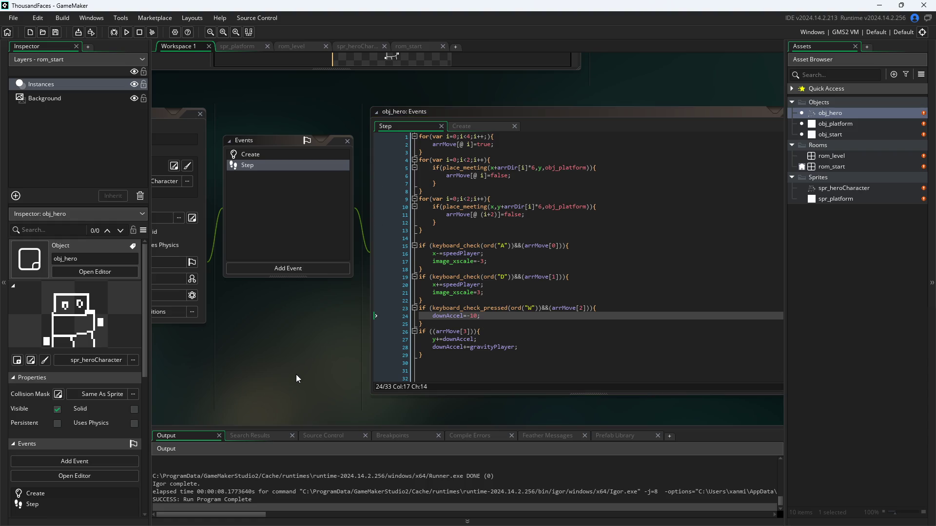
pyautogui.click(430, 332)
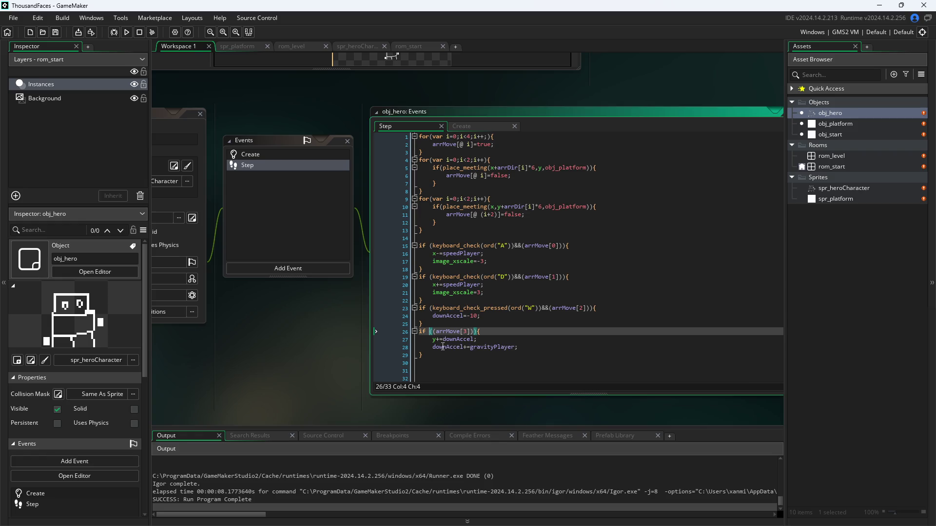
pyautogui.press('BackSpace')
pyautogui.click(287, 361)
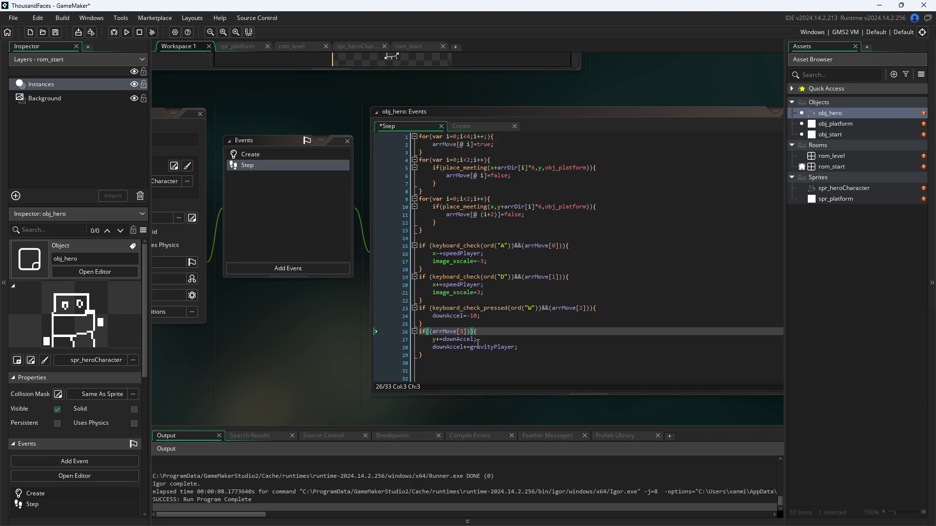
# Change line 24 to downAccel=-100;, save, and test-run the stronger jump.
pyautogui.click(473, 316)
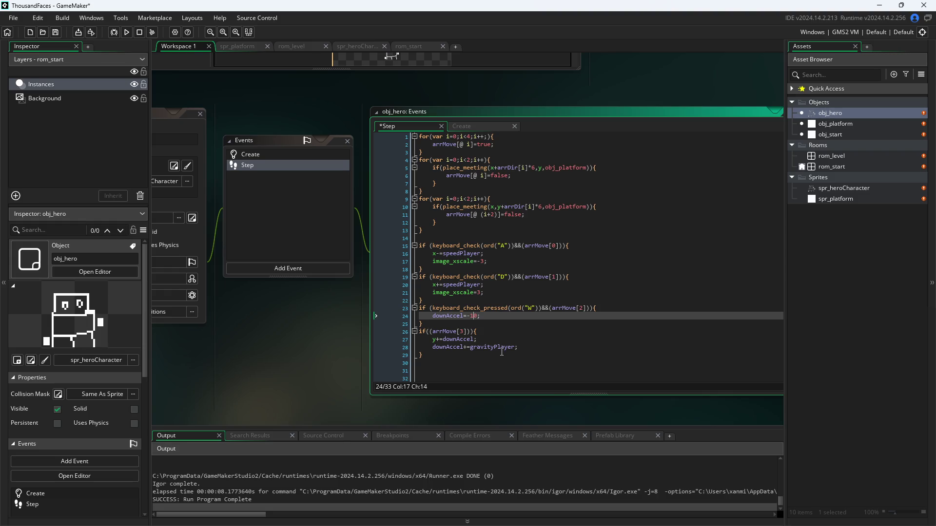
pyautogui.write('0')
pyautogui.click(299, 347)
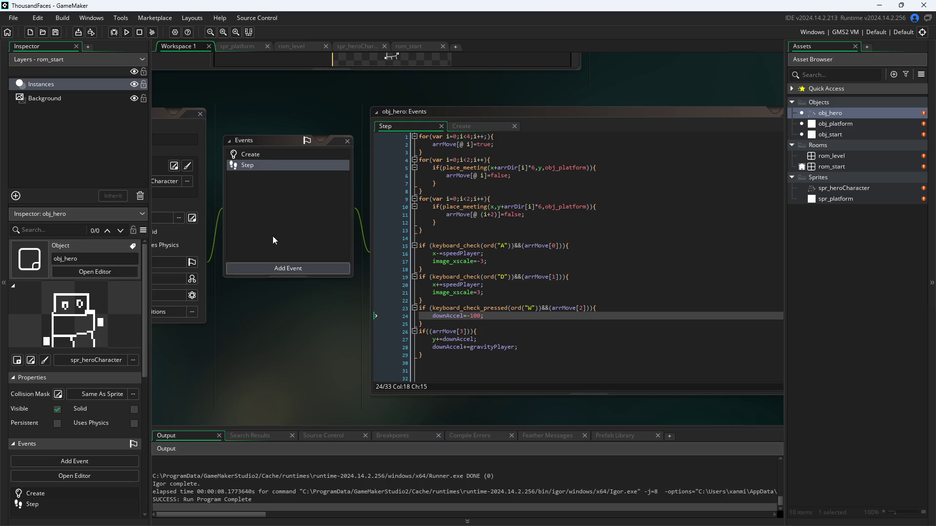
pyautogui.click(126, 32)
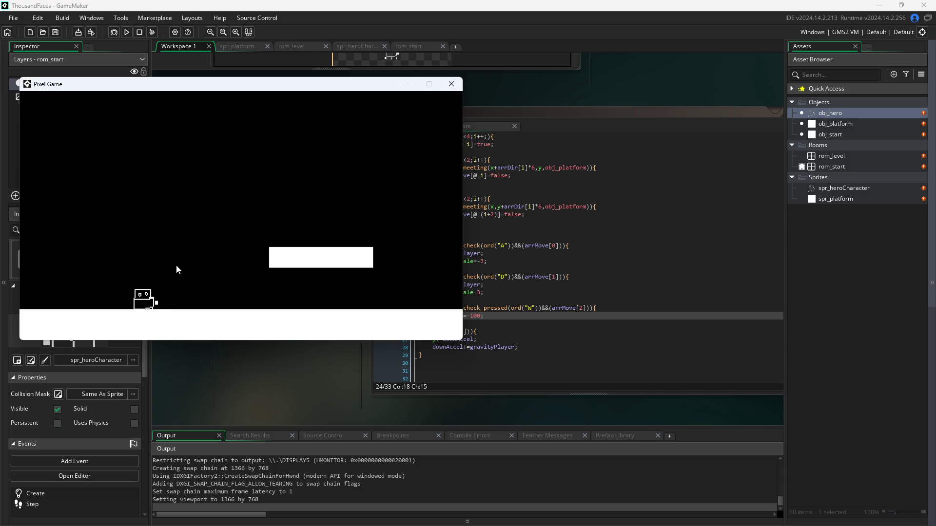
pyautogui.click(447, 85)
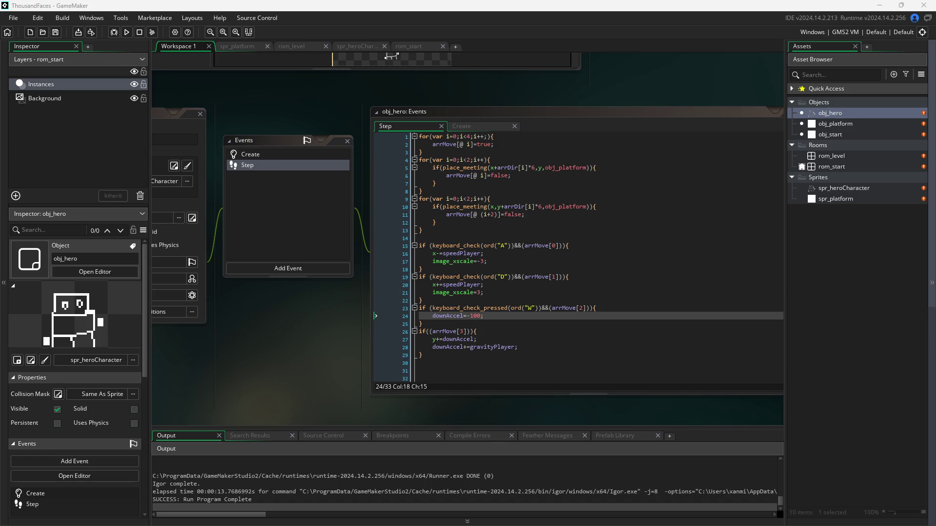
# Revert line 24 to downAccel=-10; and save and run with F5.
pyautogui.click(532, 285)
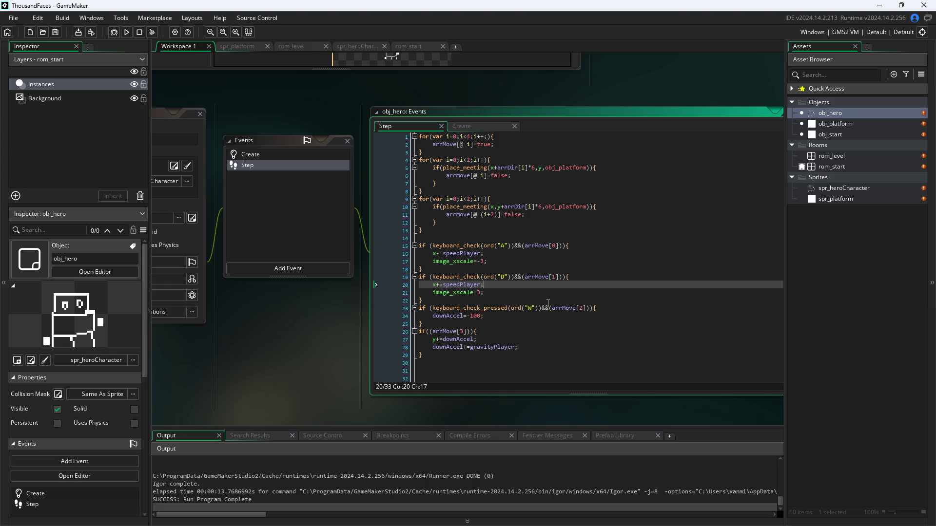
pyautogui.click(483, 317)
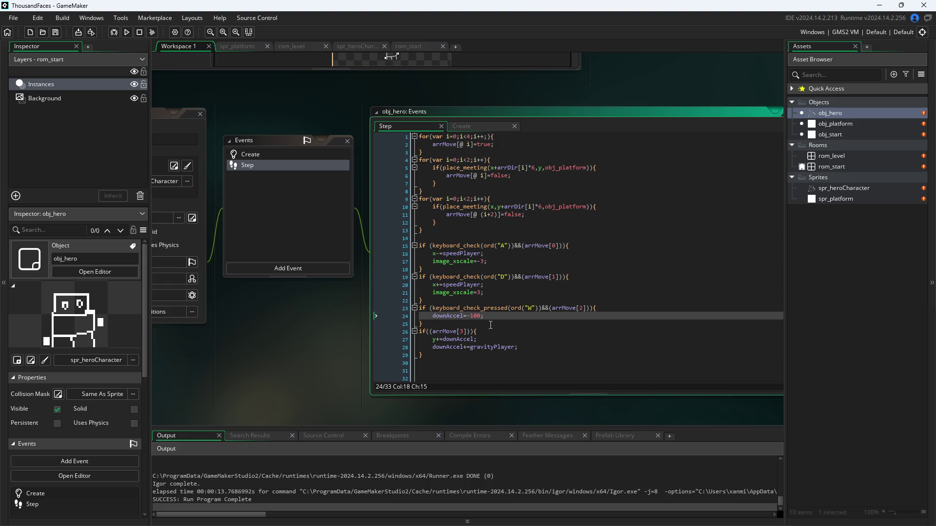
pyautogui.press('BackSpace')
pyautogui.press('F5')
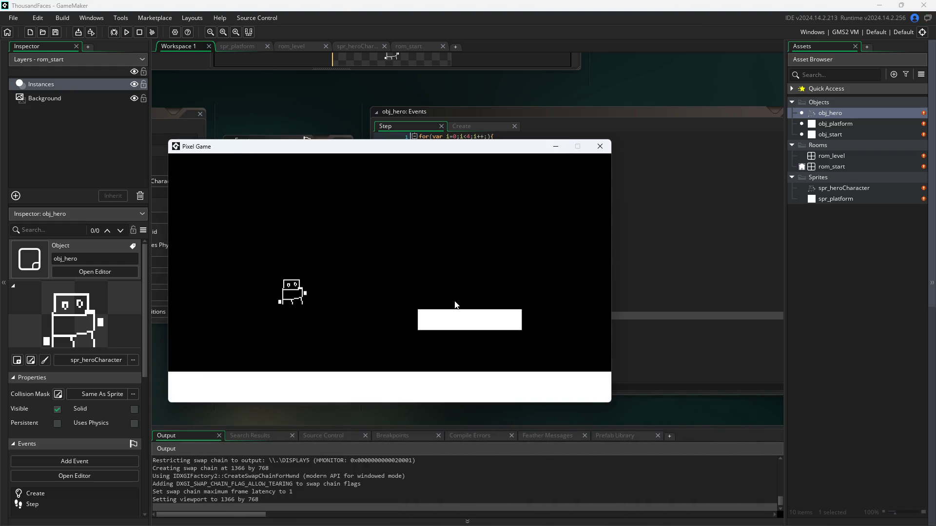
# Test the hero jumping and walking left and right, then close the game.
pyautogui.press('Right')
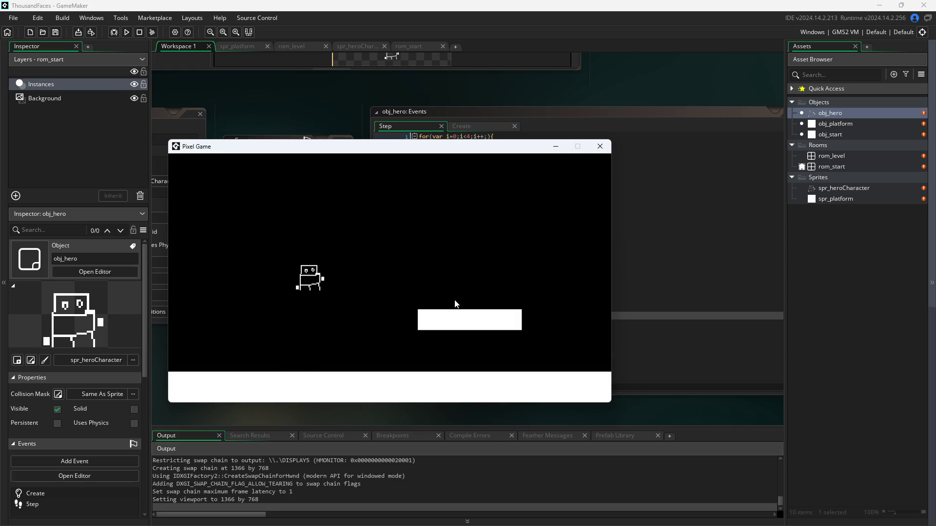
pyautogui.press('space')
pyautogui.press('Left')
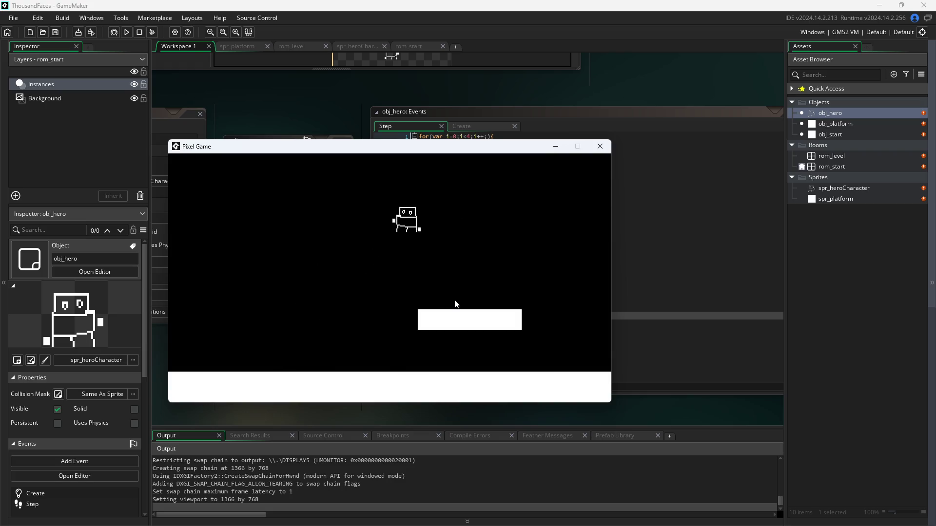
pyautogui.press('Right')
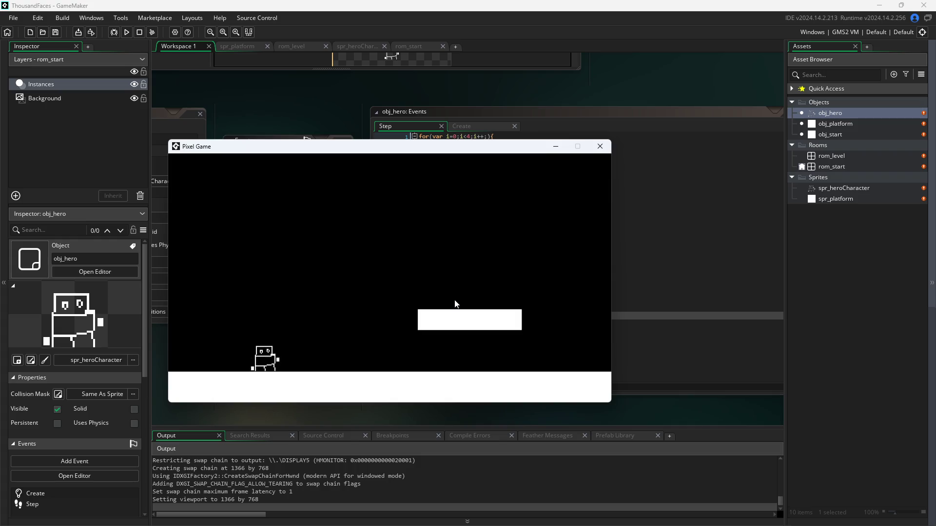
pyautogui.press('Right')
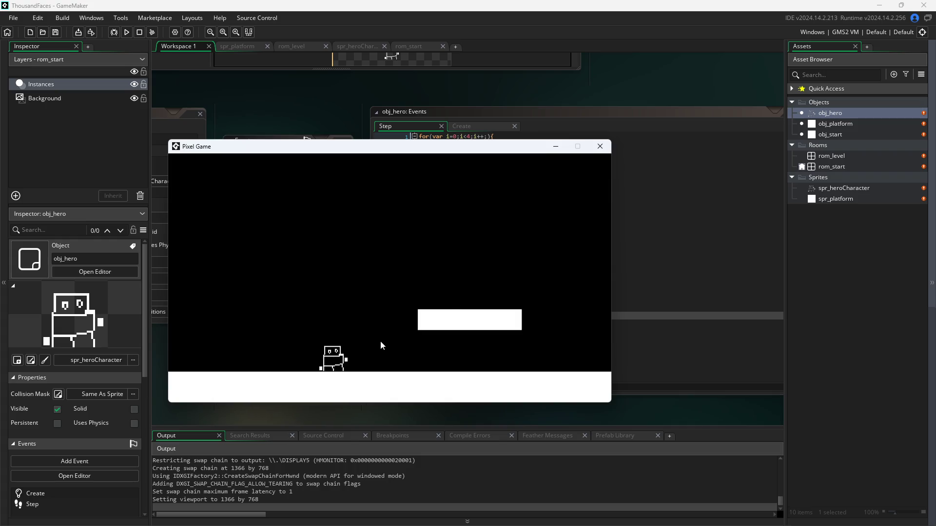
pyautogui.click(600, 146)
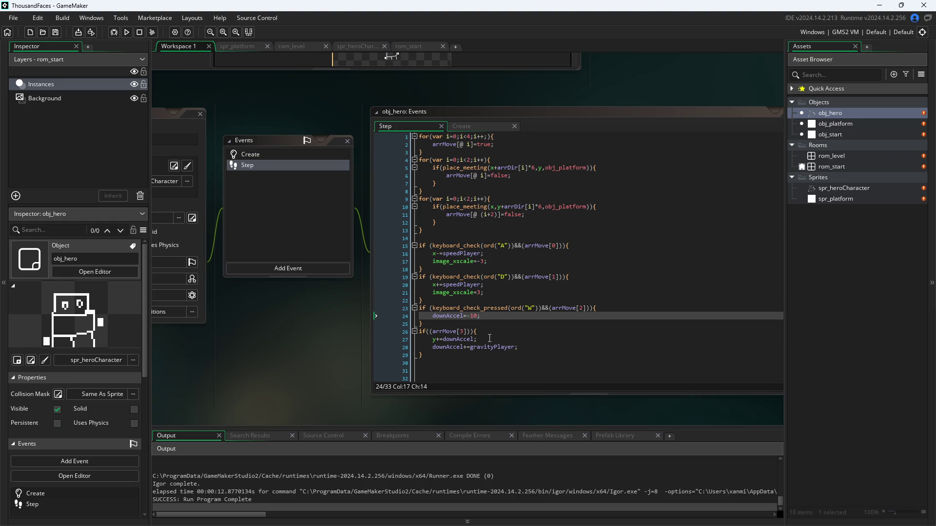
# Insert gravityPlayer=0; as a new line after line 23, save, run, and close the game.
pyautogui.click(631, 316)
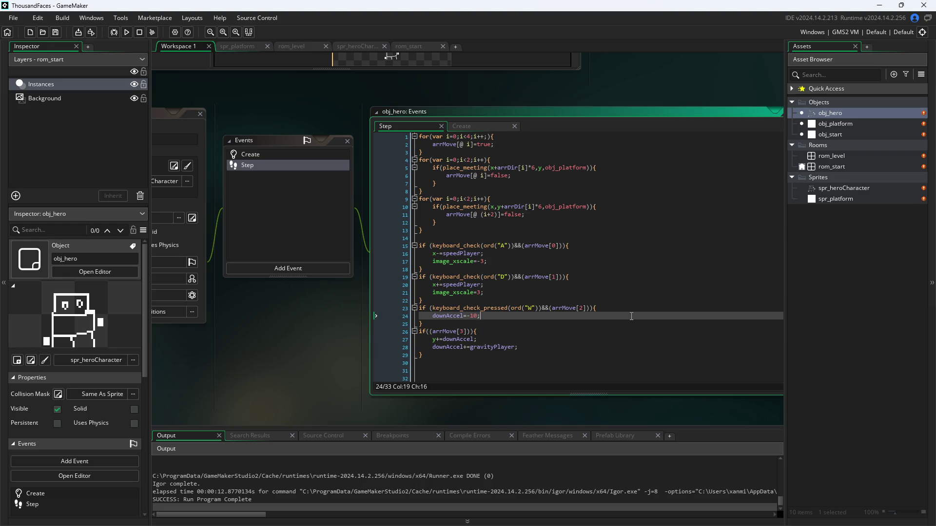
pyautogui.click(639, 308)
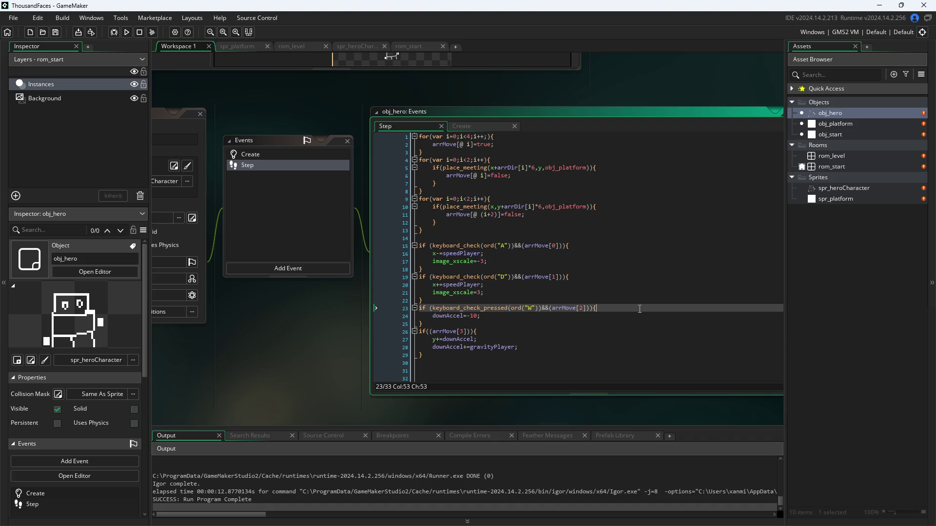
pyautogui.press('Return')
pyautogui.write('grav')
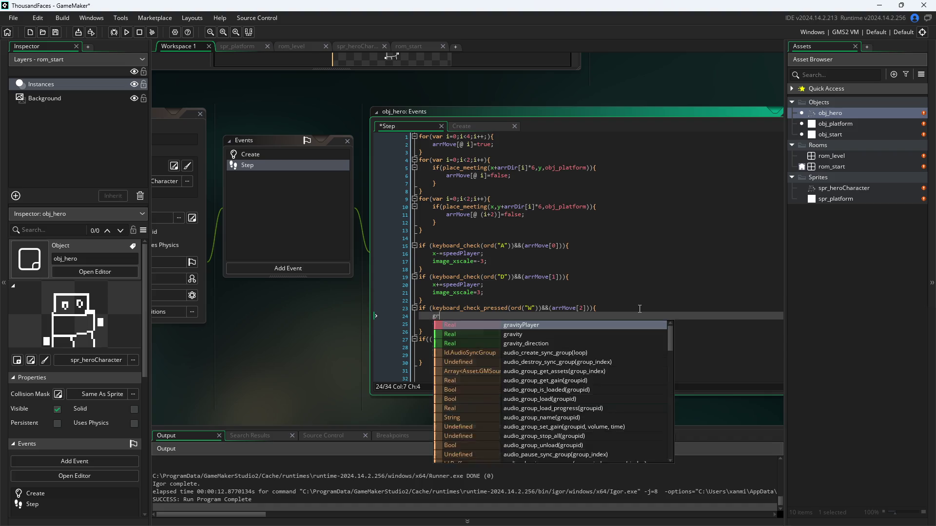
pyautogui.press('Return')
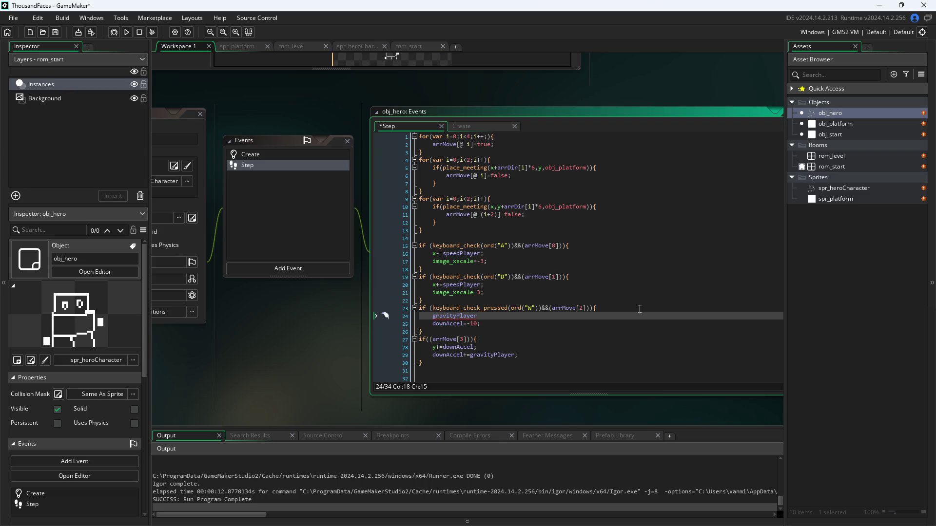
pyautogui.write('=0;')
pyautogui.click(312, 358)
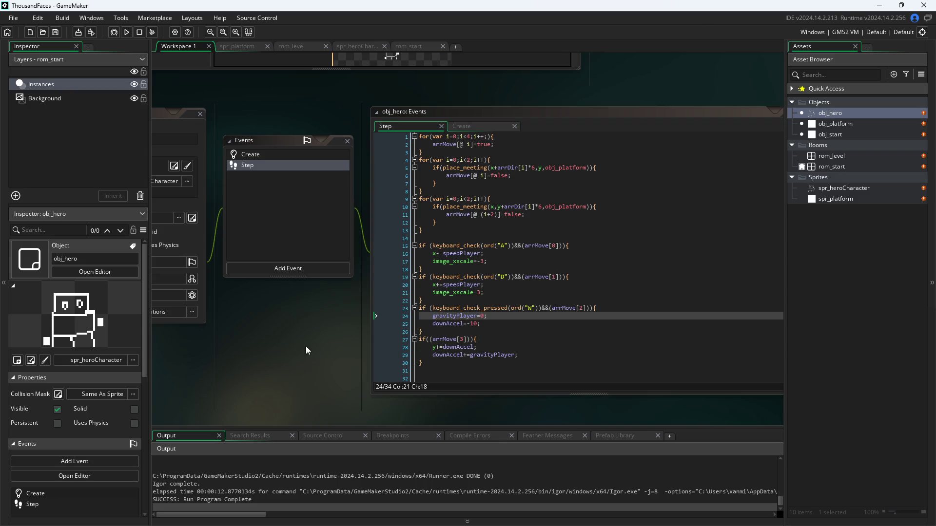
pyautogui.click(125, 36)
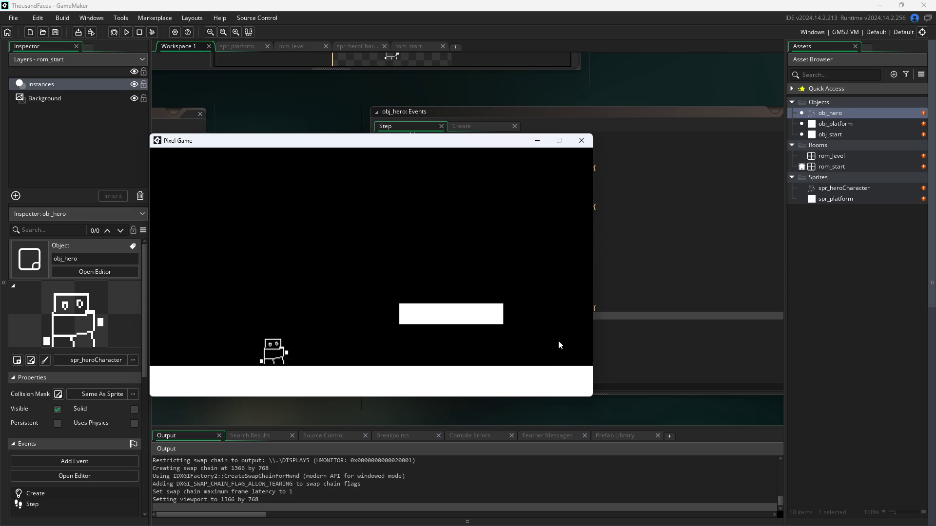
pyautogui.click(581, 140)
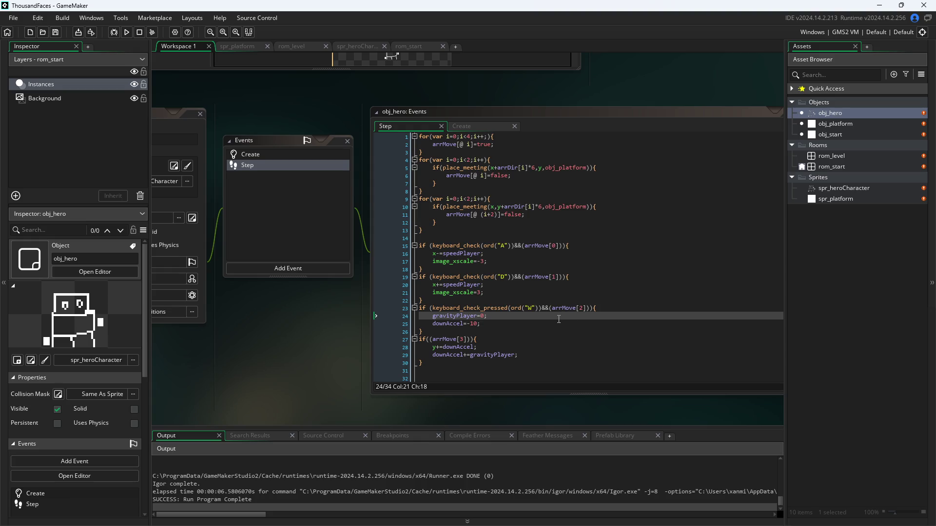
# Change line 25 to downAccel=-100; and save the Step code.
pyautogui.click(581, 308)
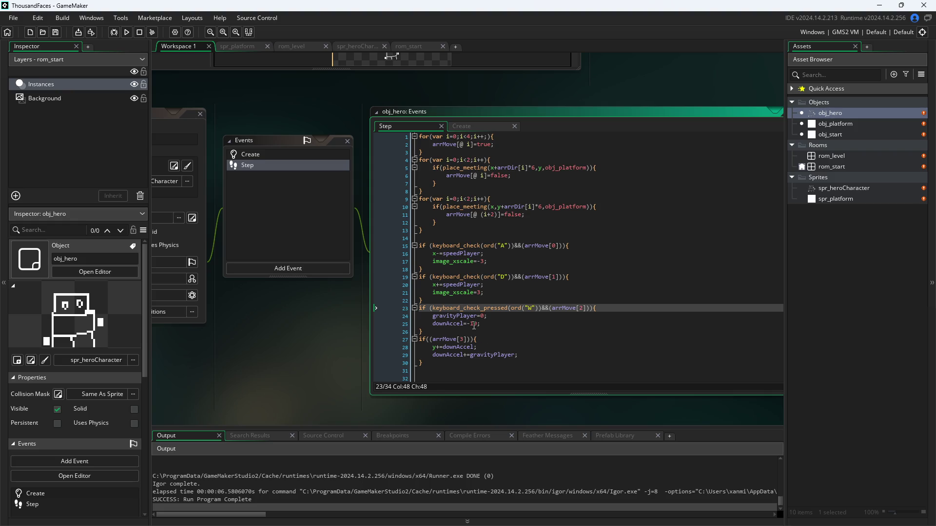
pyautogui.click(477, 325)
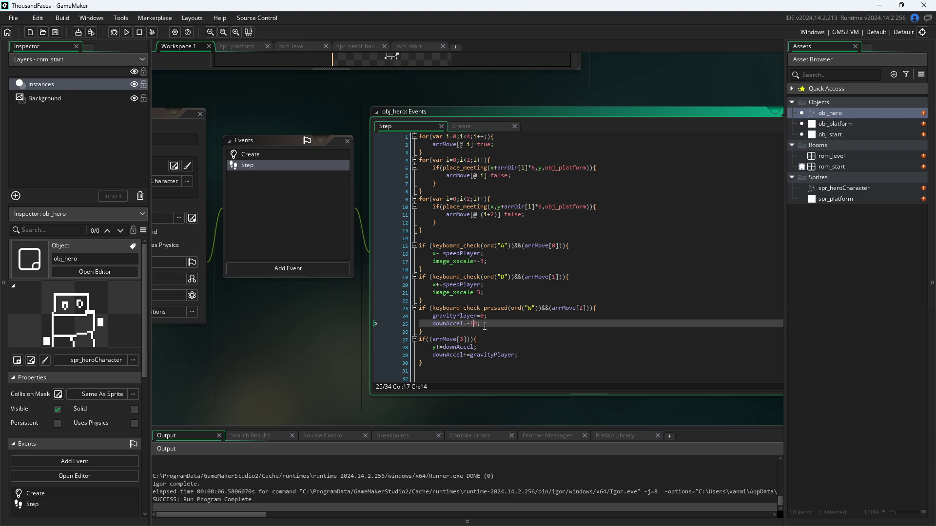
pyautogui.write('0')
pyautogui.click(267, 363)
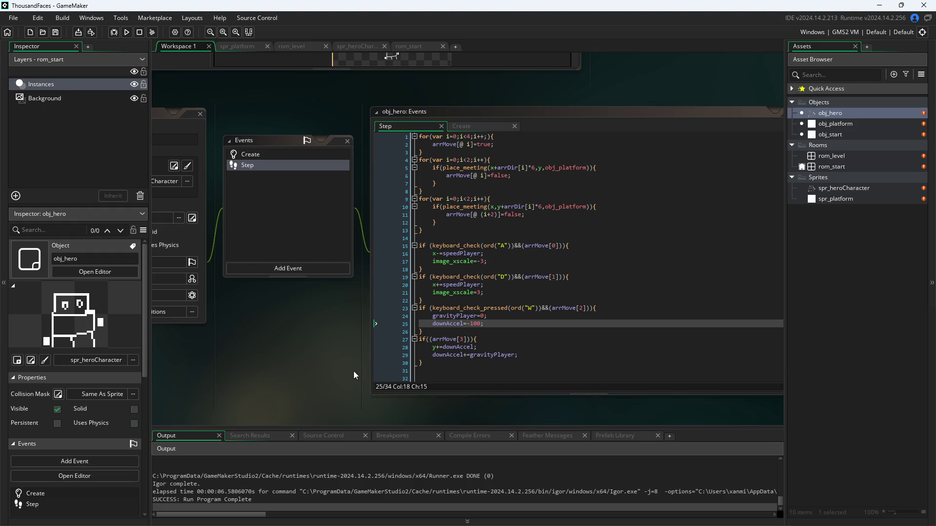
# Run the game, walk the hero right and left, then close it.
pyautogui.click(125, 35)
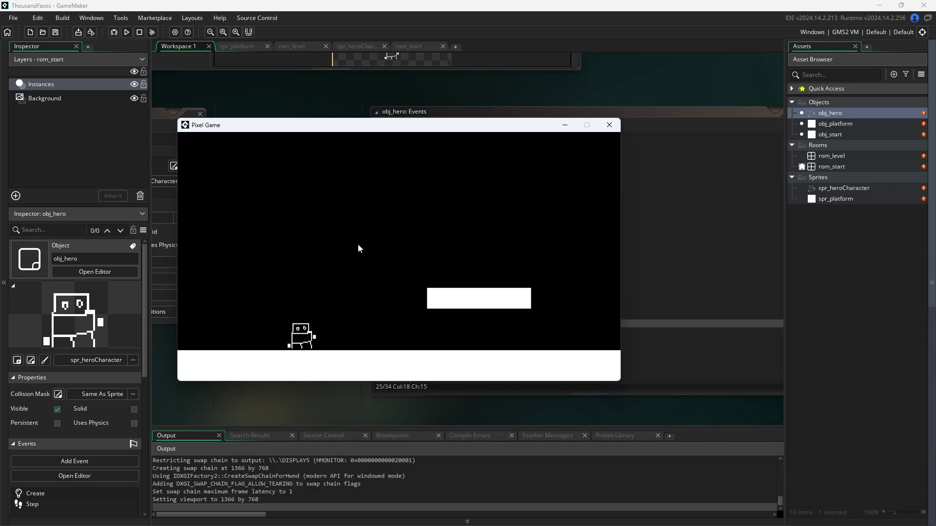
pyautogui.press('Right')
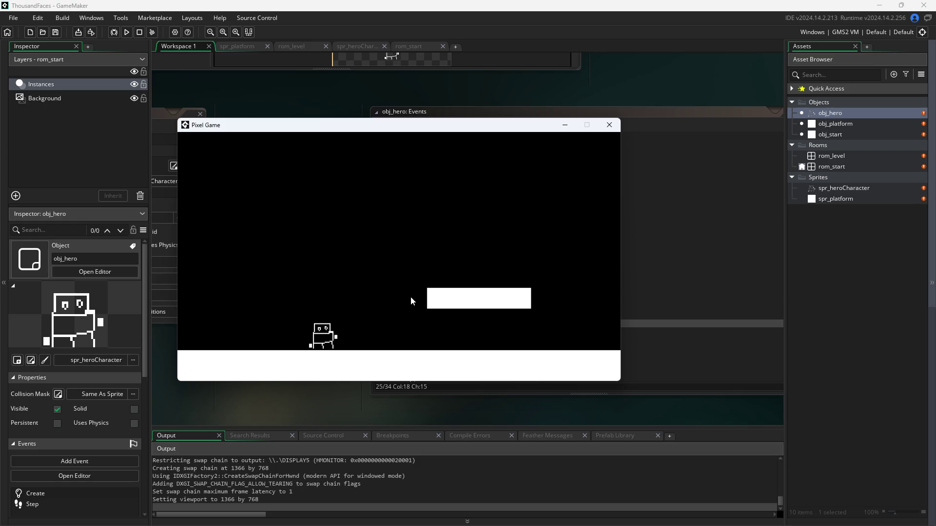
pyautogui.press('Left')
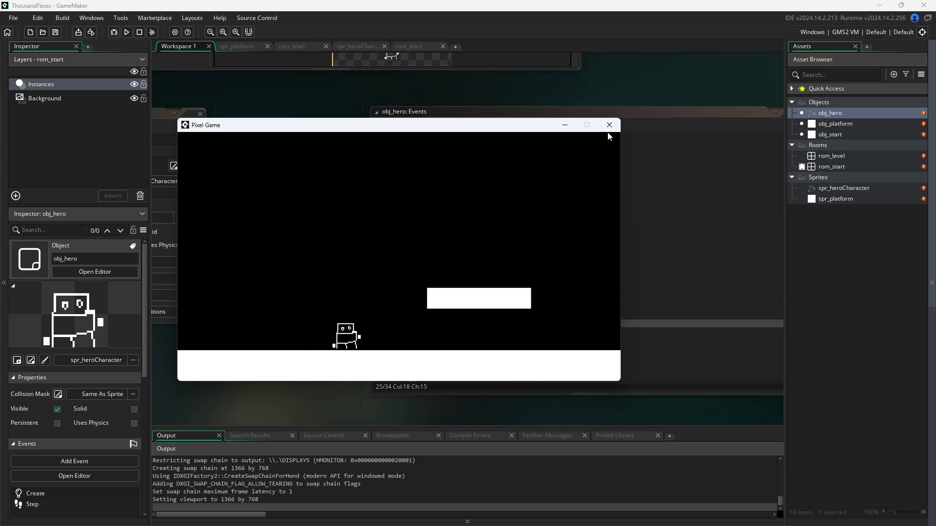
pyautogui.press('Right')
pyautogui.press('Left')
pyautogui.click(609, 126)
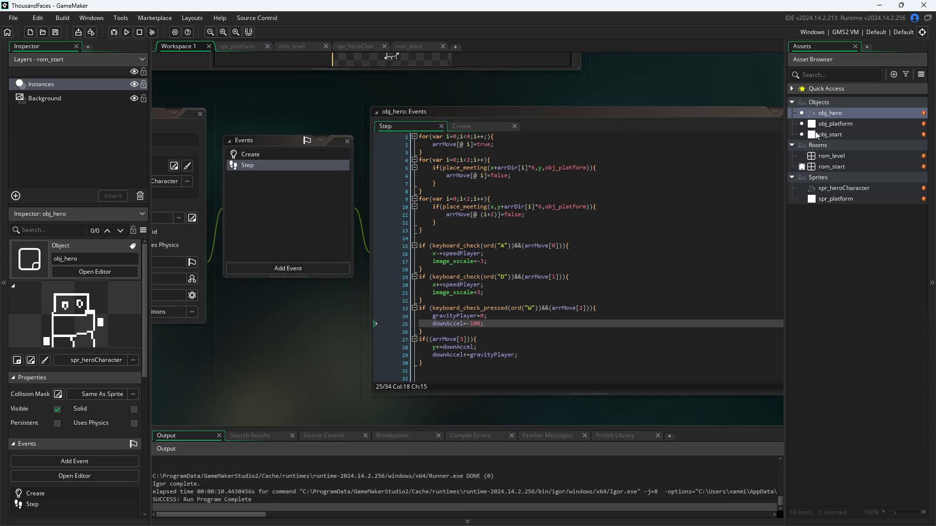
# In rom_level, put the hero at (352, 96) and drag the small platform to (96, 224).
pyautogui.doubleClick(826, 155)
pyautogui.click(449, 379)
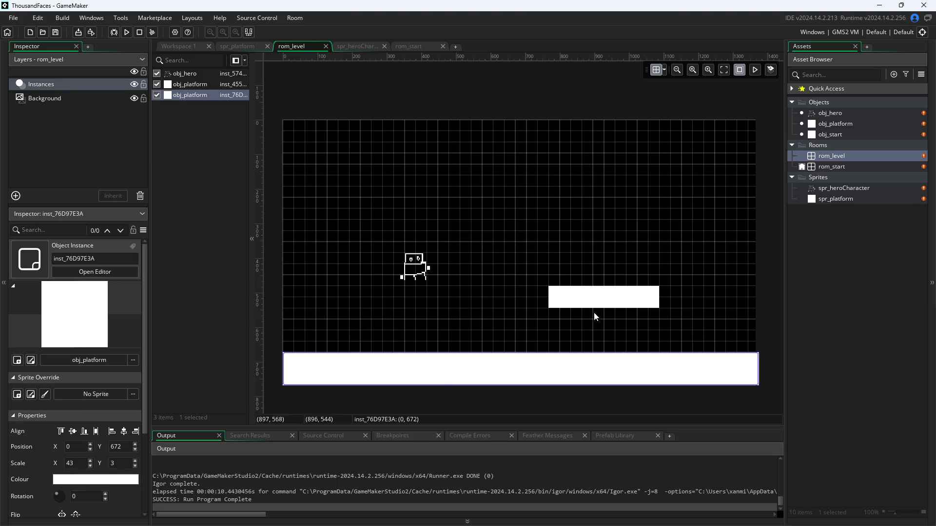
pyautogui.hotkey('ctrl', 'z')
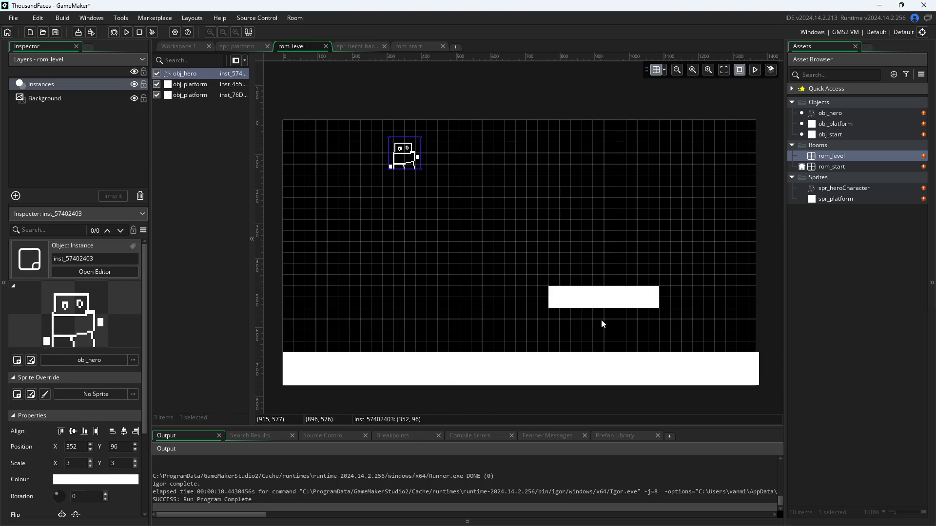
pyautogui.moveTo(585, 295)
pyautogui.mouseDown()
pyautogui.moveTo(352, 260)
pyautogui.moveTo(348, 211)
pyautogui.mouseUp()
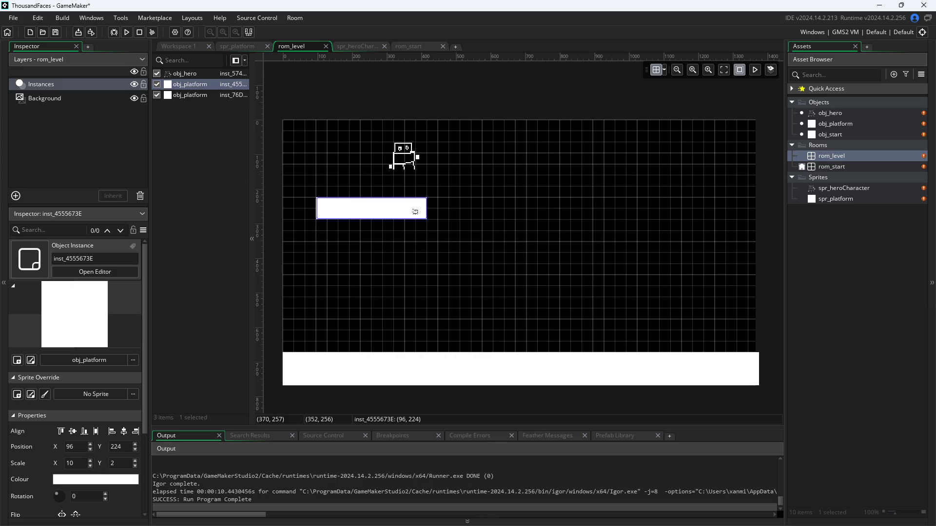
pyautogui.click(179, 46)
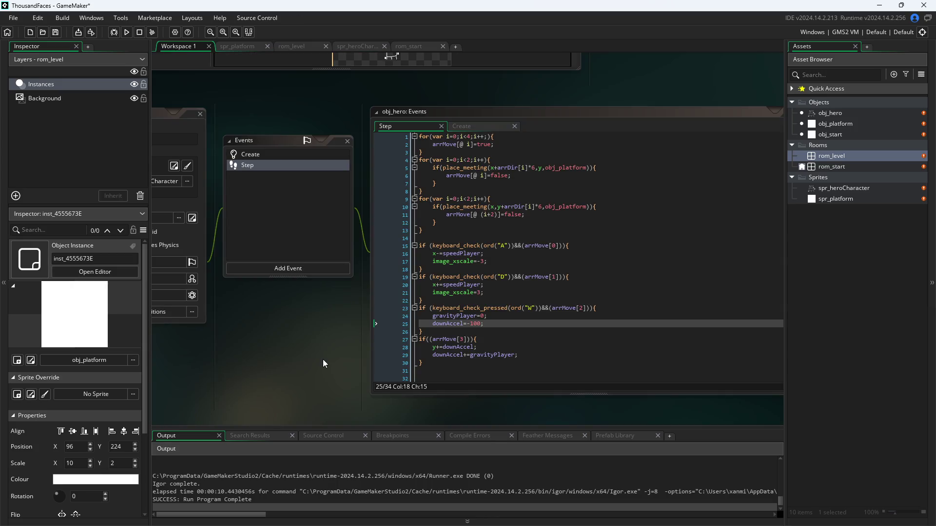
# Run the game, then change the line 25 jump value to -15 and save.
pyautogui.click(126, 32)
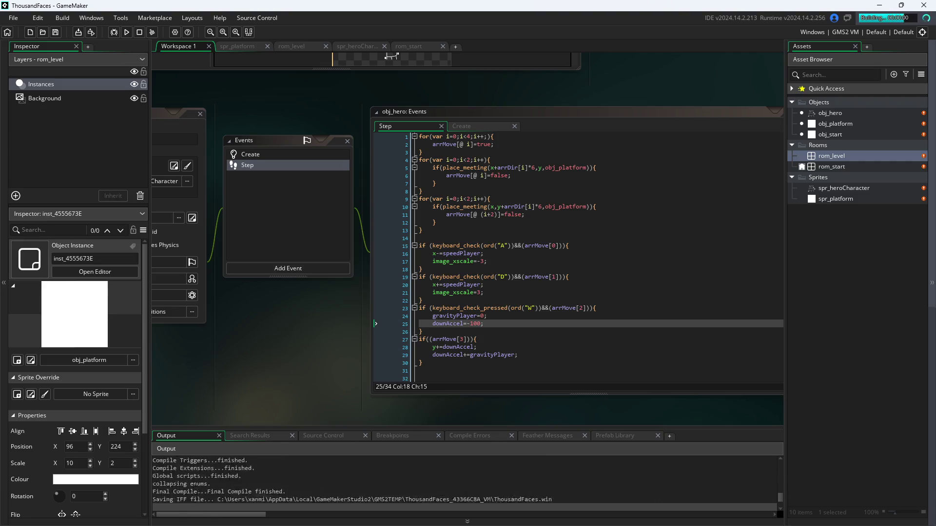
pyautogui.click(476, 326)
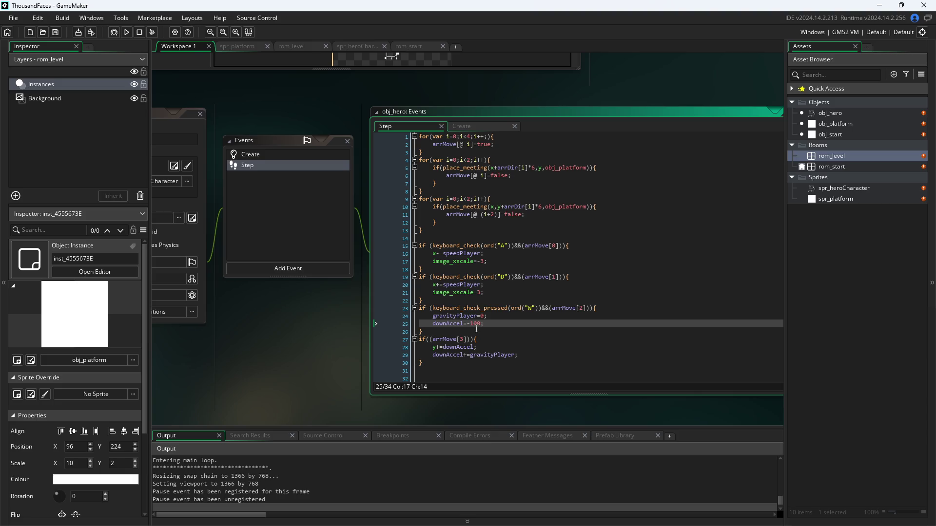
pyautogui.press('Delete')
pyautogui.write('5')
pyautogui.hotkey('ctrl', 's')
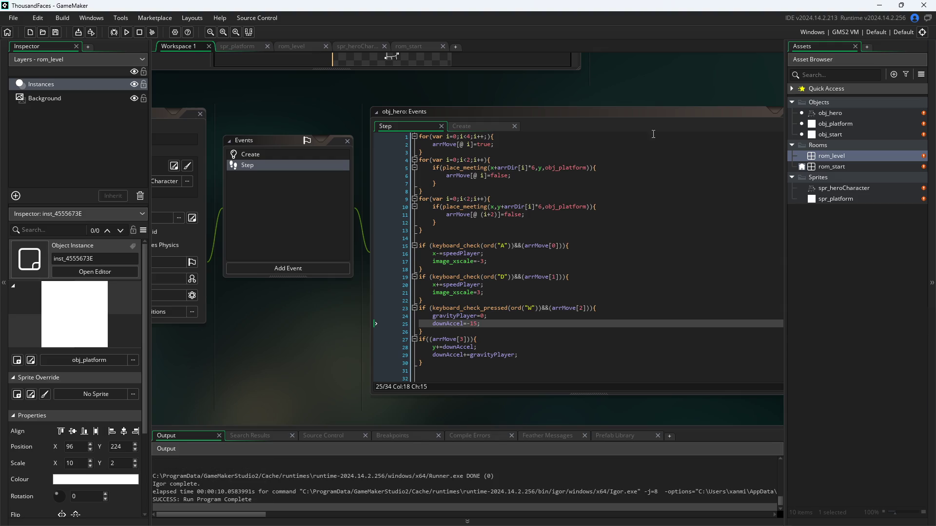
# Run the game, walk the hero right off the platform, close it, and run again.
pyautogui.click(126, 34)
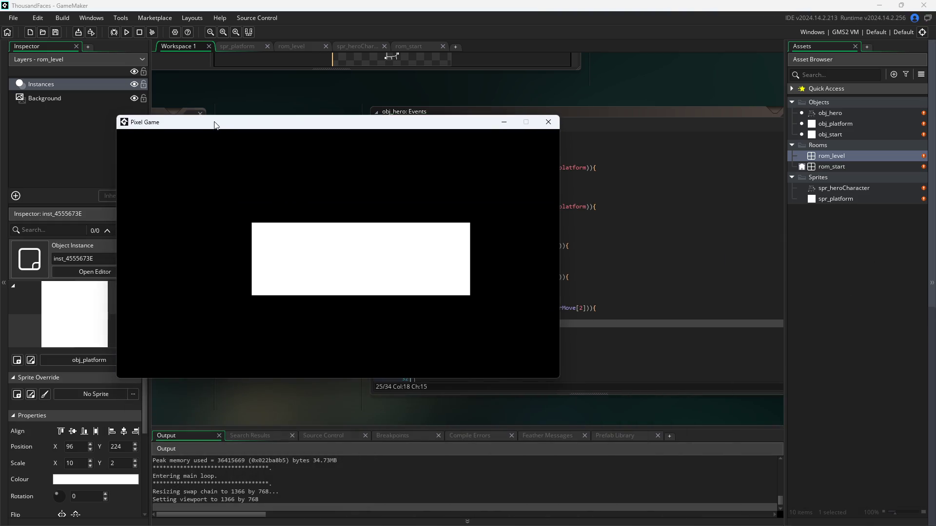
pyautogui.press('Right')
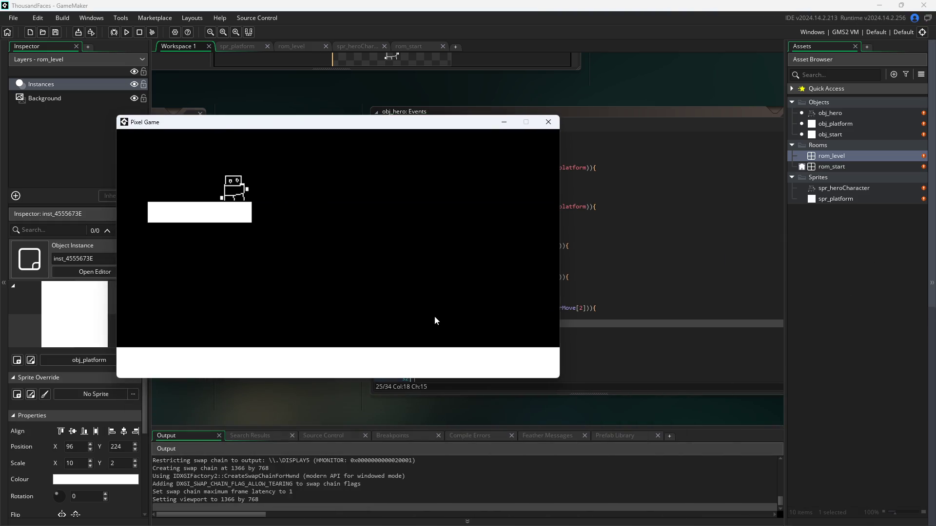
pyautogui.press('Right')
pyautogui.click(548, 122)
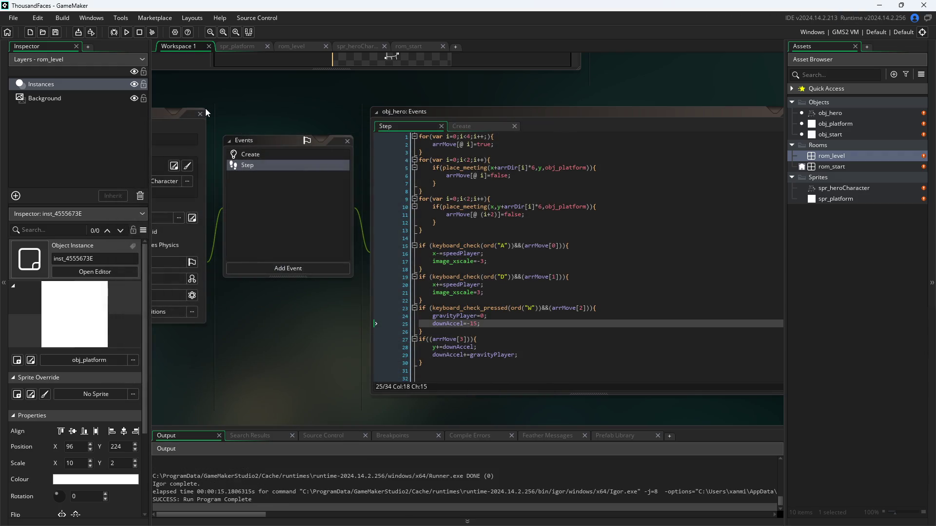
pyautogui.click(127, 32)
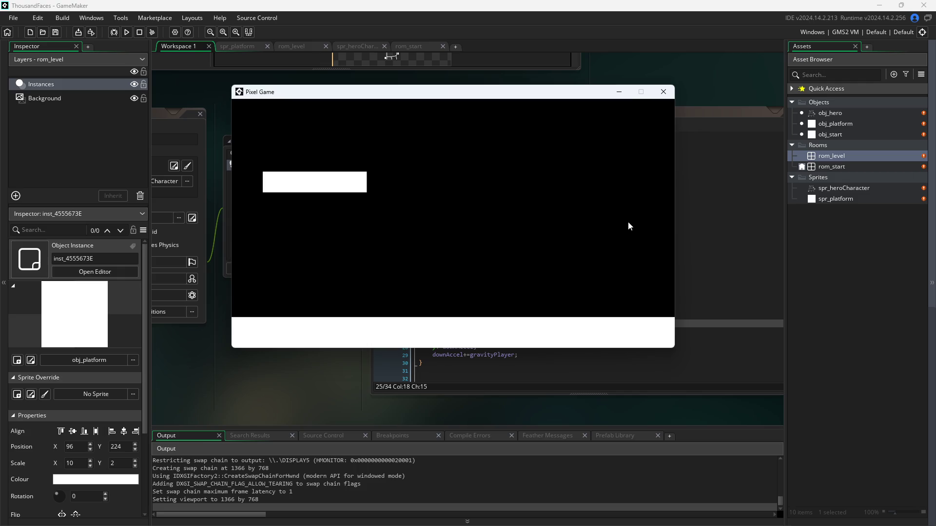
# Close the running game and delete the gravityPlayer=0; line from the jump block.
pyautogui.click(663, 92)
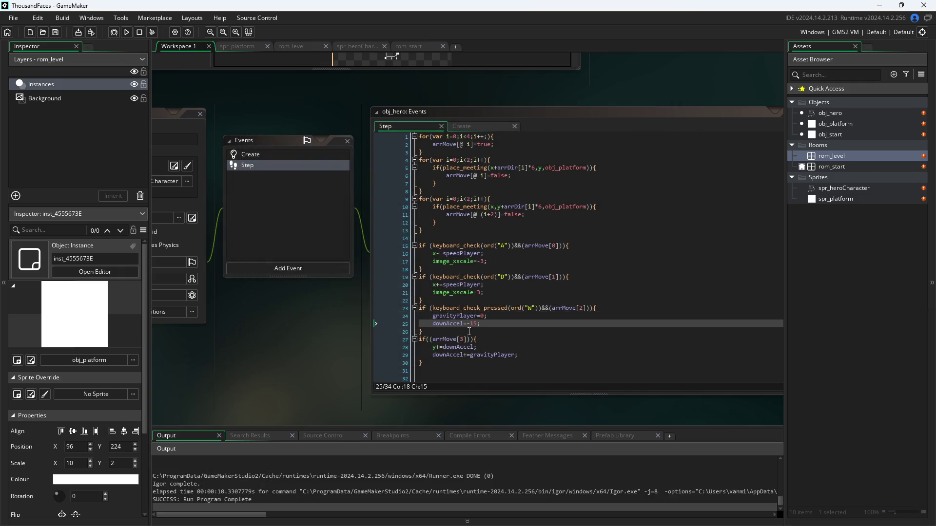
pyautogui.moveTo(488, 316); pyautogui.dragTo(381, 320)
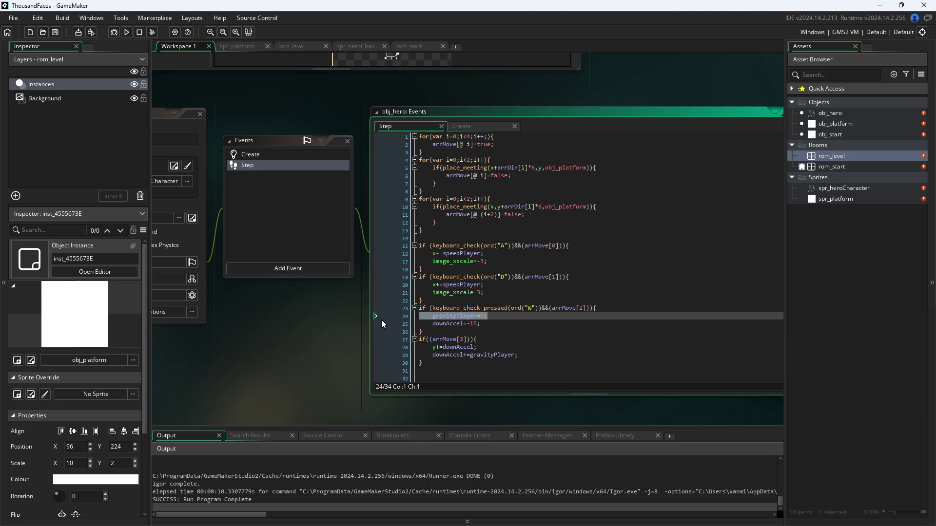
pyautogui.press('BackSpace')
pyautogui.press('BackSpace')
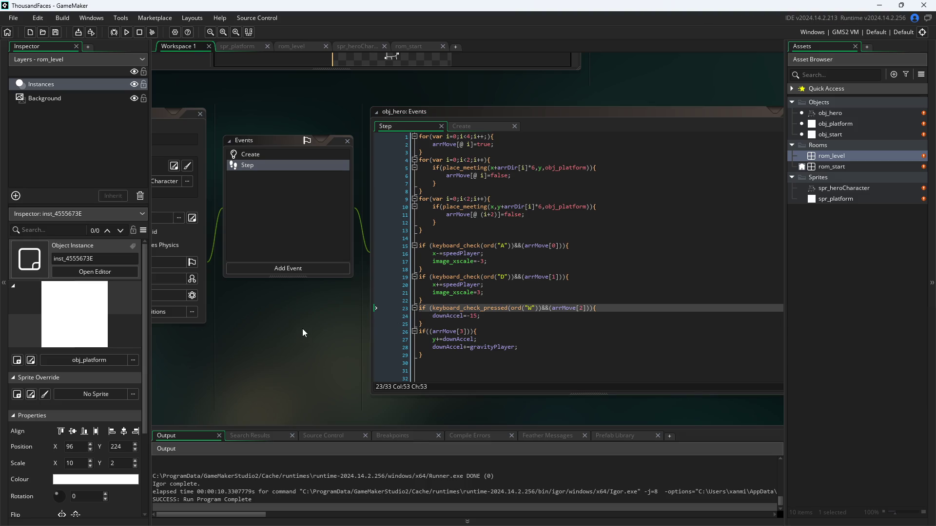
# Run the game and test the hero jumping onto the raised platform, then close it.
pyautogui.click(127, 32)
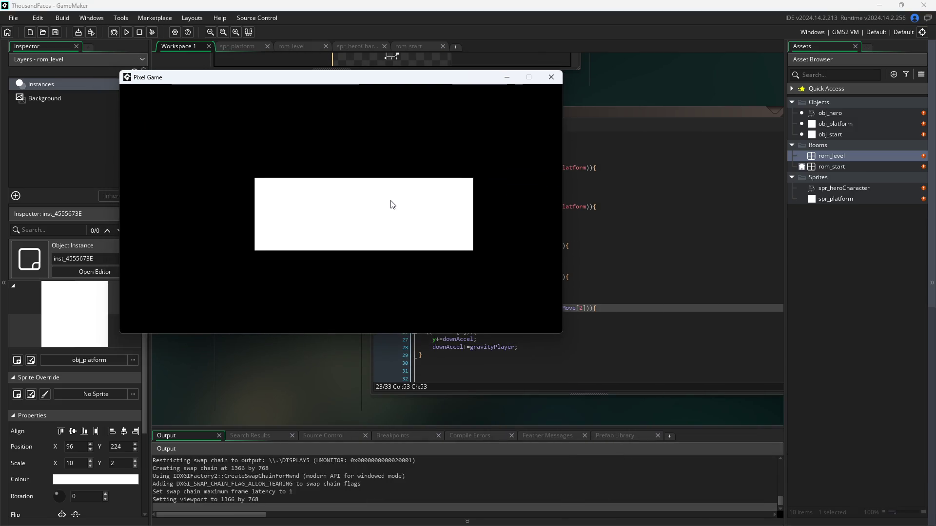
pyautogui.click(389, 203)
pyautogui.press('Right')
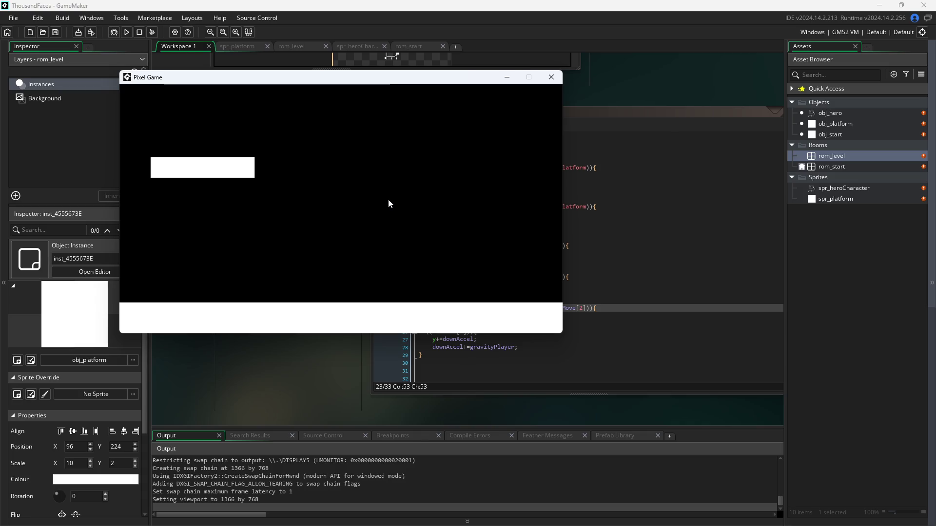
pyautogui.press('Left')
pyautogui.press('Left')
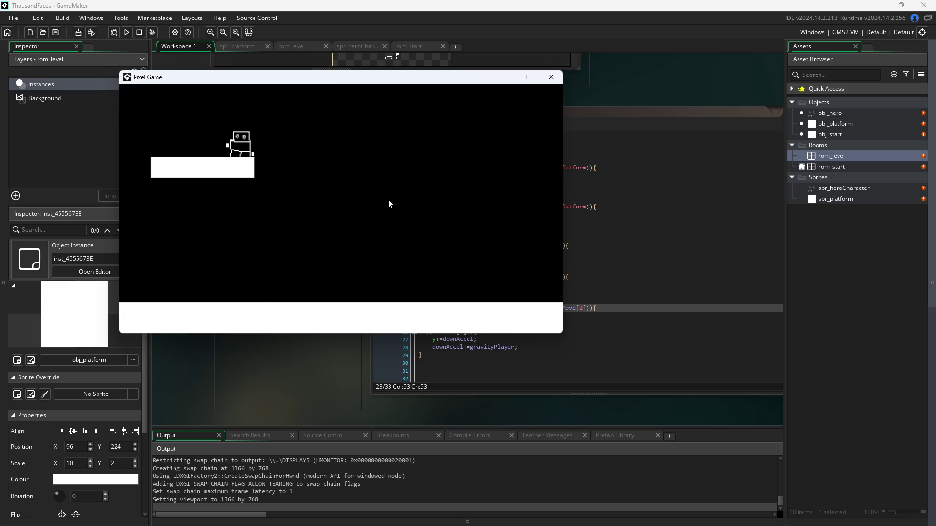
pyautogui.press('Right')
pyautogui.press('Left')
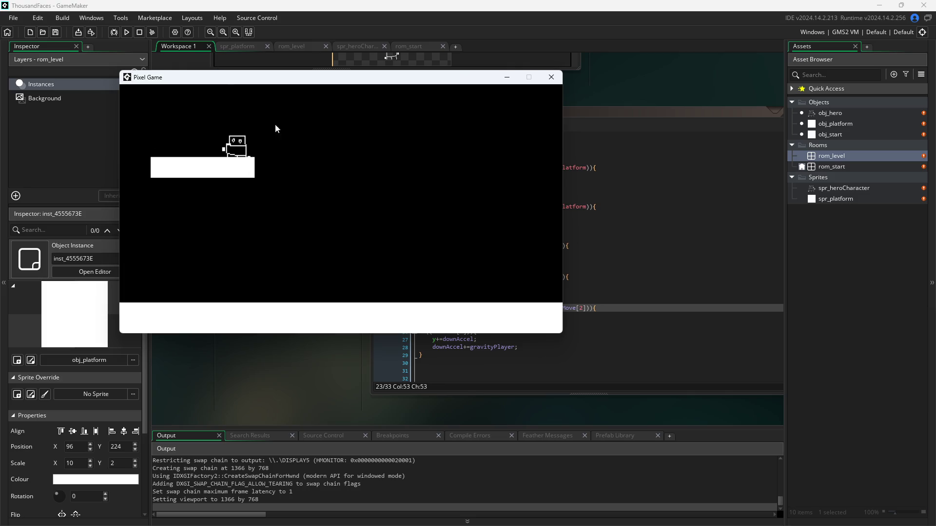
pyautogui.click(551, 78)
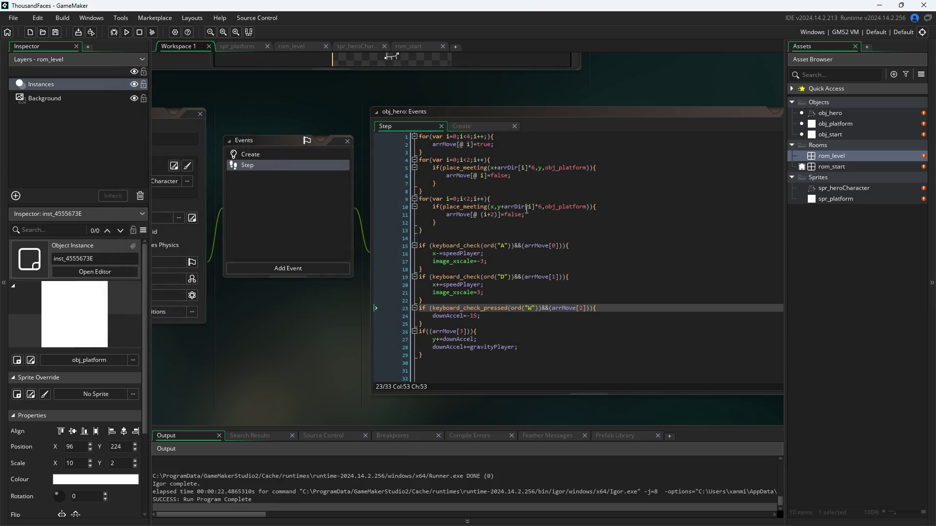
# Widen the line 5 horizontal collision distance from 6 to 20, adjust line 10, and save.
pyautogui.click(532, 168)
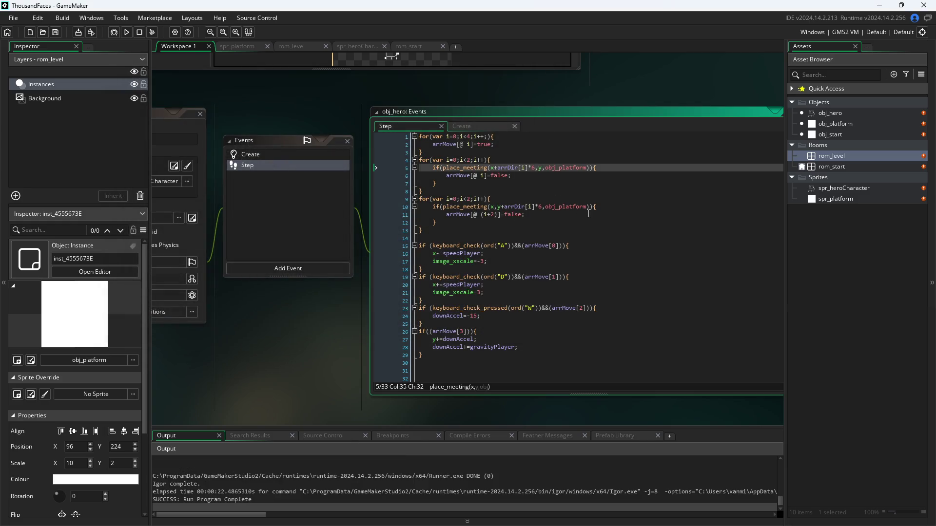
pyautogui.press('BackSpace')
pyautogui.write('20')
pyautogui.press('Down')
pyautogui.press('Down')
pyautogui.press('Down')
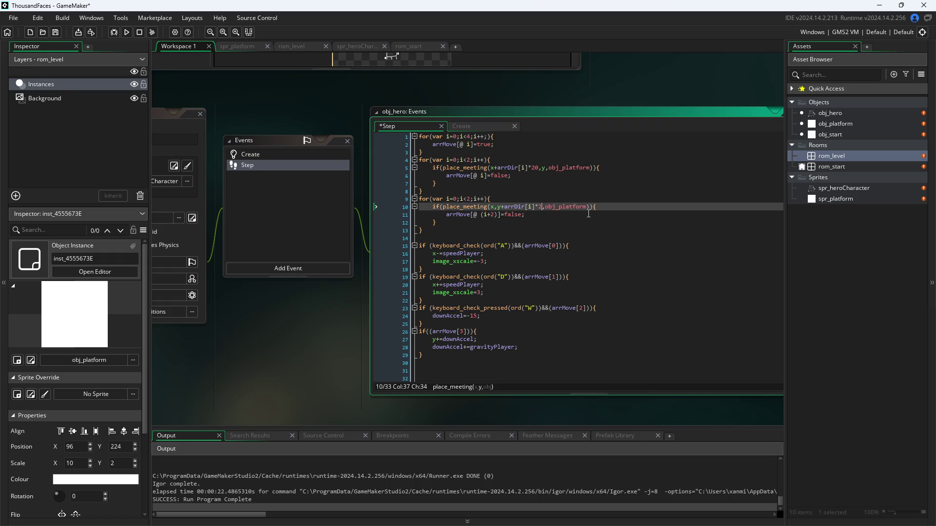
pyautogui.write('0')
pyautogui.hotkey('ctrl', 's')
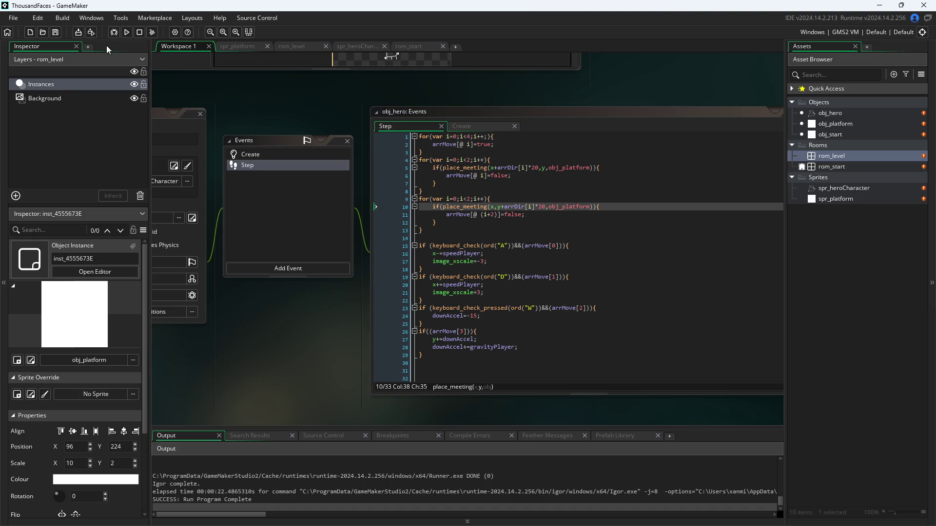
# Run the game, walk the hero right off the platform and back left, then close it.
pyautogui.click(123, 36)
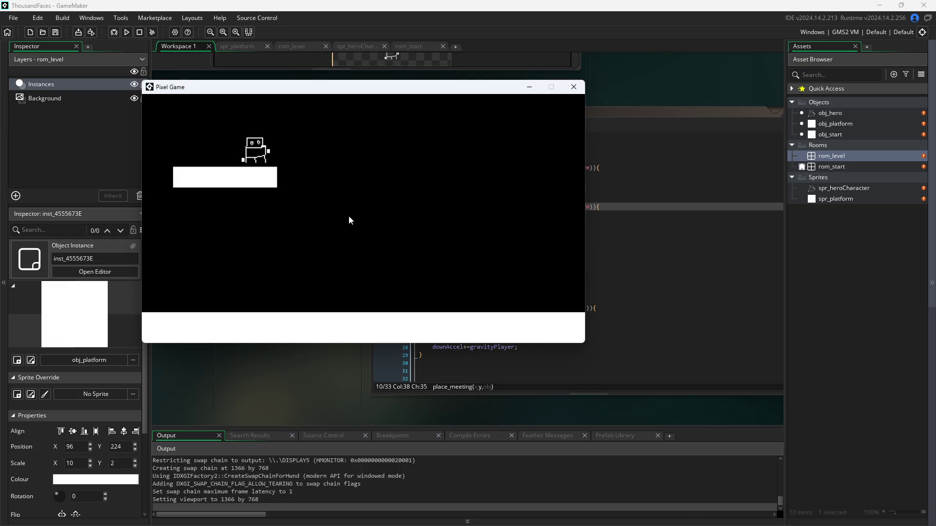
pyautogui.press('Right')
pyautogui.press('Left')
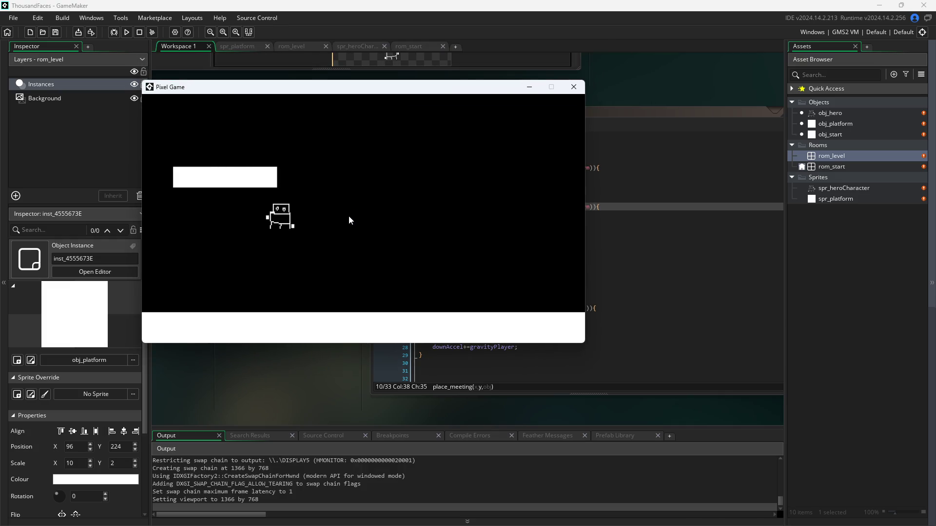
pyautogui.click(579, 90)
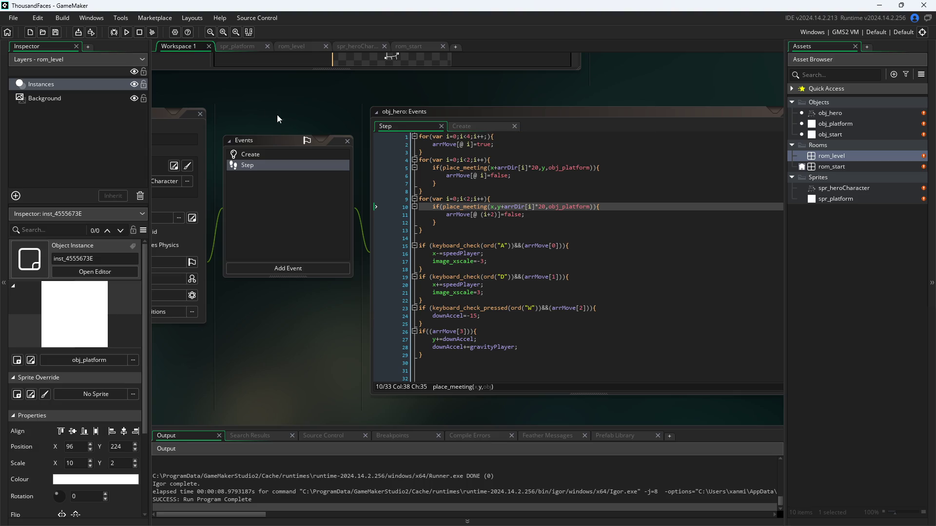
# Run the game again, walk the hero back and forth with A and D, then close it.
pyautogui.click(126, 32)
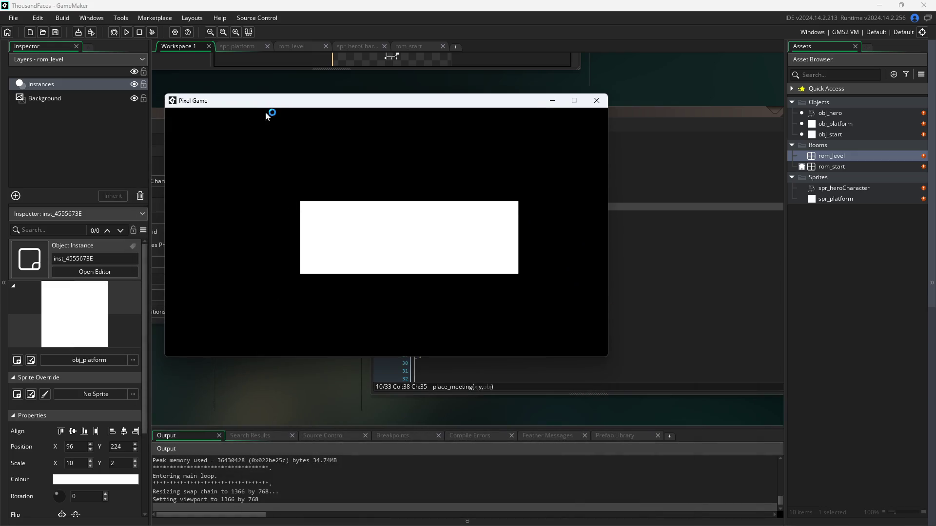
pyautogui.press('d')
pyautogui.press('d')
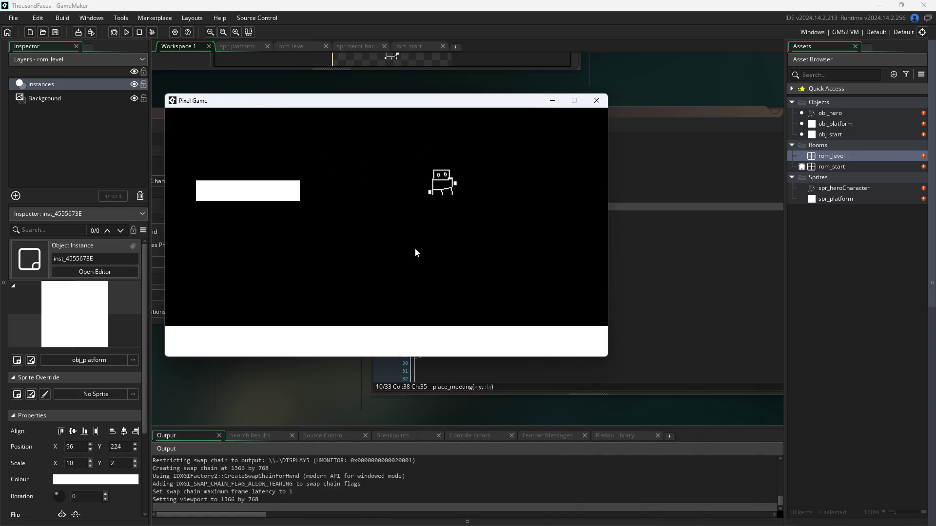
pyautogui.press('a')
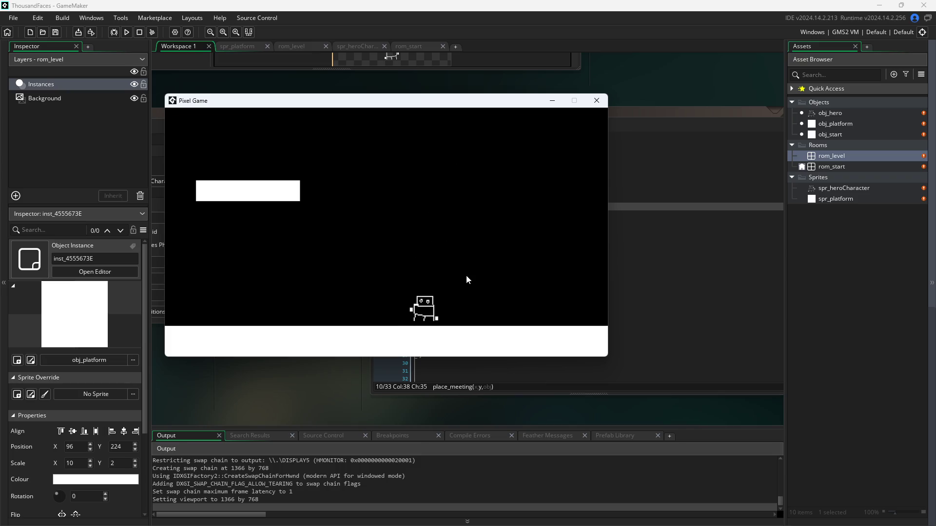
pyautogui.press('d')
pyautogui.press('d')
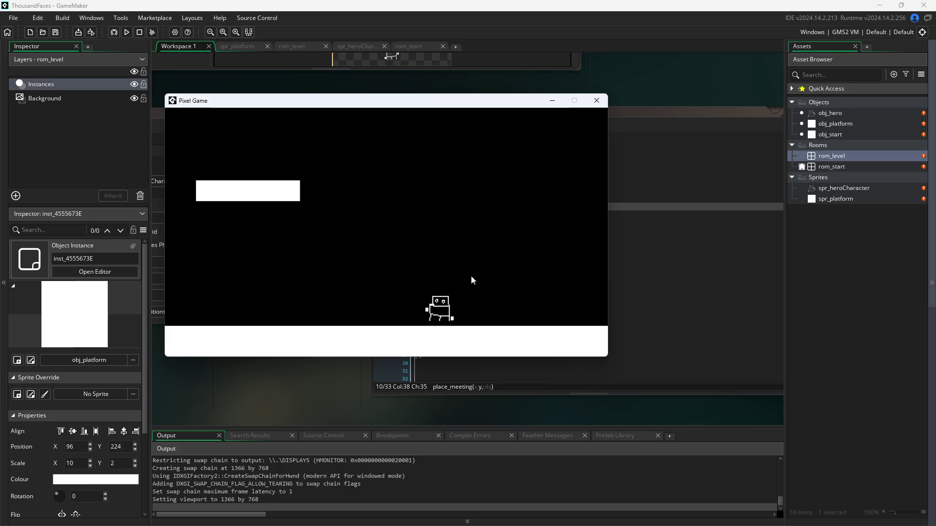
pyautogui.press('d')
pyautogui.press('d')
pyautogui.press('a')
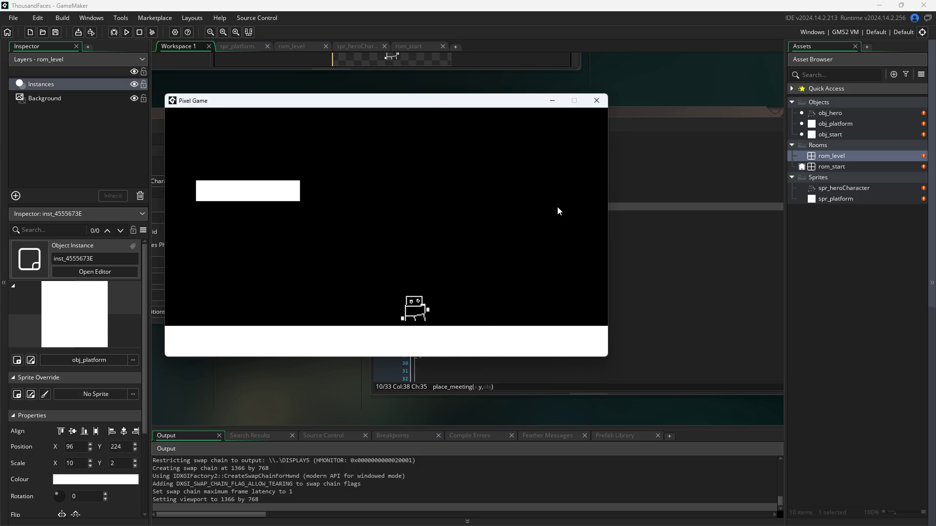
pyautogui.press('d')
pyautogui.press('a')
pyautogui.click(597, 101)
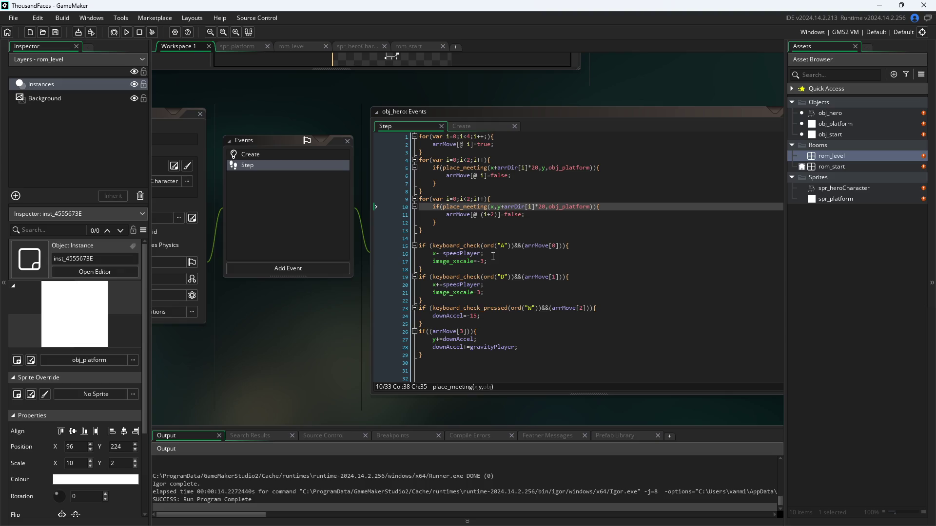
# Comment out the W-jump and falling blocks on lines 23–29 with Ctrl+K.
pyautogui.moveTo(332, 311)
pyautogui.mouseDown()
pyautogui.moveTo(291, 354)
pyautogui.moveTo(327, 334)
pyautogui.mouseUp()
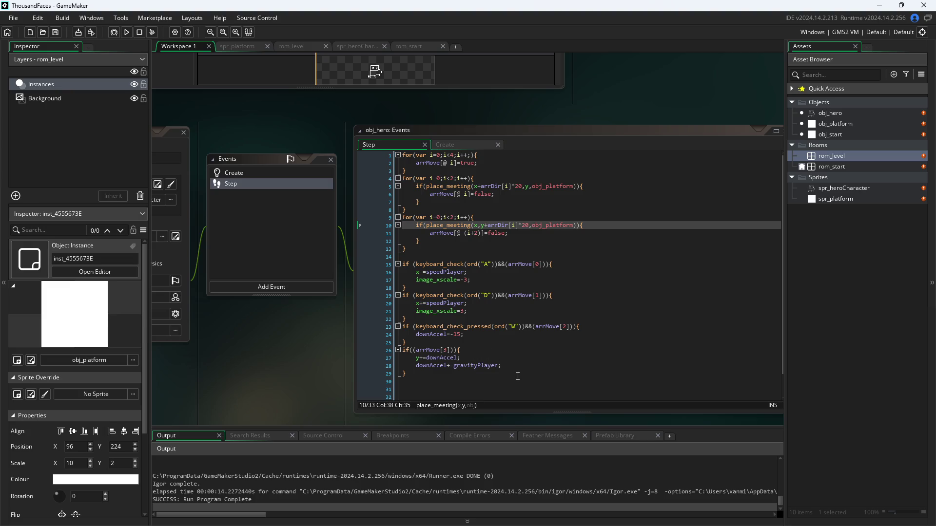
pyautogui.moveTo(510, 374); pyautogui.dragTo(342, 328)
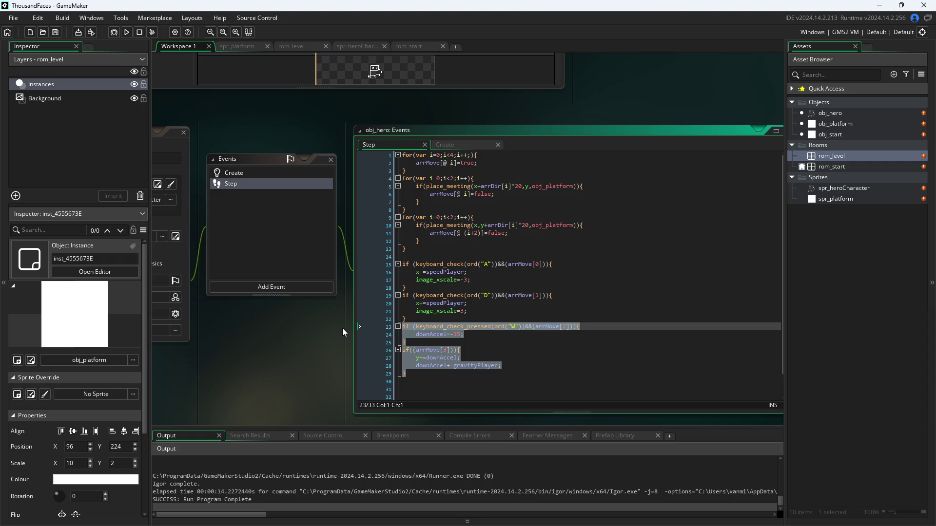
pyautogui.hotkey('ctrl', 'k')
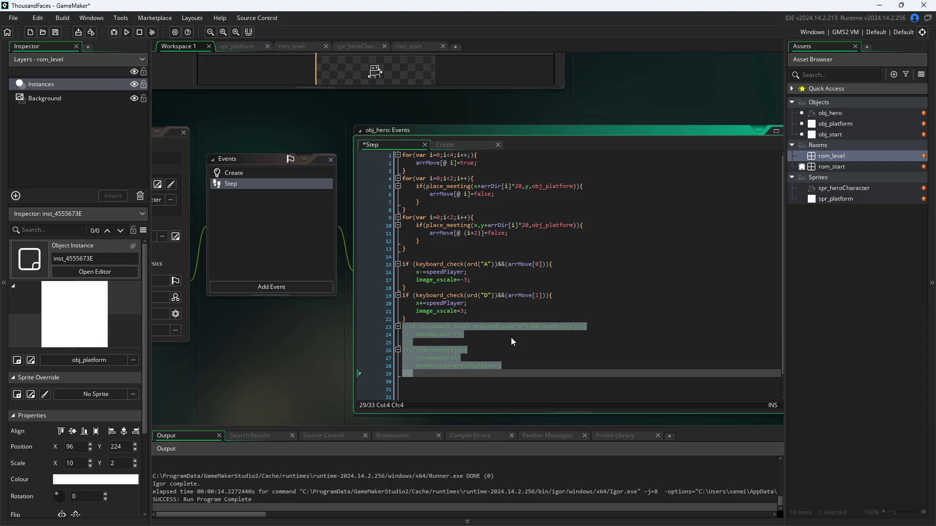
# Insert a copy of the commented jump block after line 22 and uncomment it.
pyautogui.click(468, 303)
pyautogui.click(473, 315)
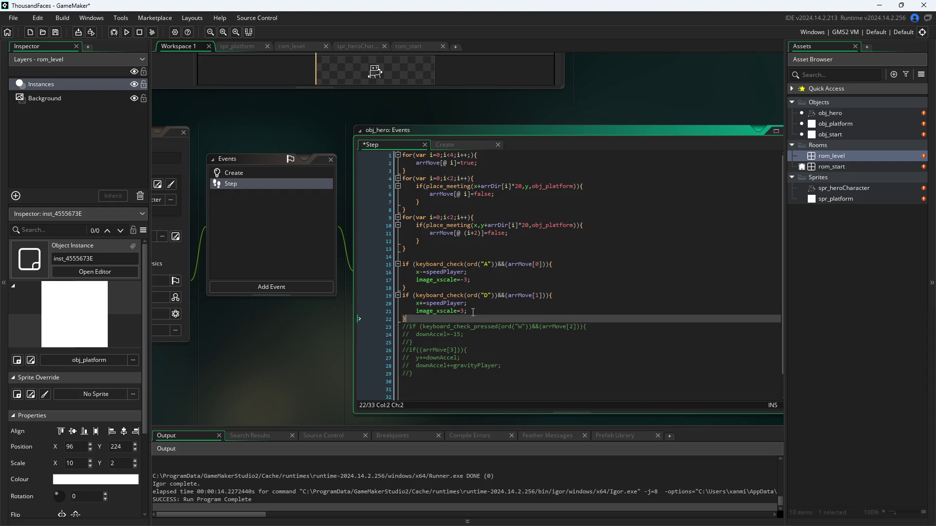
pyautogui.press('Return')
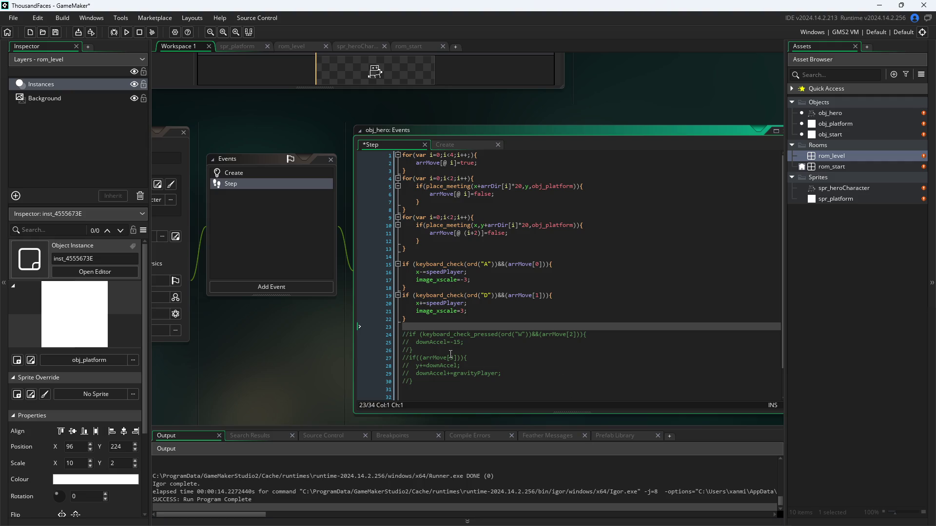
pyautogui.moveTo(450, 355)
pyautogui.mouseDown()
pyautogui.moveTo(358, 329)
pyautogui.moveTo(353, 335)
pyautogui.mouseUp()
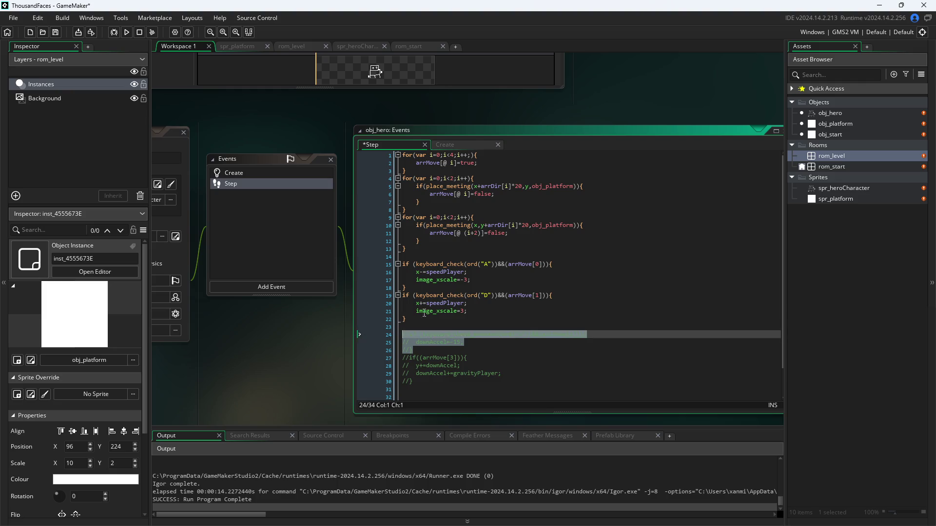
pyautogui.hotkey('ctrl', 'c')
pyautogui.click(434, 327)
pyautogui.hotkey('ctrl', 'v')
pyautogui.moveTo(446, 345); pyautogui.dragTo(340, 329)
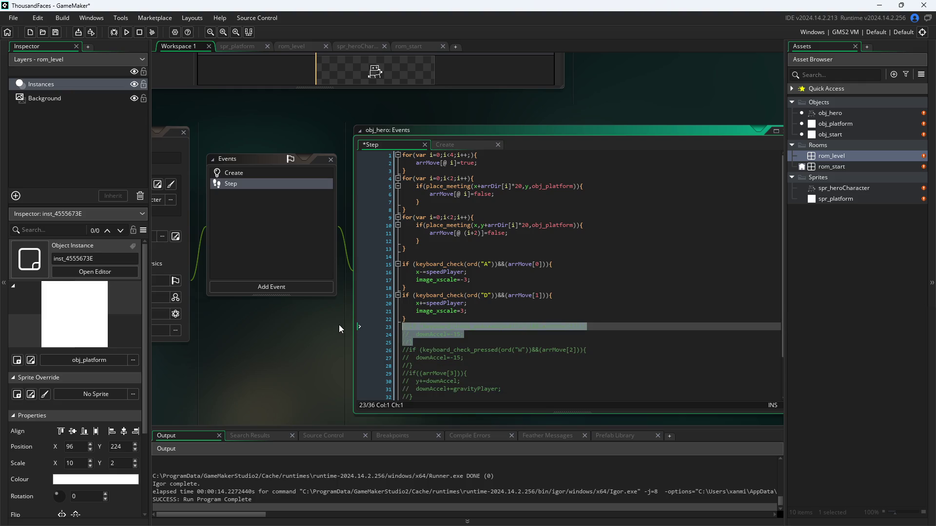
pyautogui.hotkey('ctrl', 'shift', 'k')
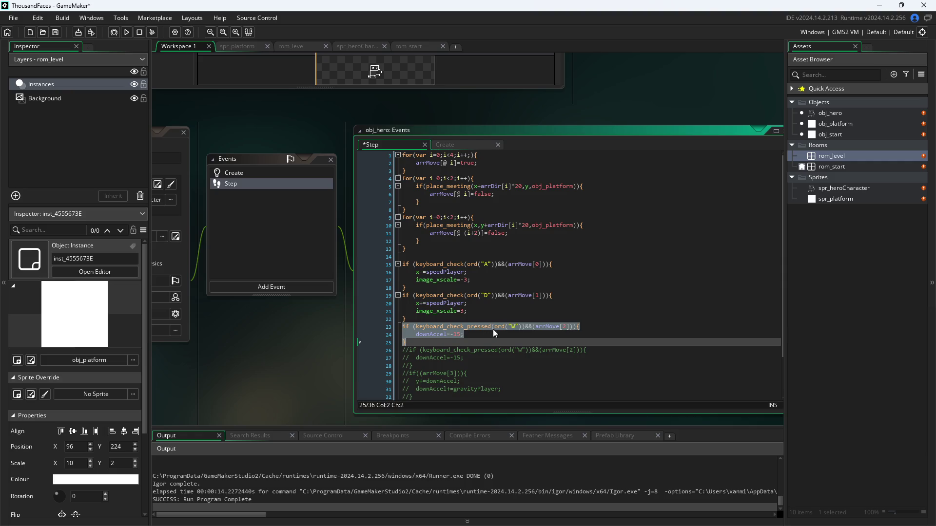
# Replace the W block's downAccel assignment with y-=speedPlayer.
pyautogui.click(493, 327)
pyautogui.moveTo(456, 334)
pyautogui.mouseDown()
pyautogui.moveTo(392, 337)
pyautogui.moveTo(414, 335)
pyautogui.mouseUp()
pyautogui.press('BackSpace')
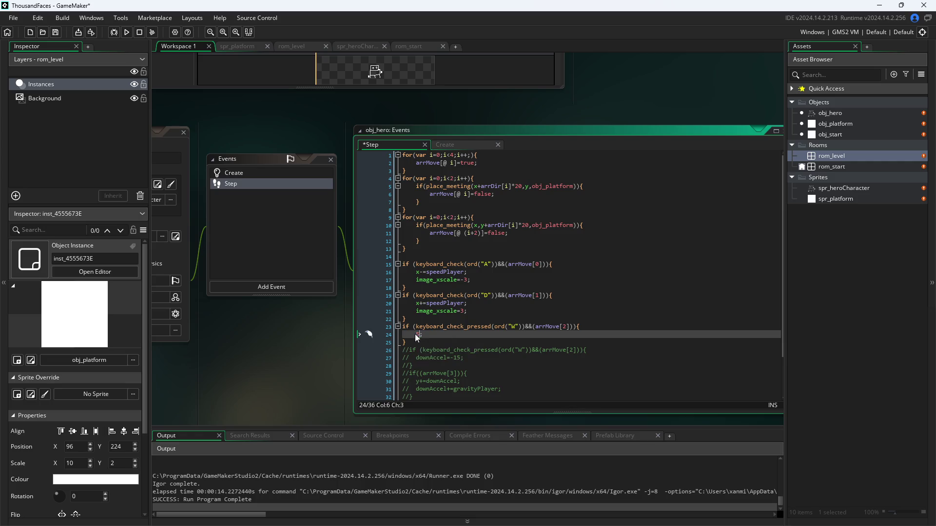
pyautogui.write('y')
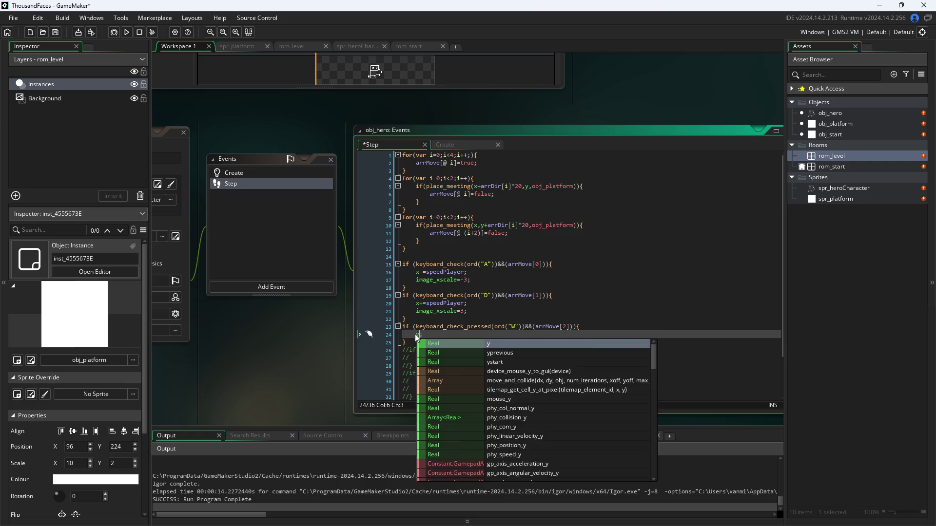
pyautogui.write('-=')
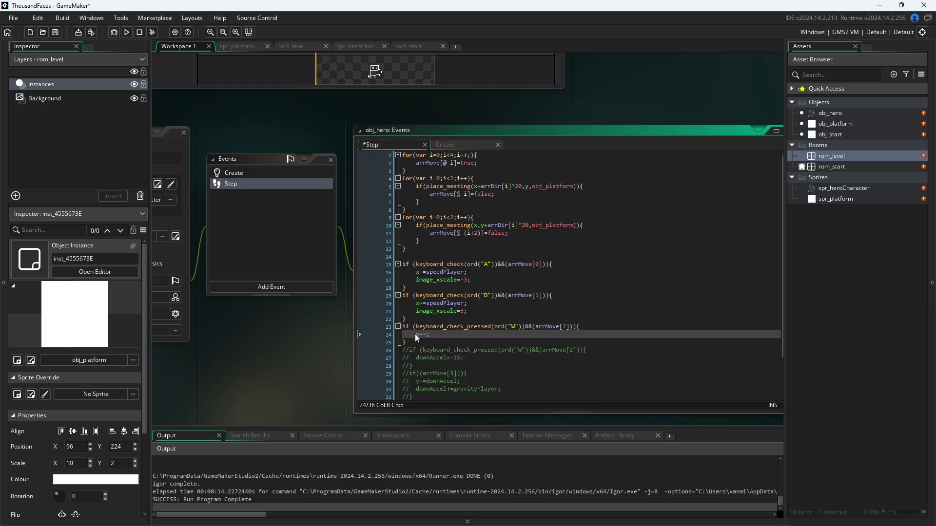
pyautogui.write('speedplayer')
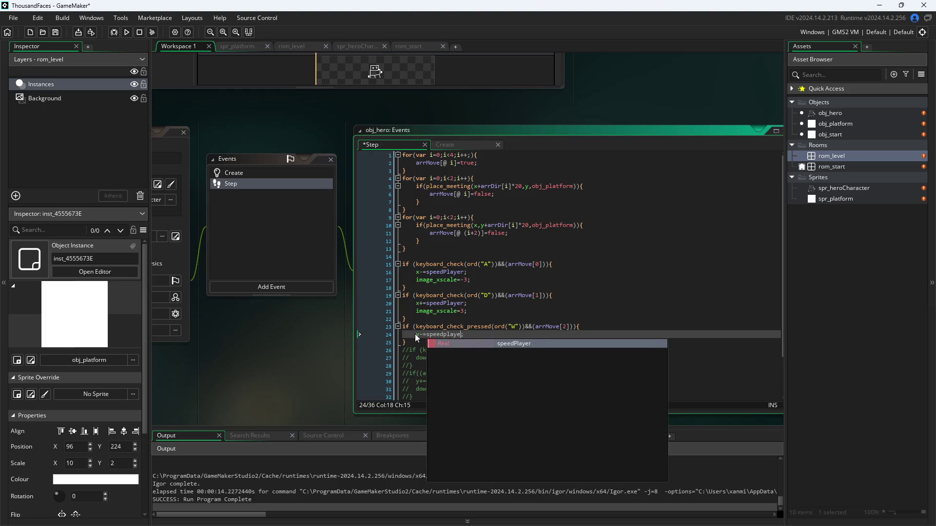
pyautogui.click(513, 343)
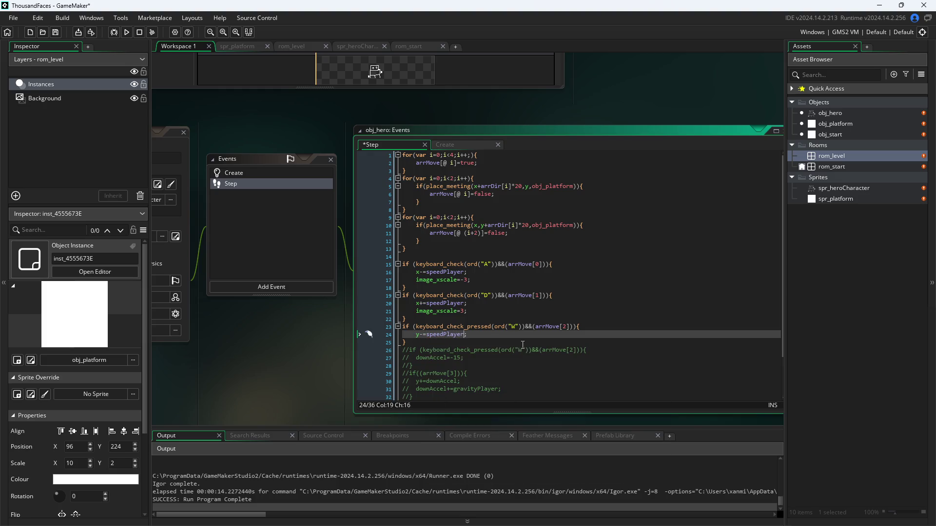
# Paste a second copy of the jump block below the W block and uncomment it.
pyautogui.click(445, 344)
pyautogui.press('Return')
pyautogui.write('if')
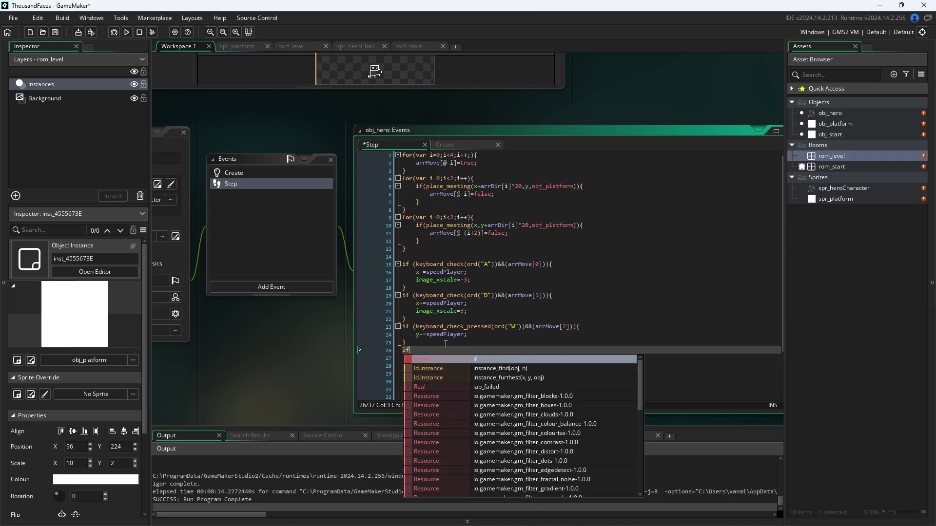
pyautogui.press('Escape')
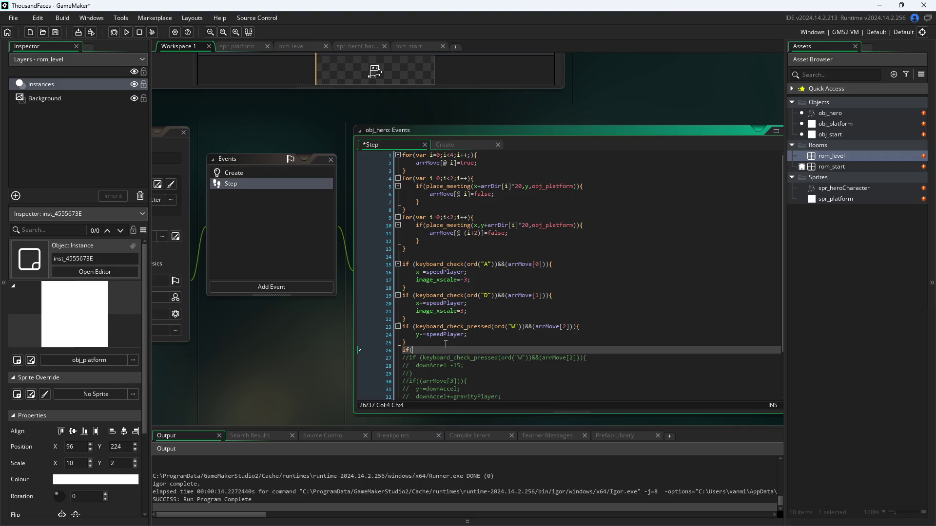
pyautogui.press('BackSpace')
pyautogui.press('BackSpace')
pyautogui.hotkey('ctrl', 'v')
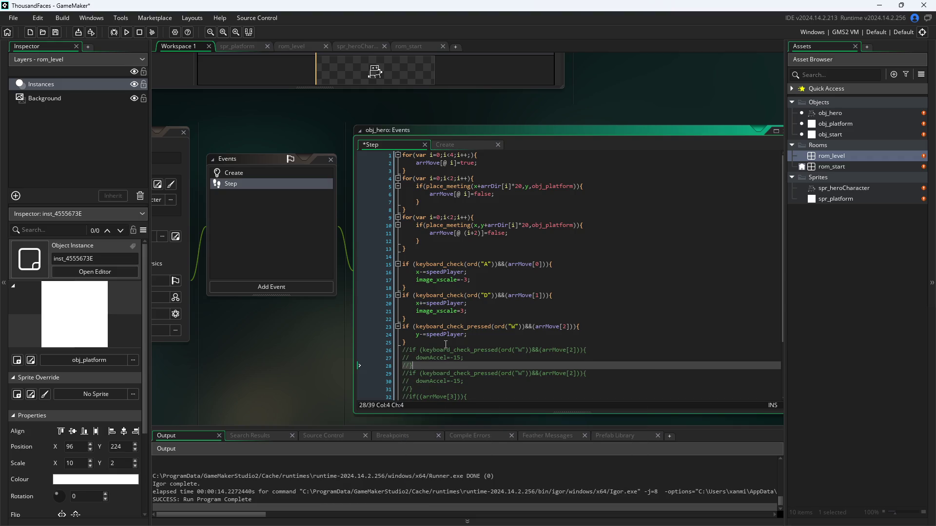
pyautogui.press('Right')
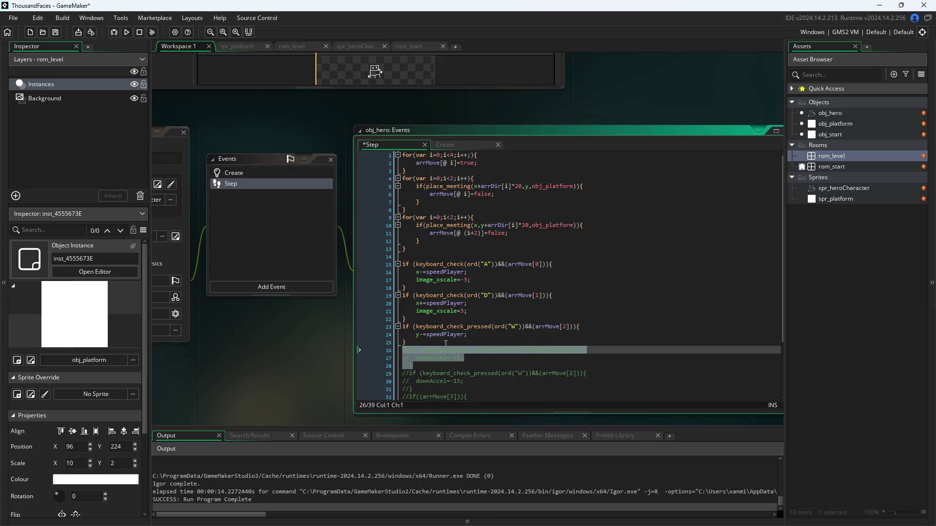
pyautogui.hotkey('ctrl', 'shift', 'k')
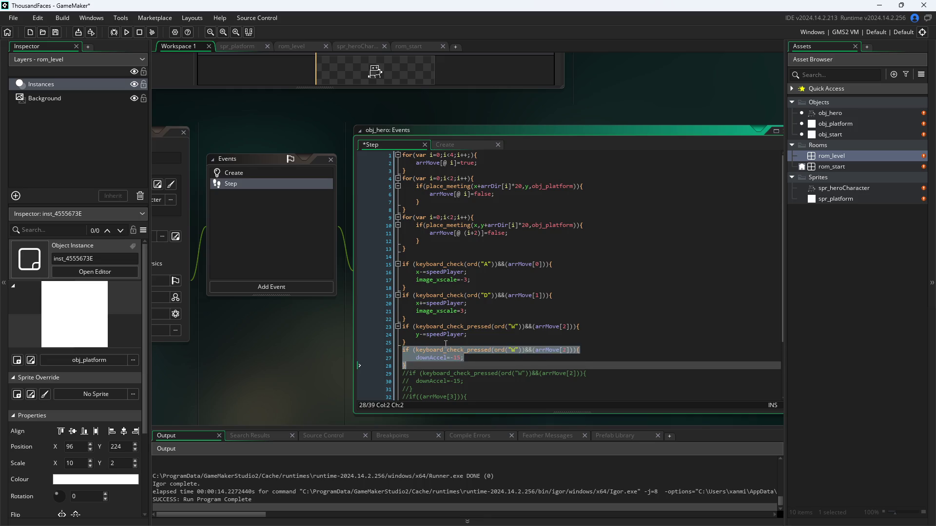
# Turn the second block into an S check with arrMove[3] and y+=speedPlayer, then save.
pyautogui.click(516, 350)
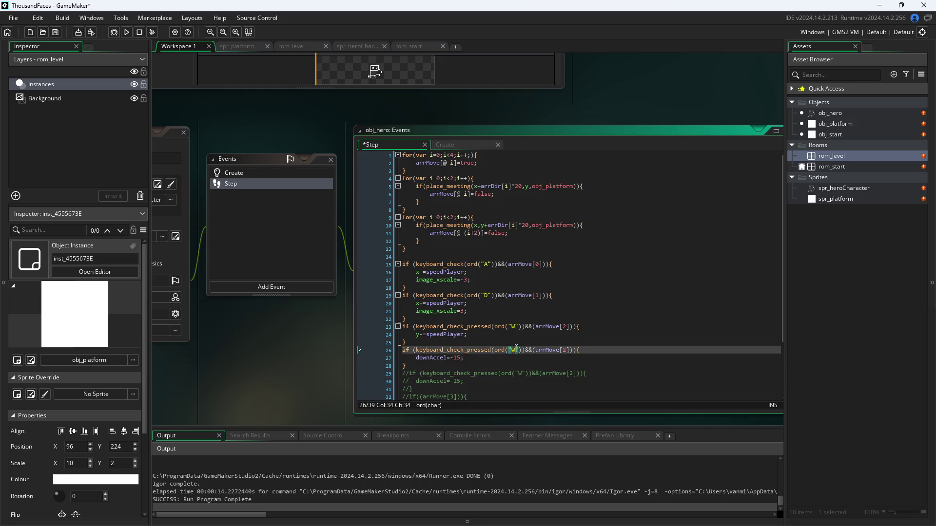
pyautogui.press('BackSpace')
pyautogui.write('S')
pyautogui.press('Home')
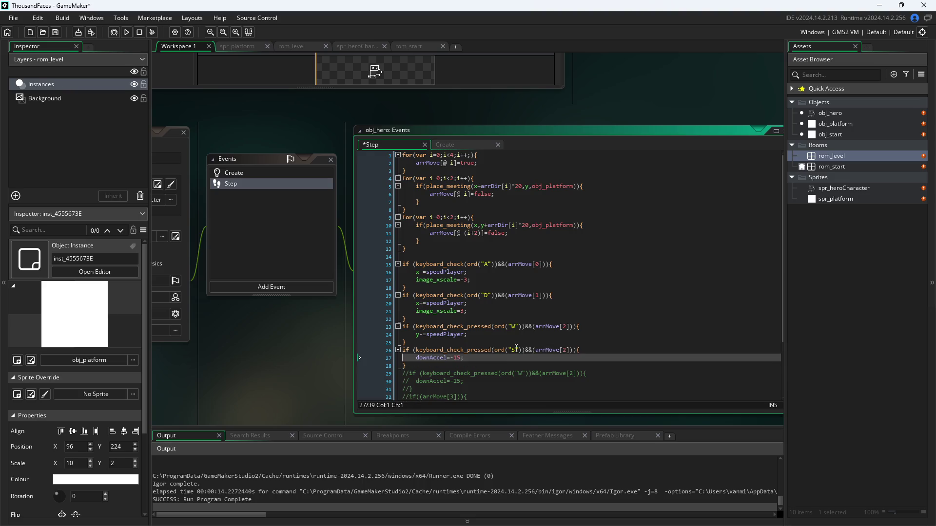
pyautogui.hotkey('ctrl', 'Right')
pyautogui.hotkey('ctrl', 'Right')
pyautogui.hotkey('ctrl', 'Right')
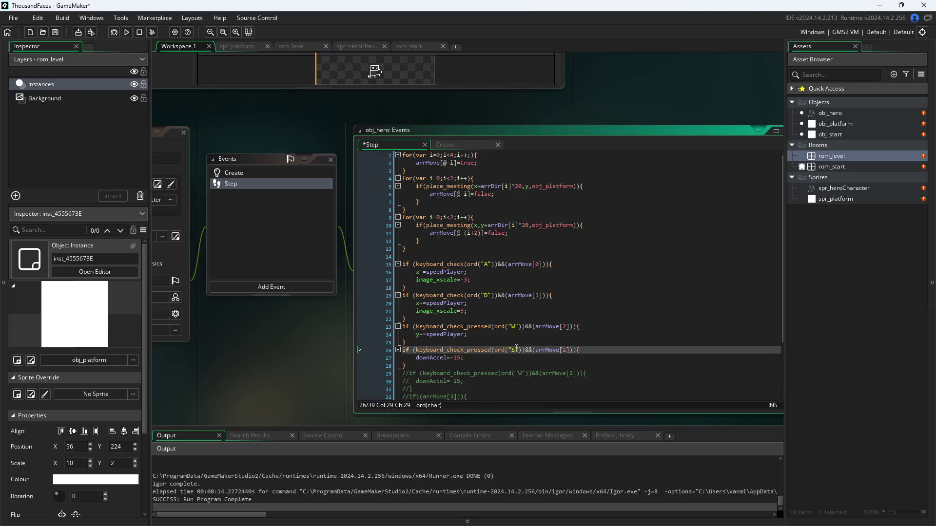
pyautogui.press('Delete')
pyautogui.write('3')
pyautogui.press('Down')
pyautogui.press('BackSpace')
pyautogui.press('BackSpace')
pyautogui.press('BackSpace')
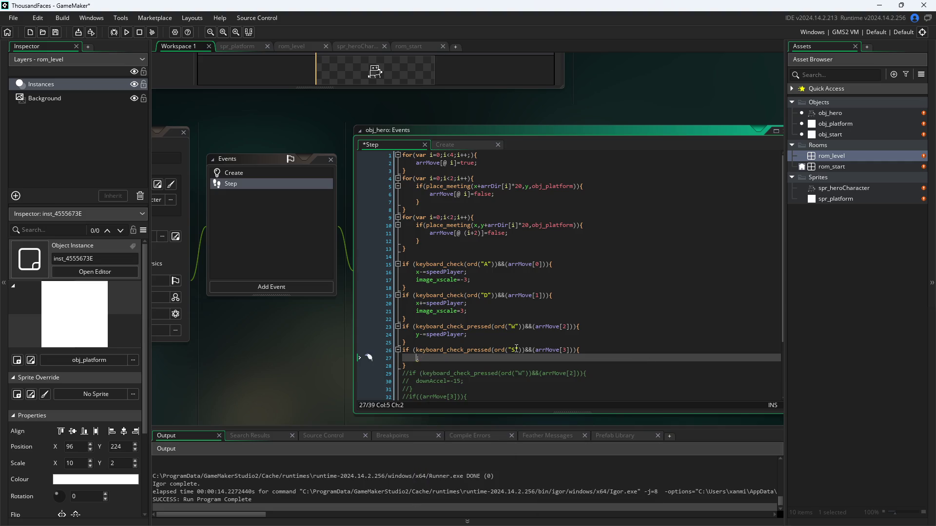
pyautogui.write('y+=sp')
pyautogui.write('eed')
pyautogui.press('Return')
pyautogui.hotkey('ctrl', 's')
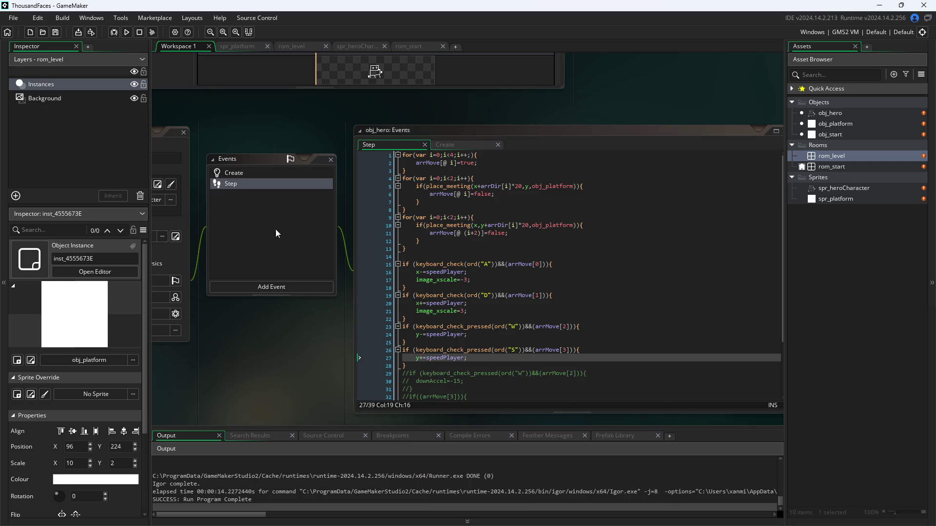
# Run the game, walk the hero right to test, then close the game window.
pyautogui.click(126, 33)
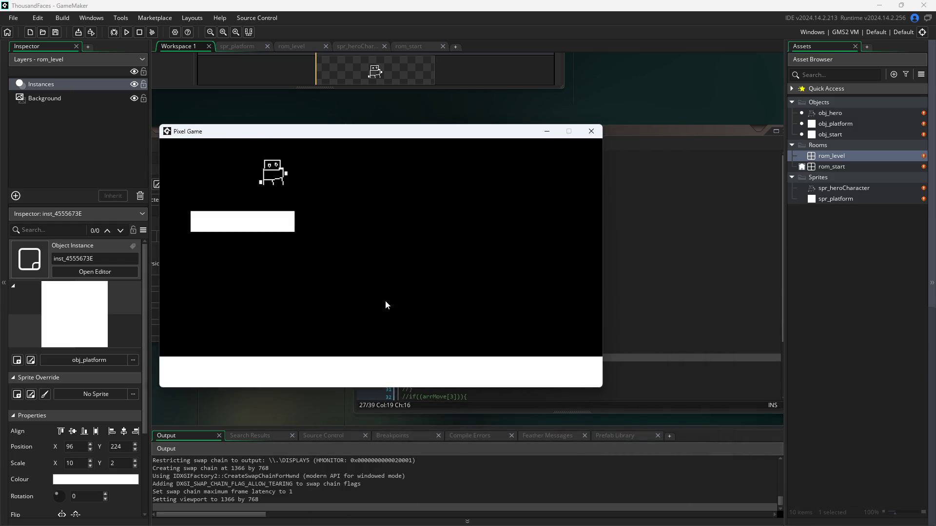
pyautogui.press('Right')
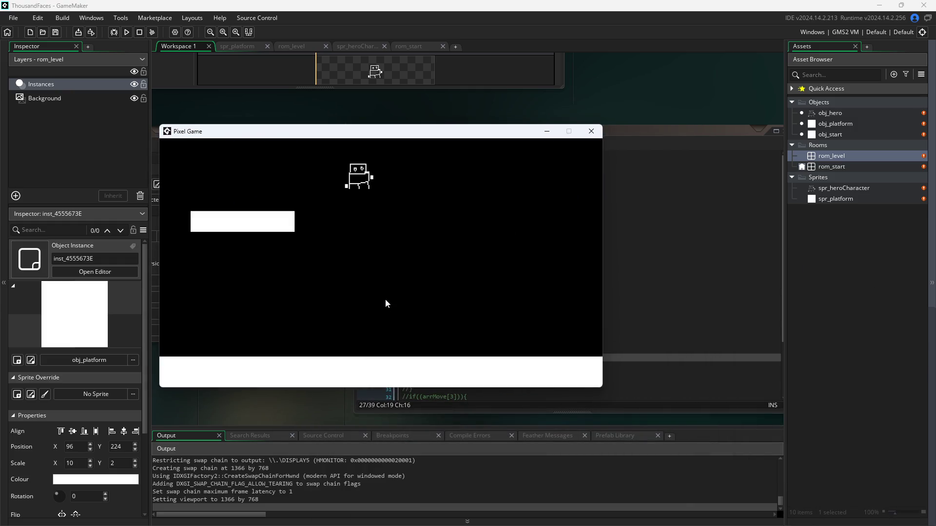
pyautogui.click(591, 131)
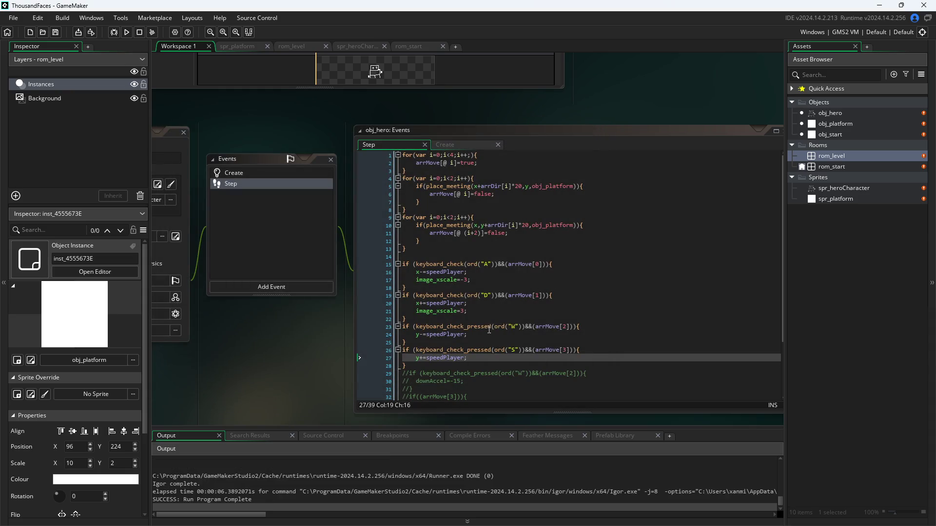
# Change keyboard_check_pressed to keyboard_check on lines 23 and 26, then click away to save.
pyautogui.click(461, 328)
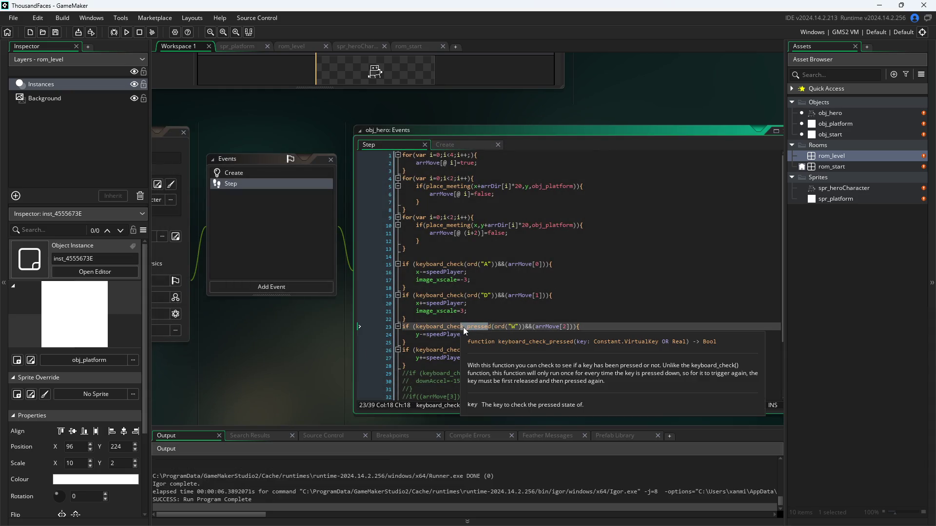
pyautogui.press('BackSpace')
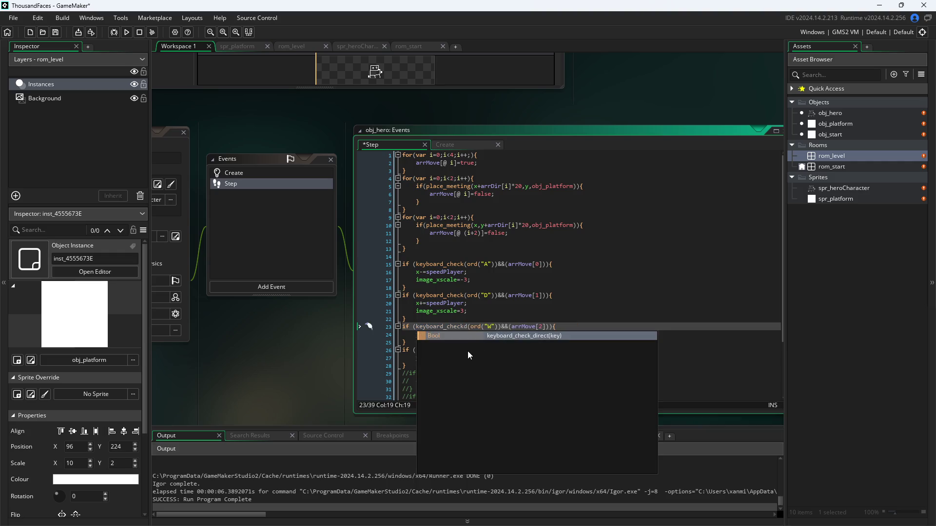
pyautogui.press('BackSpace')
pyautogui.press('BackSpace')
pyautogui.write('k')
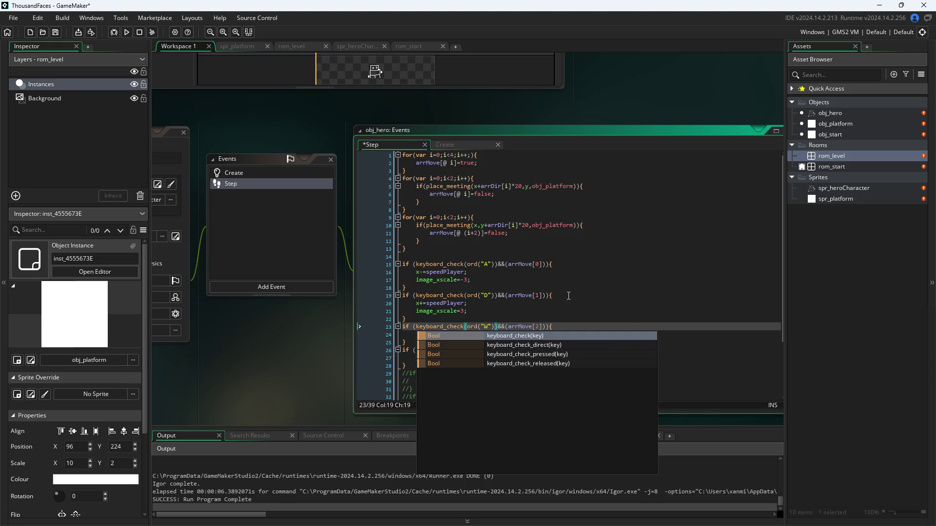
pyautogui.click(477, 350)
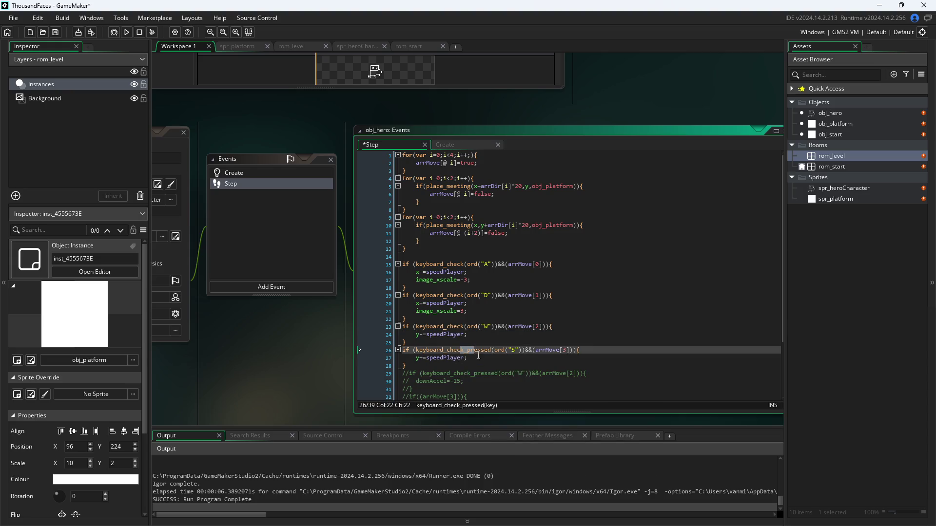
pyautogui.moveTo(491, 350); pyautogui.dragTo(464, 350)
pyautogui.press('BackSpace')
pyautogui.click(308, 329)
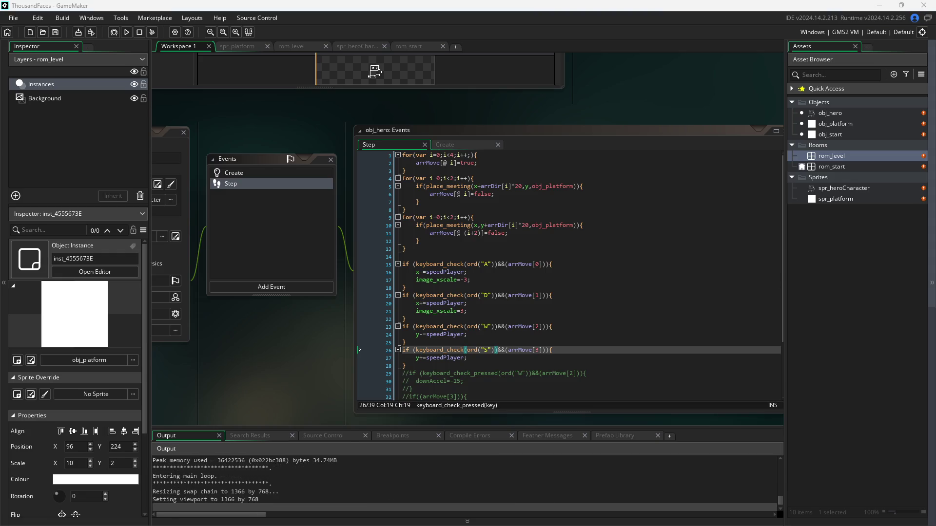
# Steer the hero up, down, left and right around the white platform with W, A, S and D.
pyautogui.press('d')
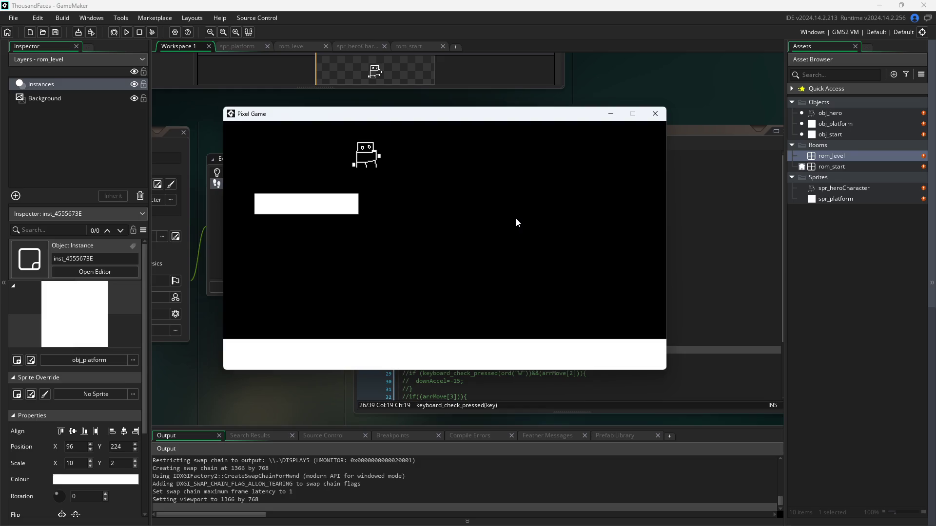
pyautogui.press('s')
pyautogui.press('a')
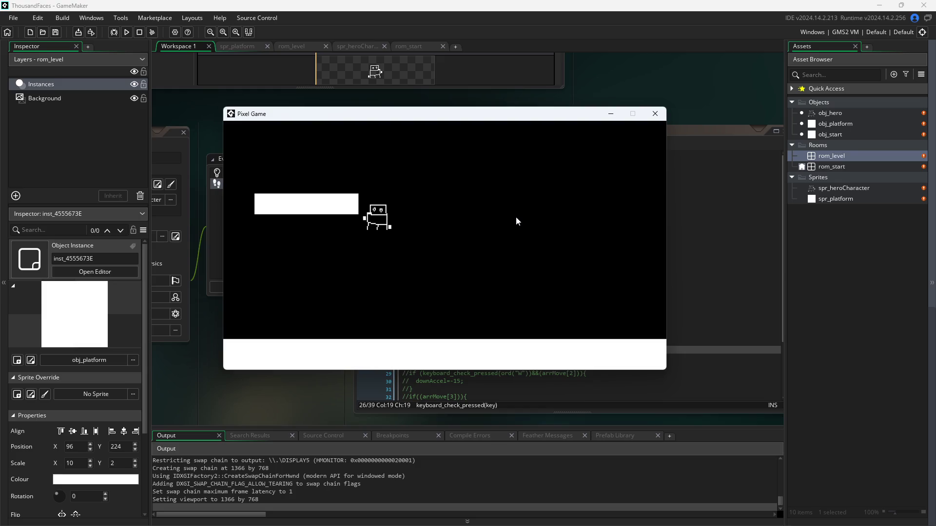
pyautogui.press('d')
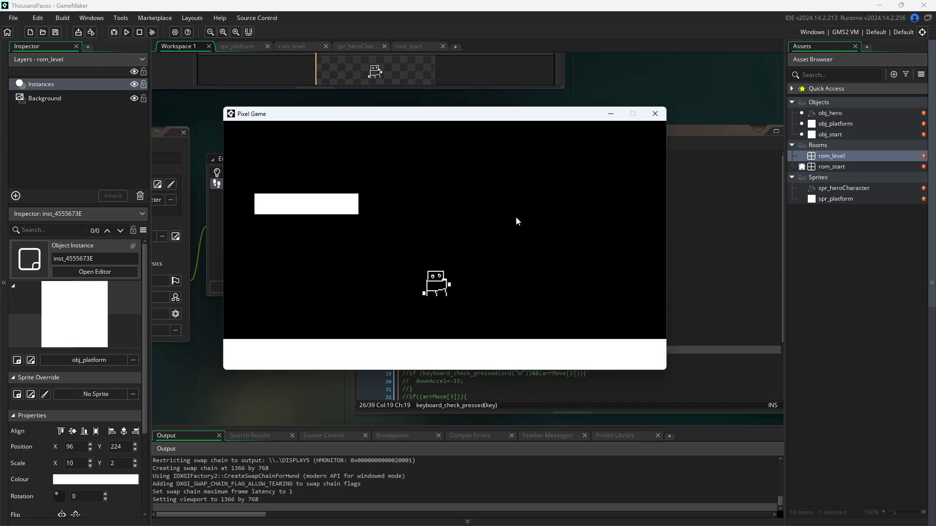
pyautogui.press('w')
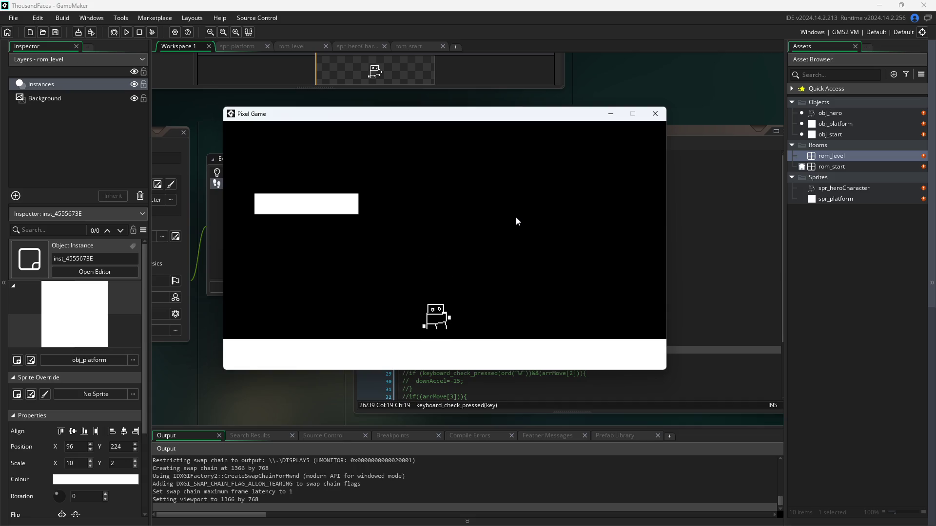
pyautogui.press('w')
pyautogui.press('d')
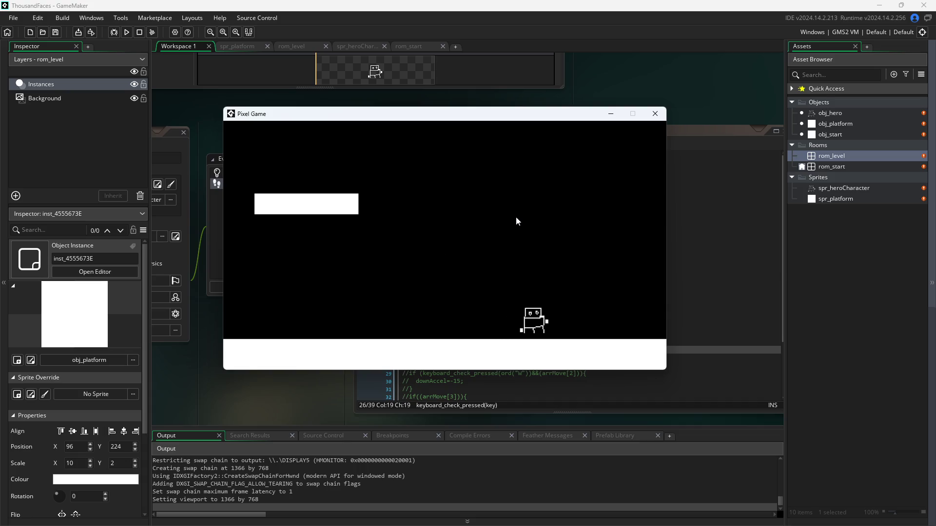
pyautogui.press('w')
pyautogui.press('a')
pyautogui.press('a')
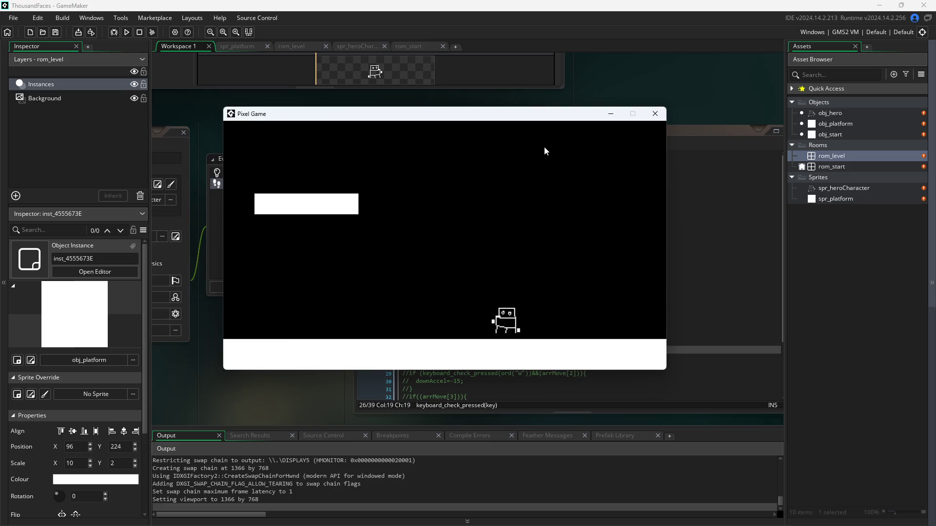
pyautogui.press('d')
pyautogui.press('w')
pyautogui.press('a')
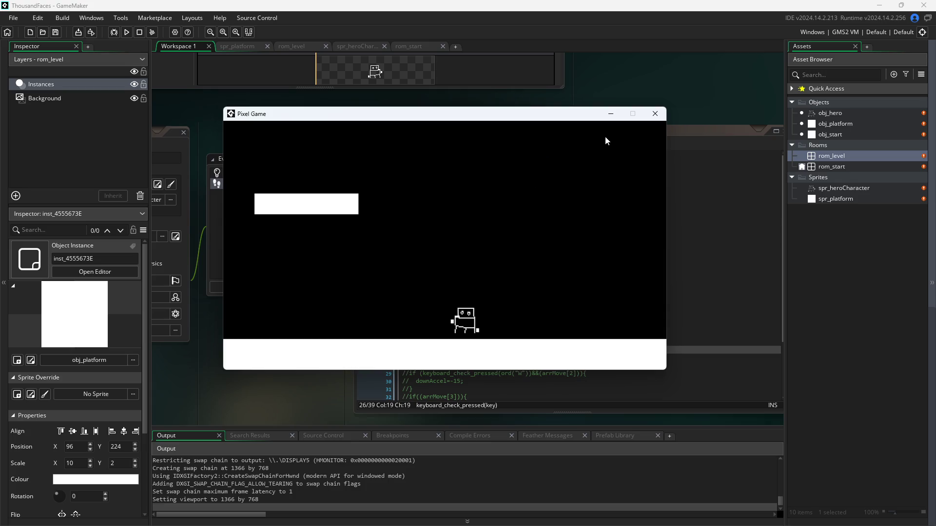
pyautogui.press('d')
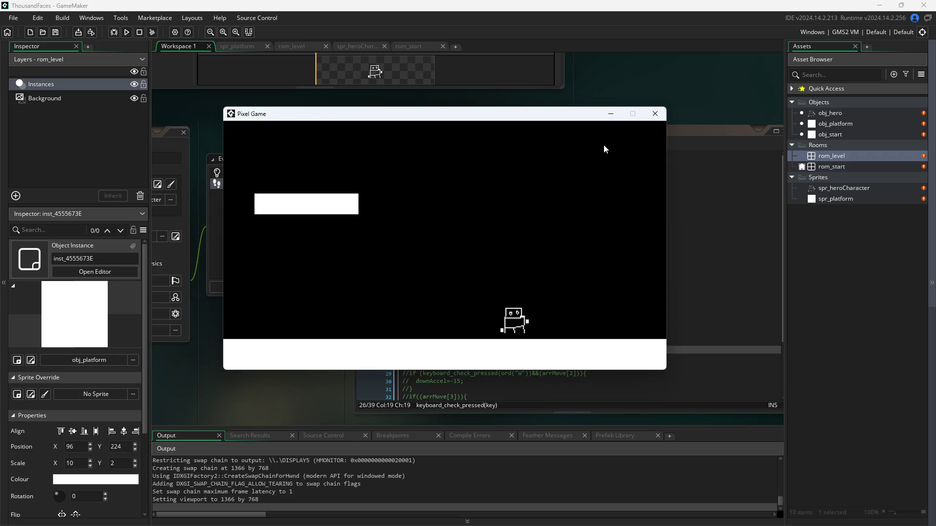
pyautogui.press('w')
pyautogui.press('a')
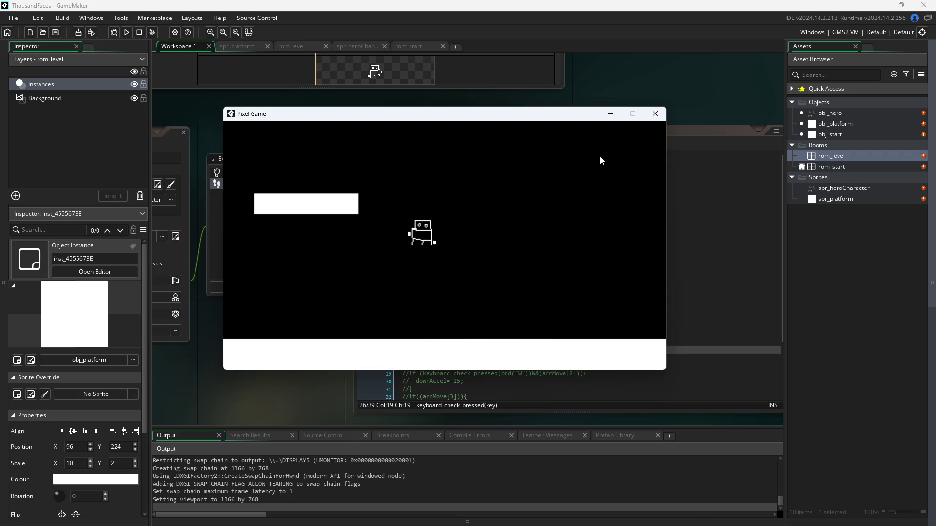
pyautogui.press('d')
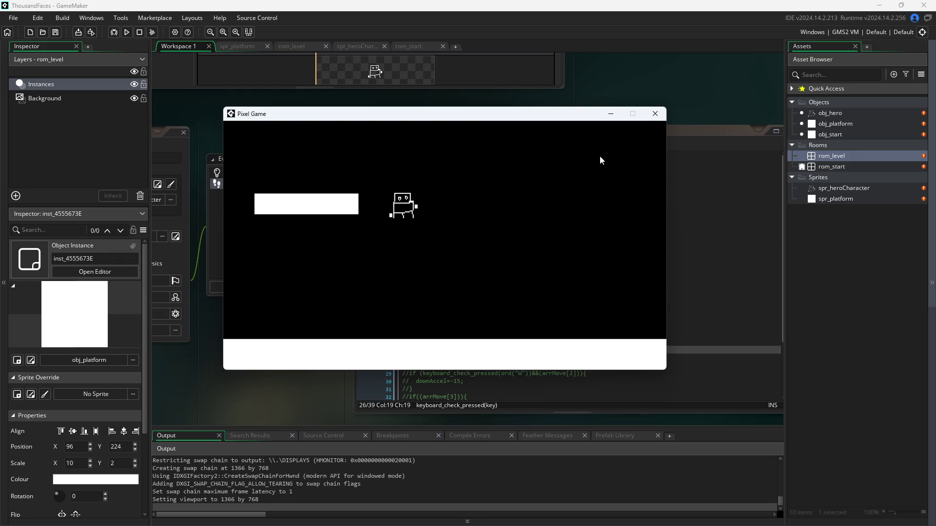
pyautogui.press('w')
pyautogui.press('a')
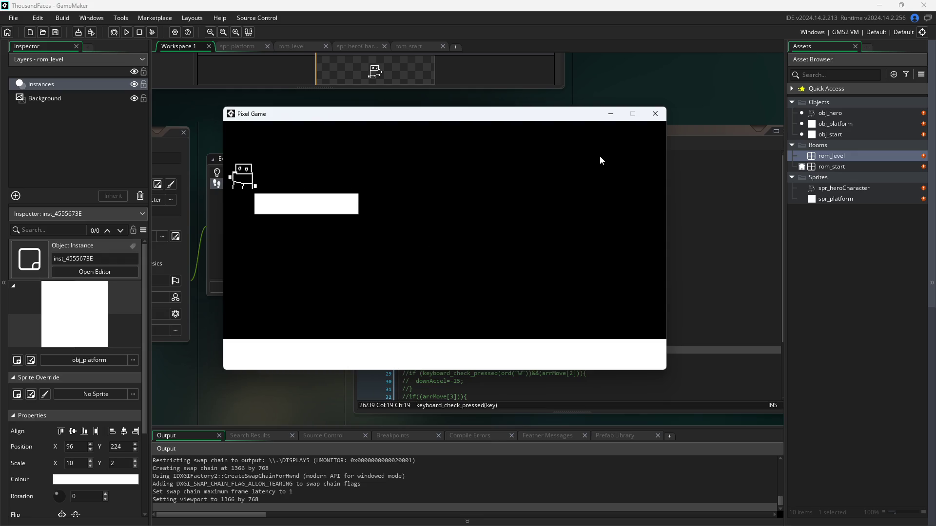
pyautogui.press('d')
pyautogui.press('w')
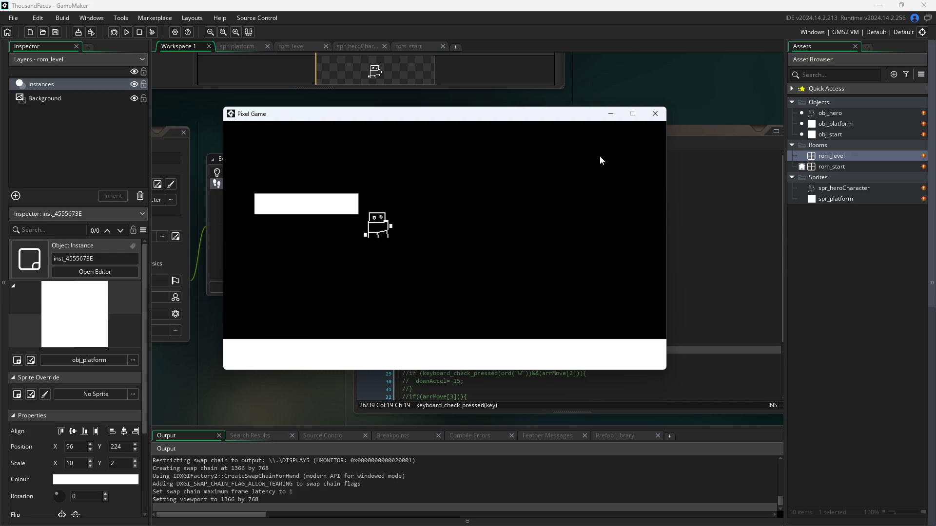
pyautogui.press('a')
pyautogui.press('d')
pyautogui.press('a')
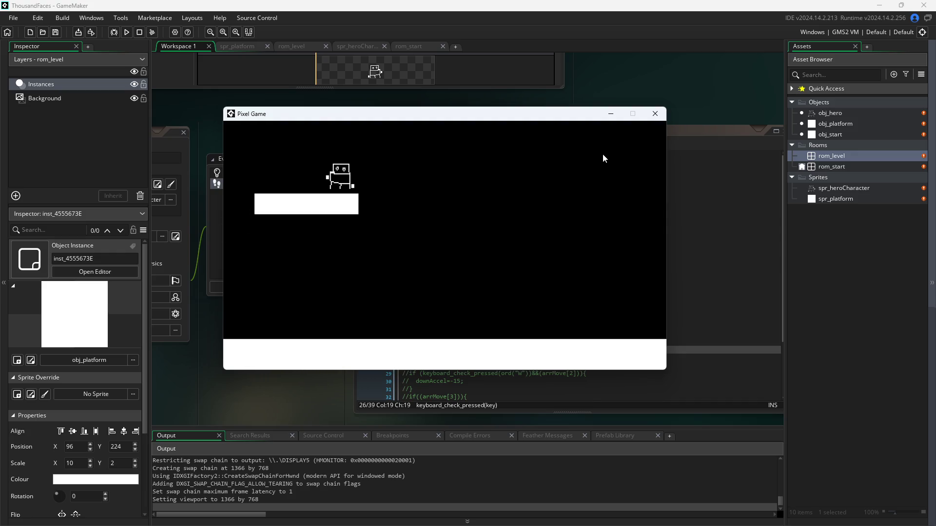
pyautogui.press('d')
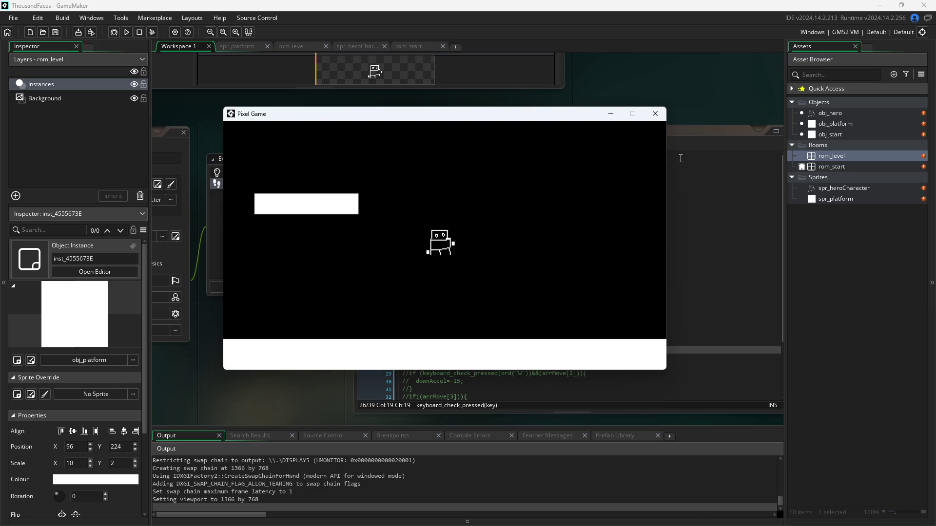
# Close the Pixel Game window, then select and deselect the W and S movement lines 23–29.
pyautogui.click(651, 119)
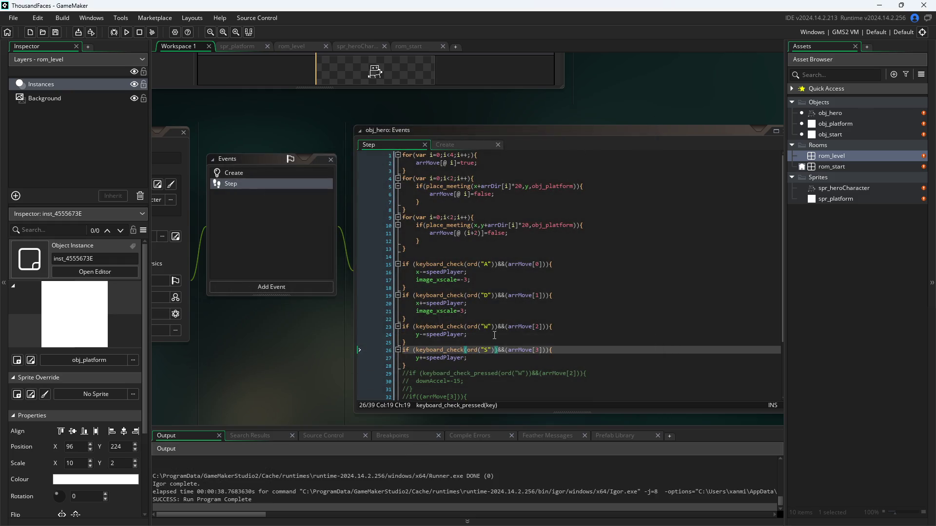
pyautogui.moveTo(437, 373); pyautogui.dragTo(326, 330)
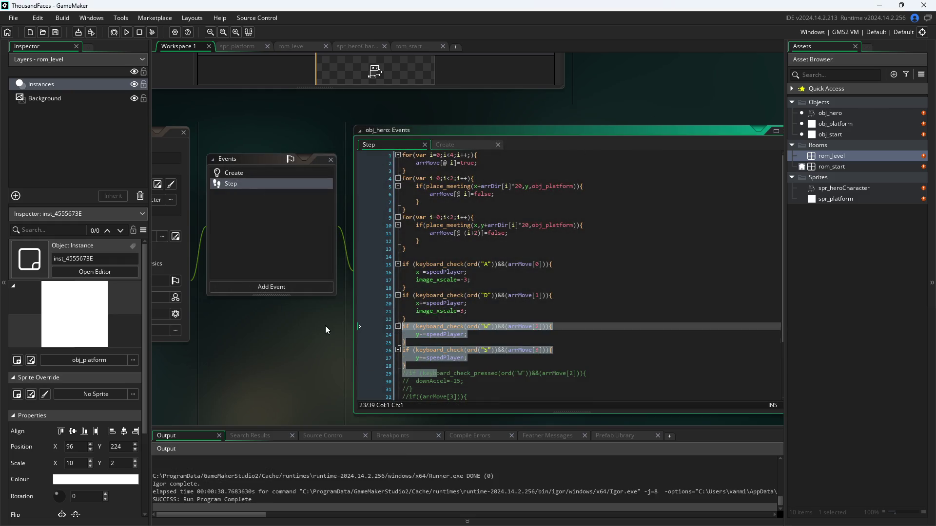
pyautogui.click(562, 367)
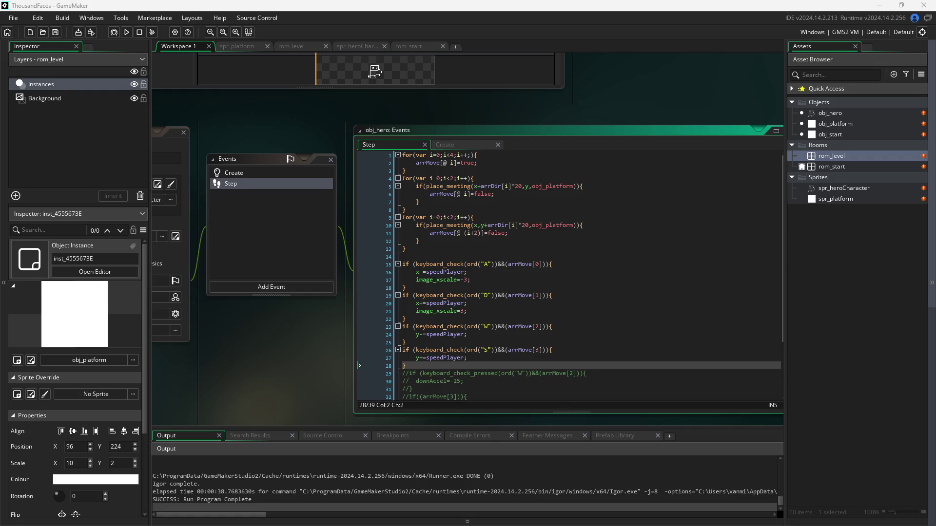
# Run Pixel Game, test the hero's D, S and W movement in the level, then close it.
pyautogui.scroll(-5, 301, 343)
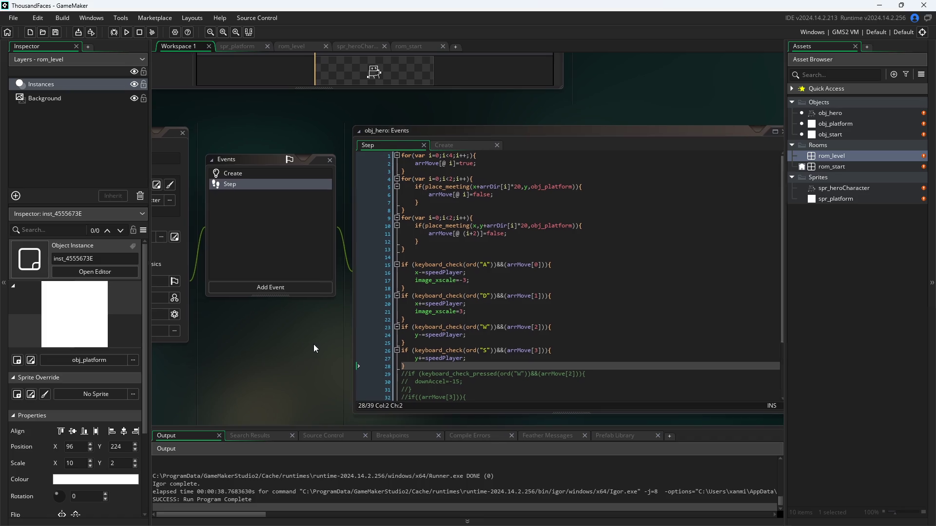
pyautogui.scroll(2, 335, 306)
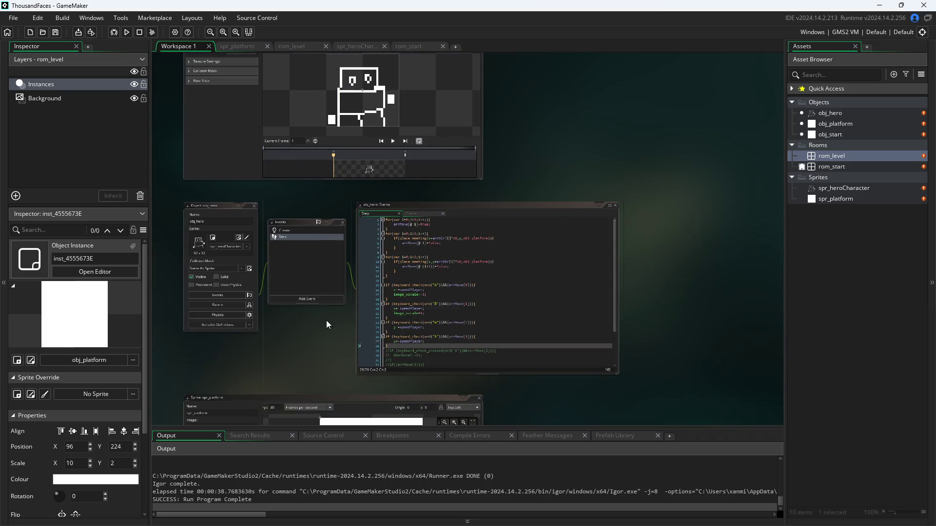
pyautogui.scroll(-2, 398, 317)
pyautogui.scroll(1, 398, 318)
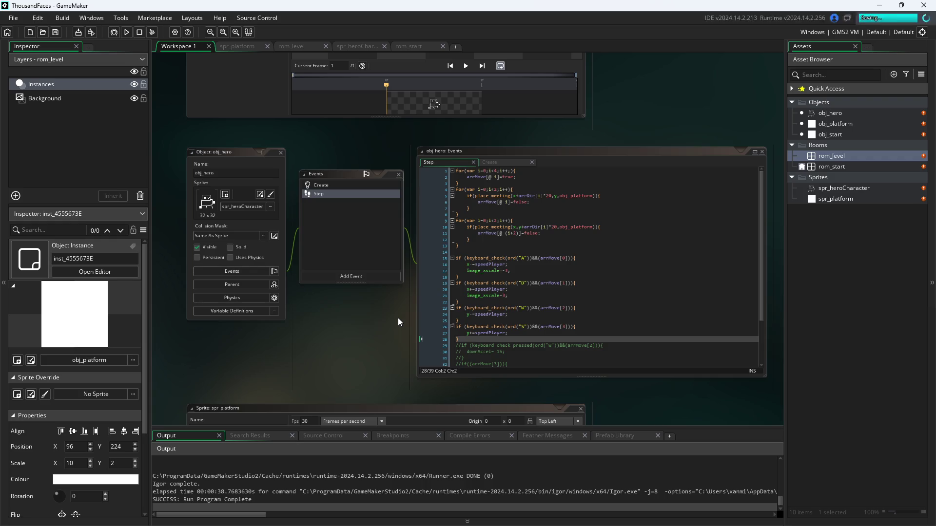
pyautogui.click(128, 33)
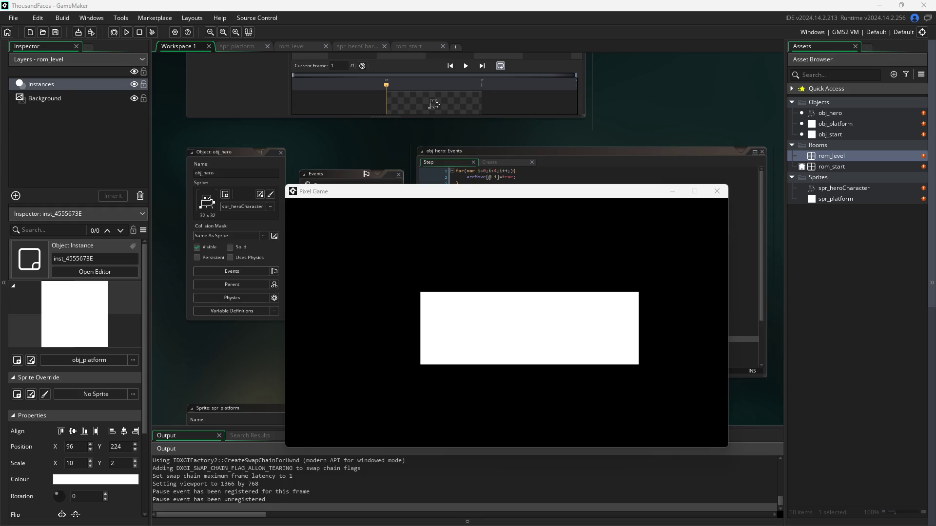
pyautogui.moveTo(604, 196)
pyautogui.mouseDown()
pyautogui.moveTo(437, 108)
pyautogui.moveTo(483, 108)
pyautogui.mouseUp()
pyautogui.click(443, 245)
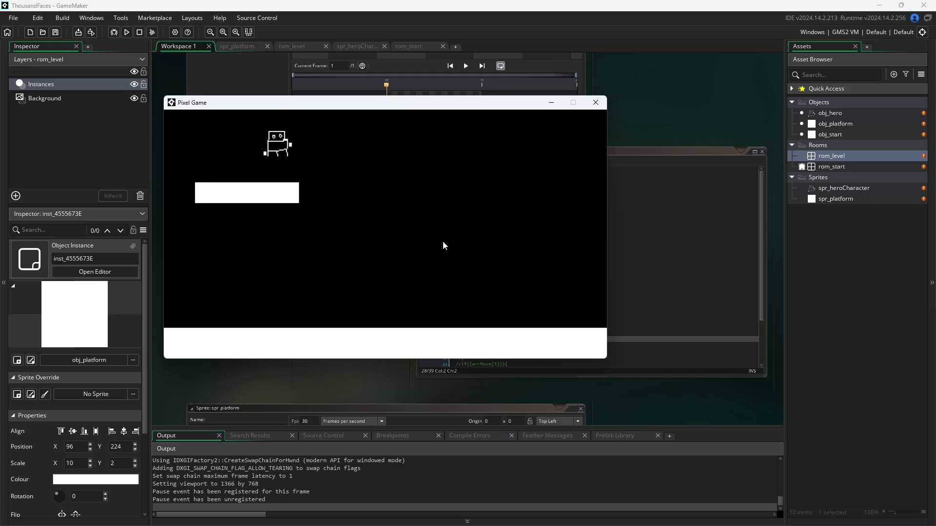
pyautogui.press('d')
pyautogui.press('s')
pyautogui.press('w')
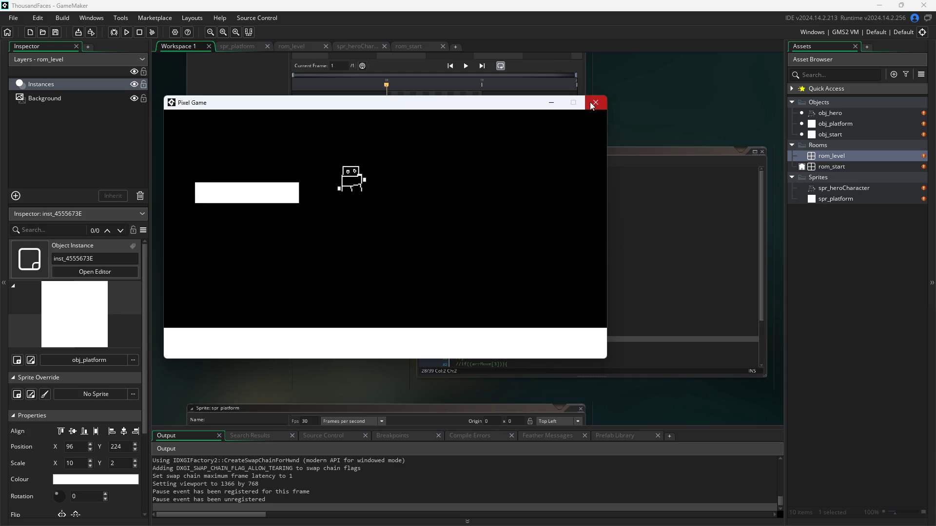
pyautogui.click(595, 103)
# Comment out the W and S movement blocks on lines 23–28 with Ctrl+K.
pyautogui.scroll(3, 373, 365)
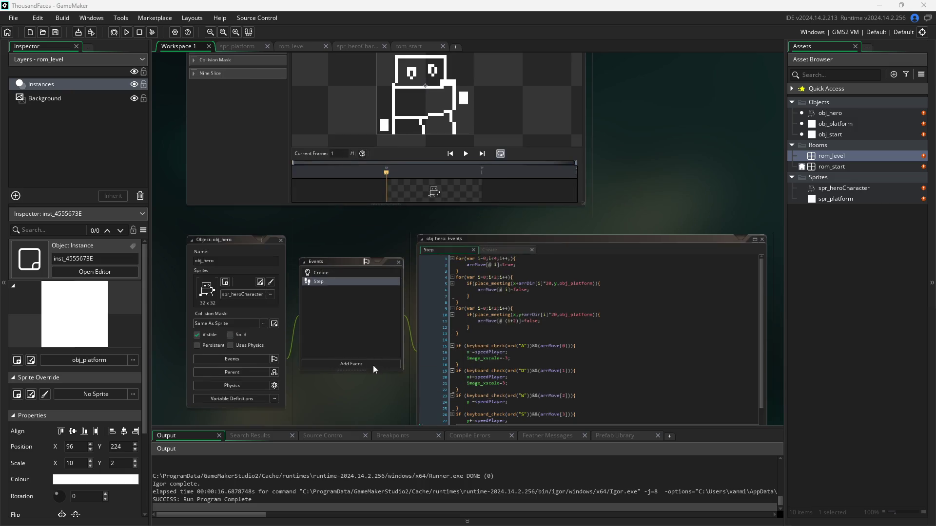
pyautogui.scroll(-2, 381, 391)
pyautogui.scroll(2, 384, 390)
pyautogui.scroll(-1, 384, 391)
pyautogui.scroll(-2, 384, 390)
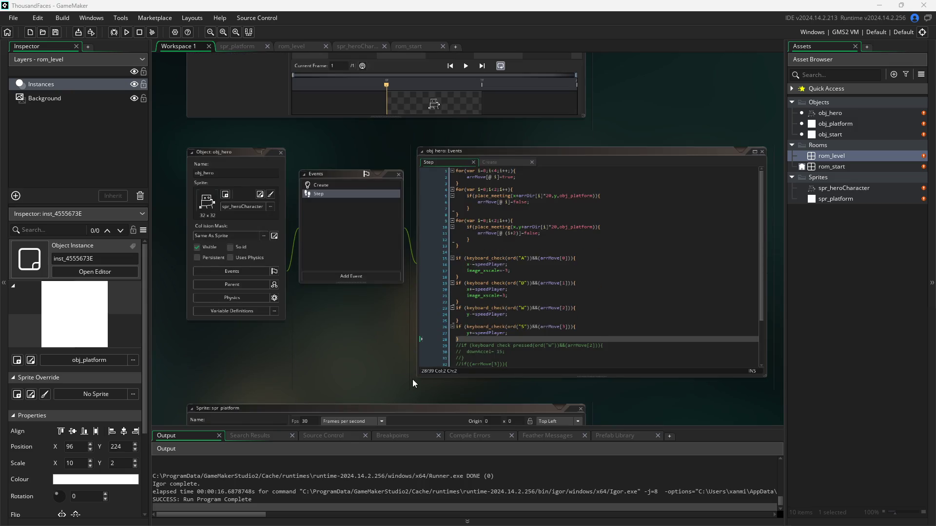
pyautogui.scroll(3, 404, 344)
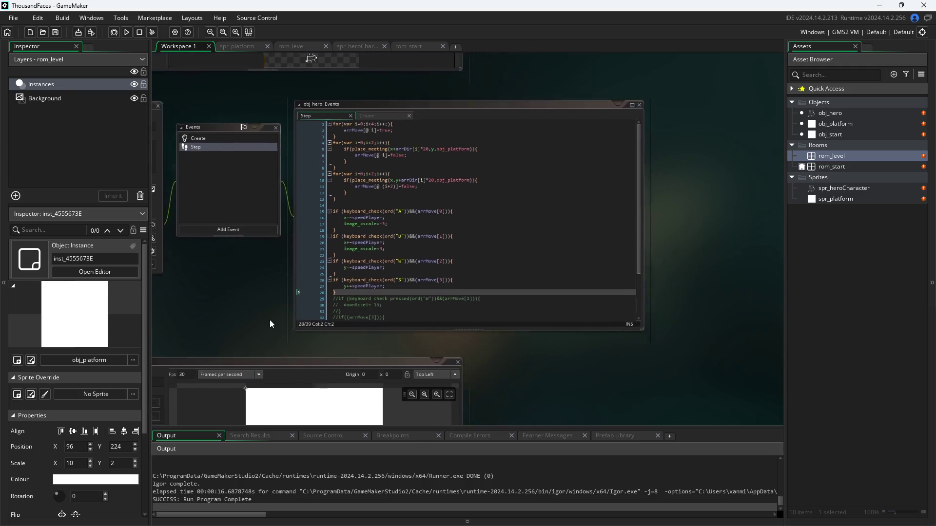
pyautogui.scroll(2, 438, 390)
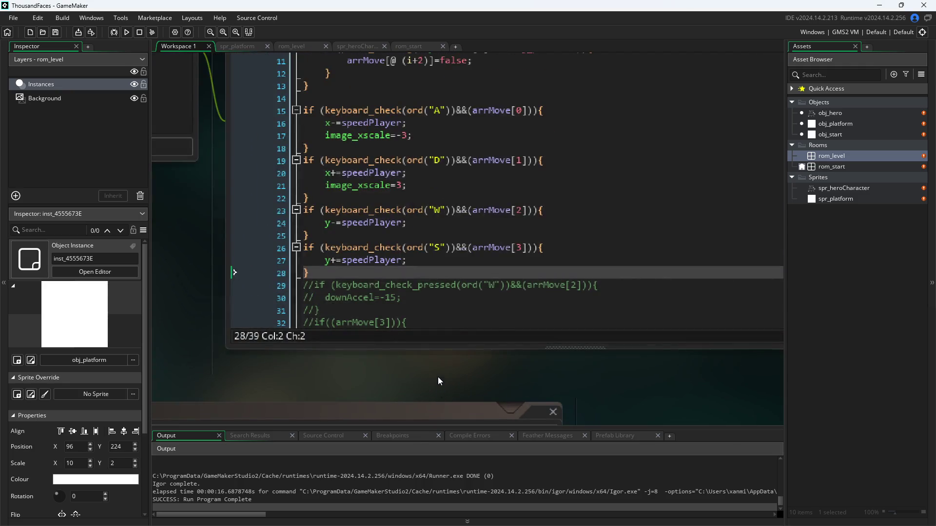
pyautogui.scroll(-3, 410, 279)
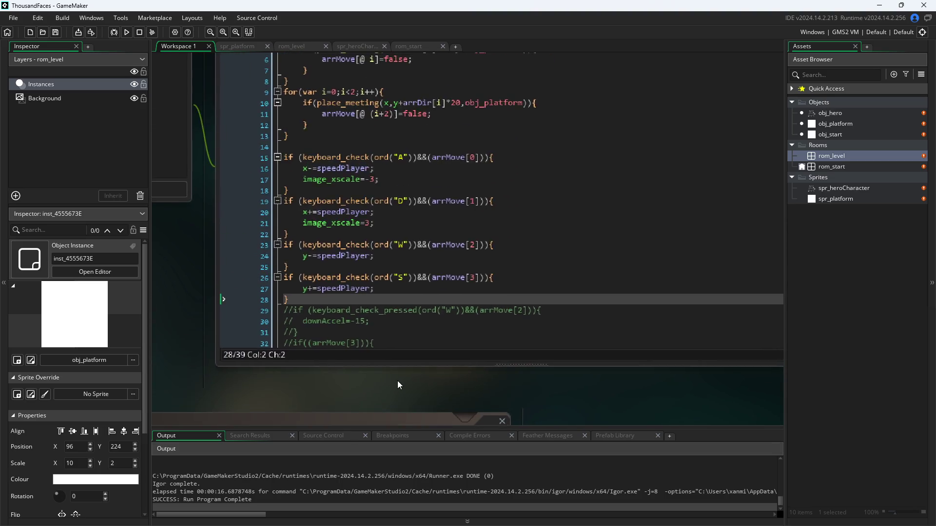
pyautogui.scroll(-3, 410, 331)
pyautogui.moveTo(327, 308)
pyautogui.mouseDown()
pyautogui.moveTo(292, 273)
pyautogui.moveTo(233, 241)
pyautogui.moveTo(229, 261)
pyautogui.mouseUp()
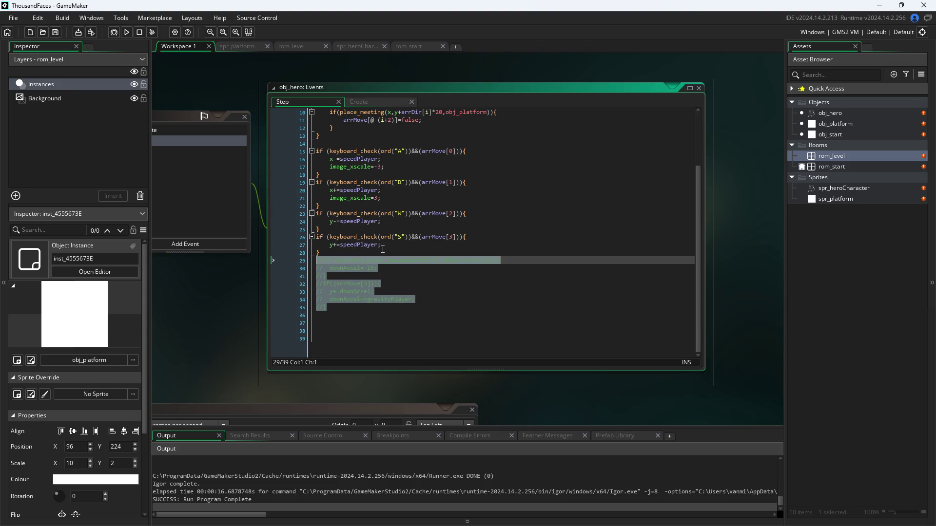
pyautogui.moveTo(316, 260)
pyautogui.mouseDown()
pyautogui.moveTo(224, 241)
pyautogui.moveTo(210, 214)
pyautogui.mouseUp()
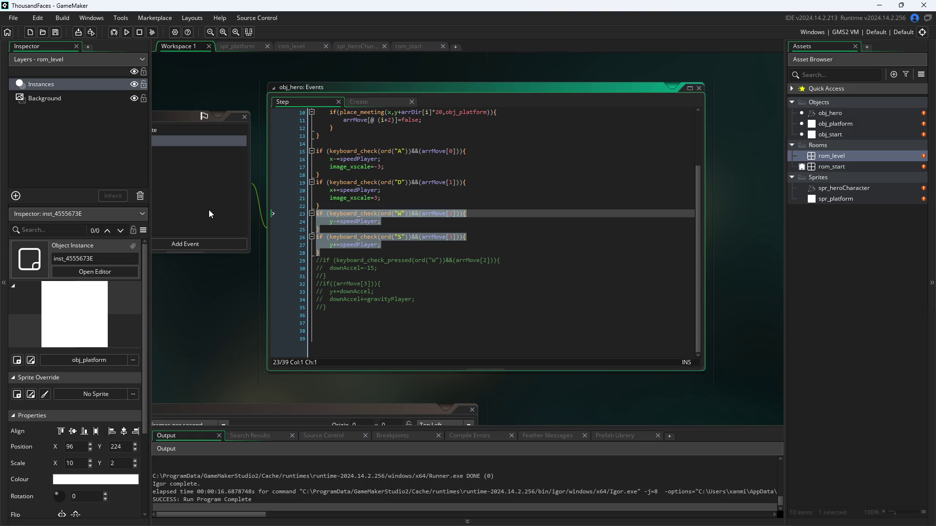
pyautogui.hotkey('ctrl', 'k')
# Uncomment the jump and gravity code on lines 29–35, save, and run the game.
pyautogui.moveTo(276, 308)
pyautogui.mouseDown()
pyautogui.moveTo(282, 276)
pyautogui.moveTo(269, 259)
pyautogui.mouseUp()
pyautogui.hotkey('ctrl', 'shift', 'k')
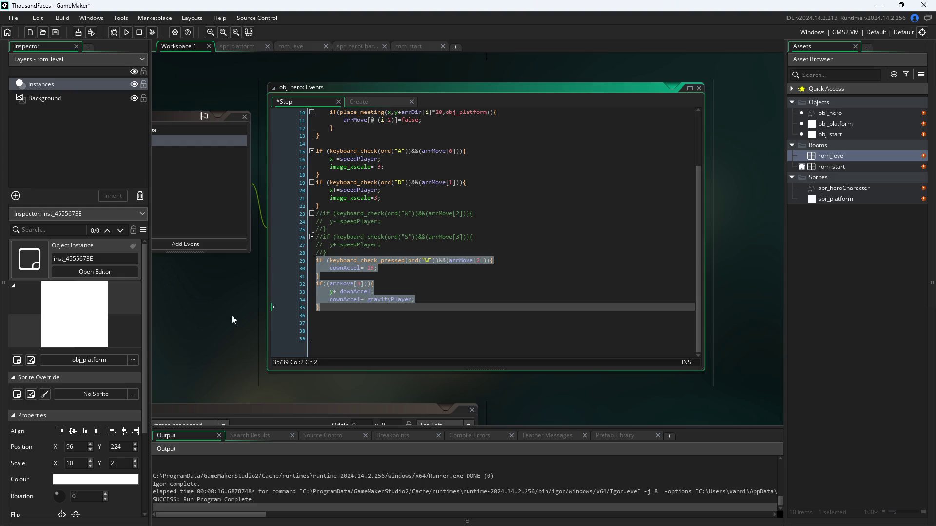
pyautogui.hotkey('ctrl', 's')
pyautogui.click(128, 32)
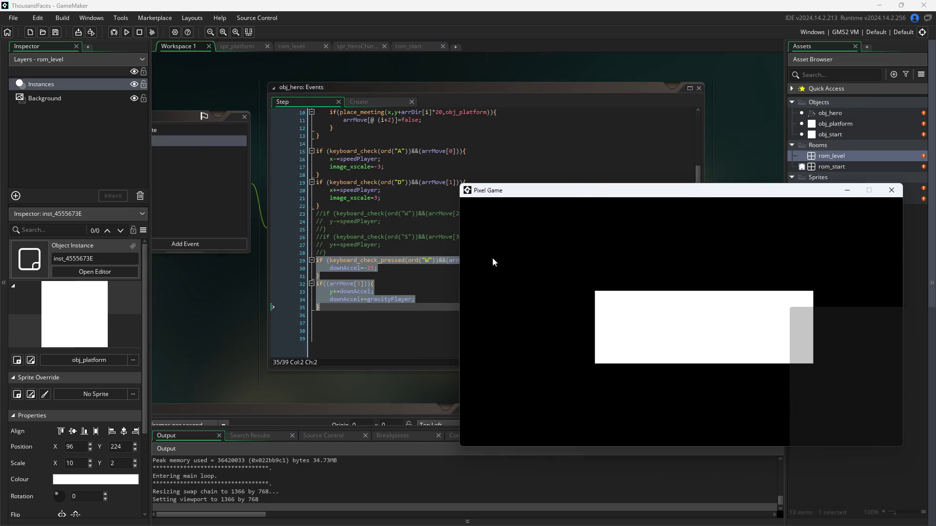
# Enter the level in the test run, then close the Pixel Game window.
pyautogui.click(466, 283)
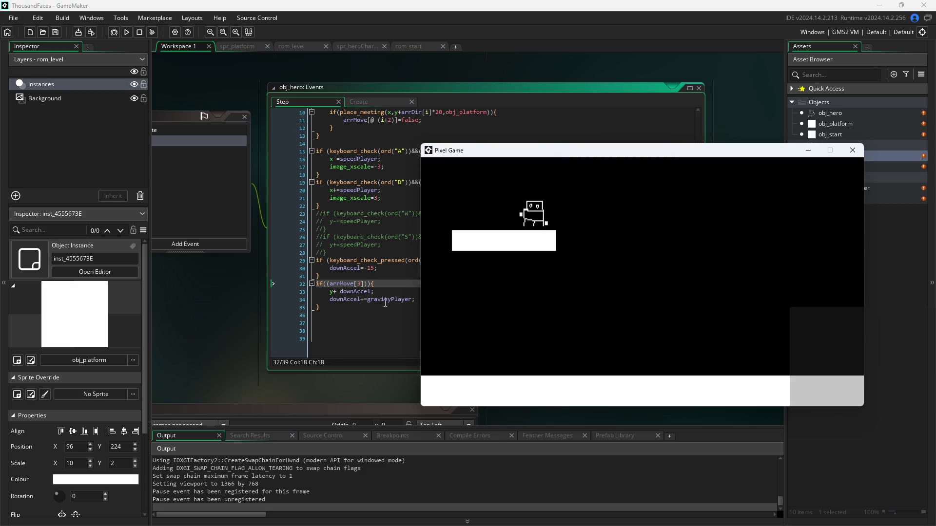
pyautogui.moveTo(598, 150)
pyautogui.mouseDown()
pyautogui.moveTo(662, 115)
pyautogui.moveTo(672, 121)
pyautogui.moveTo(617, 285)
pyautogui.moveTo(620, 276)
pyautogui.mouseUp()
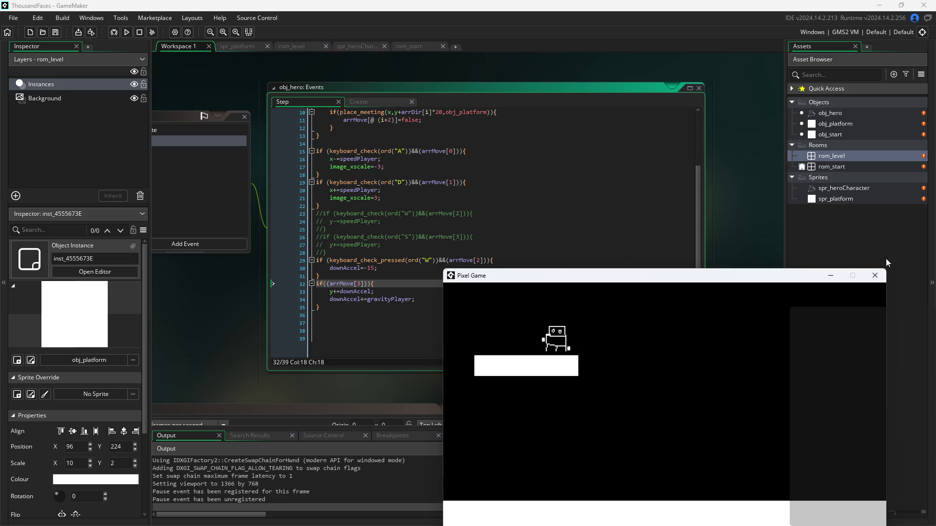
pyautogui.click(875, 277)
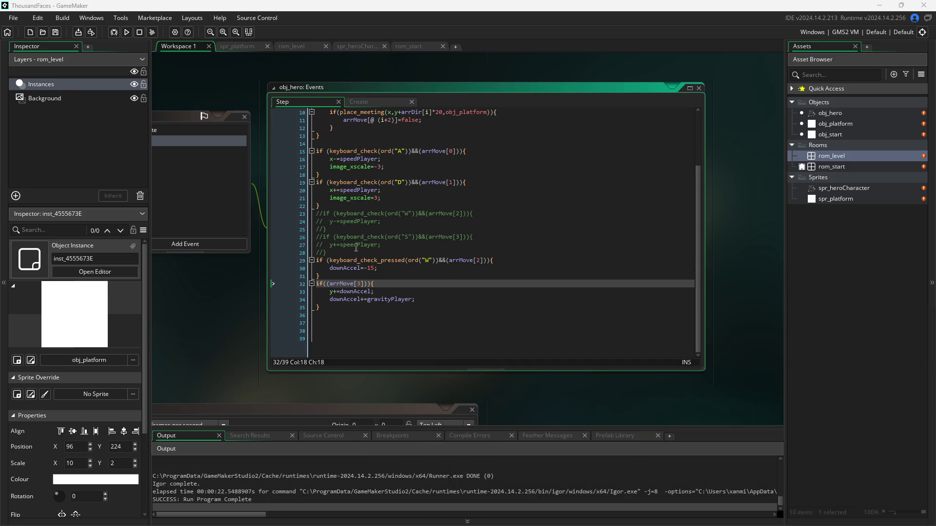
# Change the line 29 jump check from keyboard_check_pressed to keyboard_check and save.
pyautogui.moveTo(406, 262); pyautogui.dragTo(379, 263)
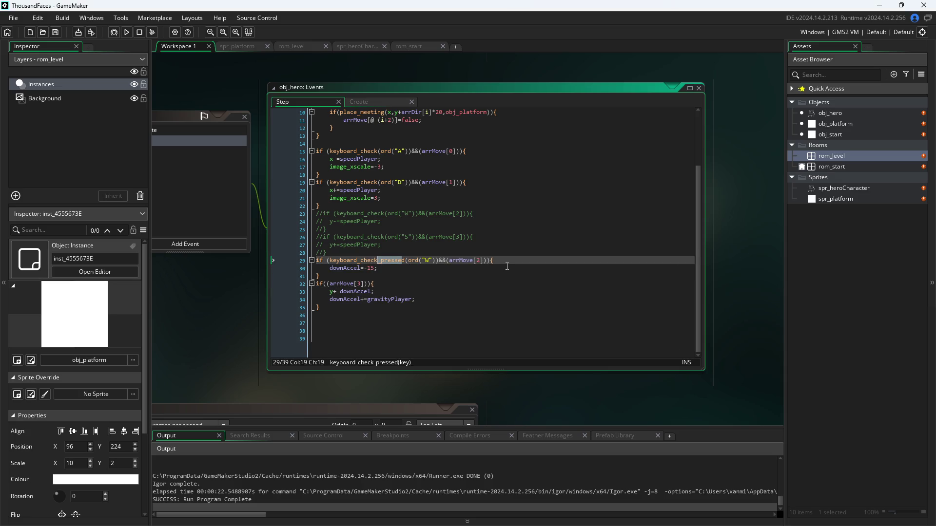
pyautogui.press('BackSpace')
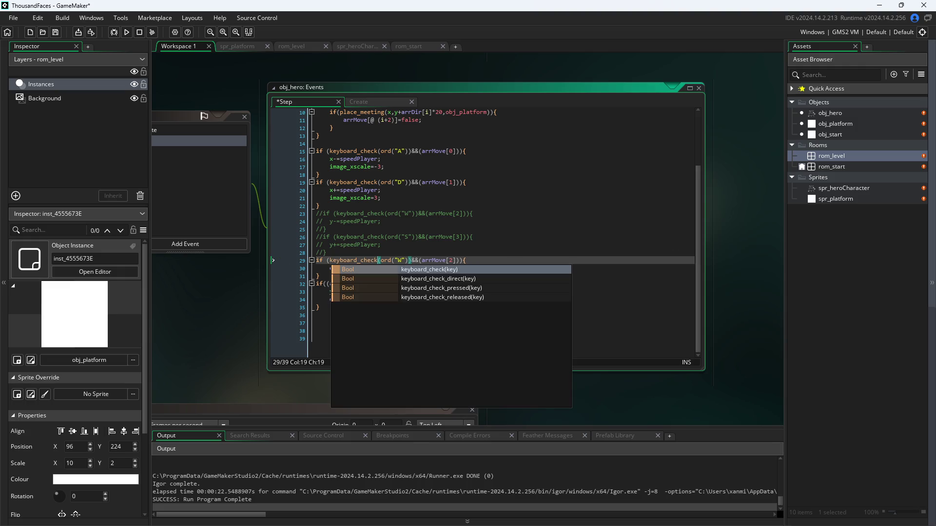
pyautogui.hotkey('ctrl', 's')
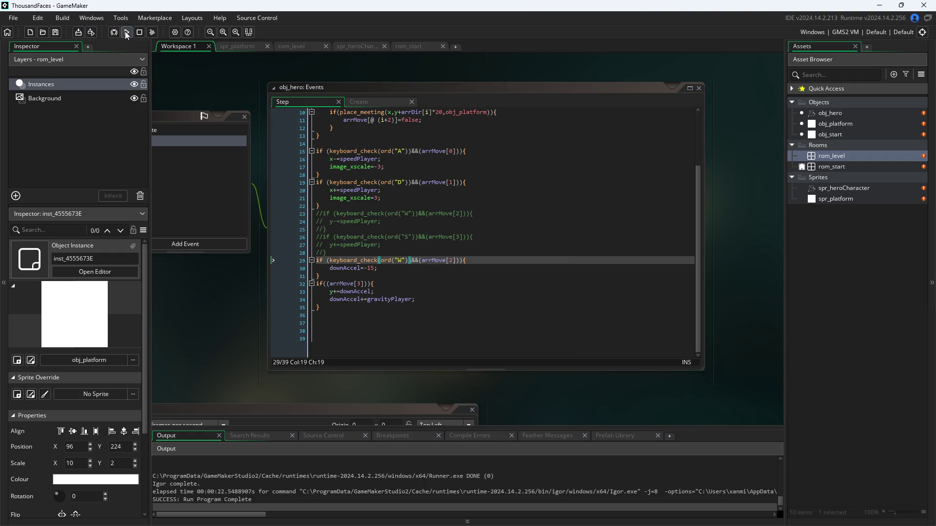
# Run the game and test jumping and moving the hero on and off the platform.
pyautogui.click(125, 31)
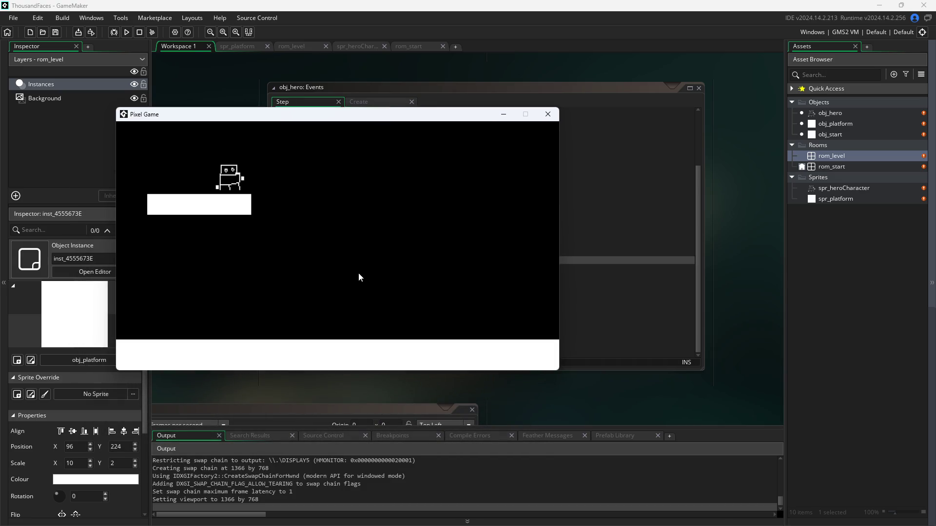
pyautogui.press('space')
pyautogui.press('Right')
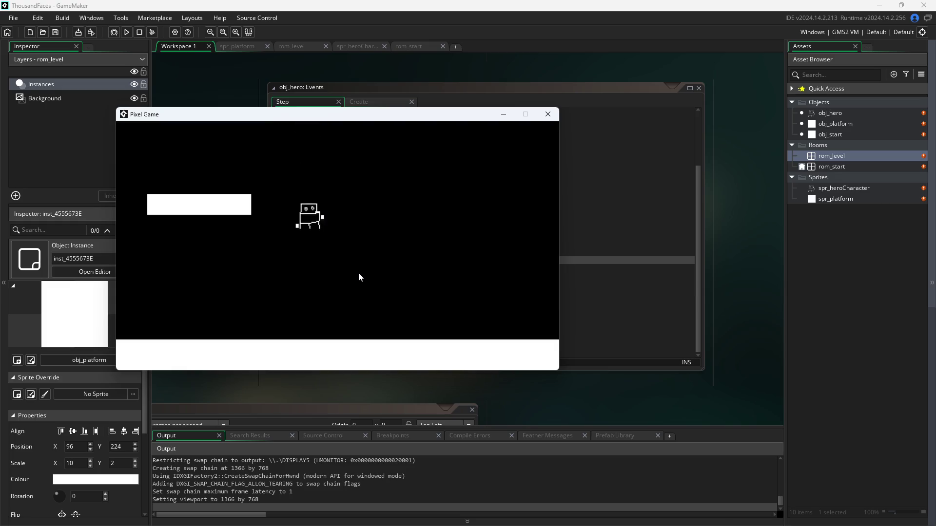
pyautogui.press('Right')
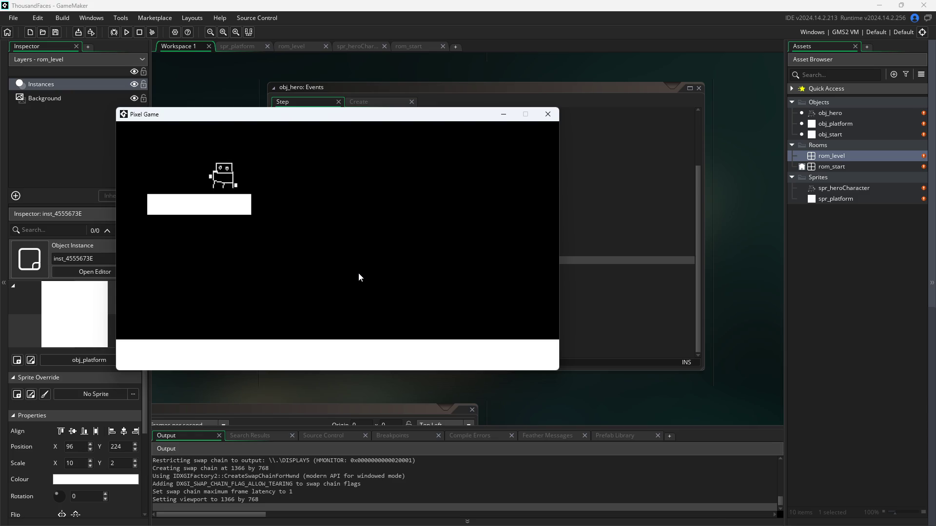
pyautogui.press('Right')
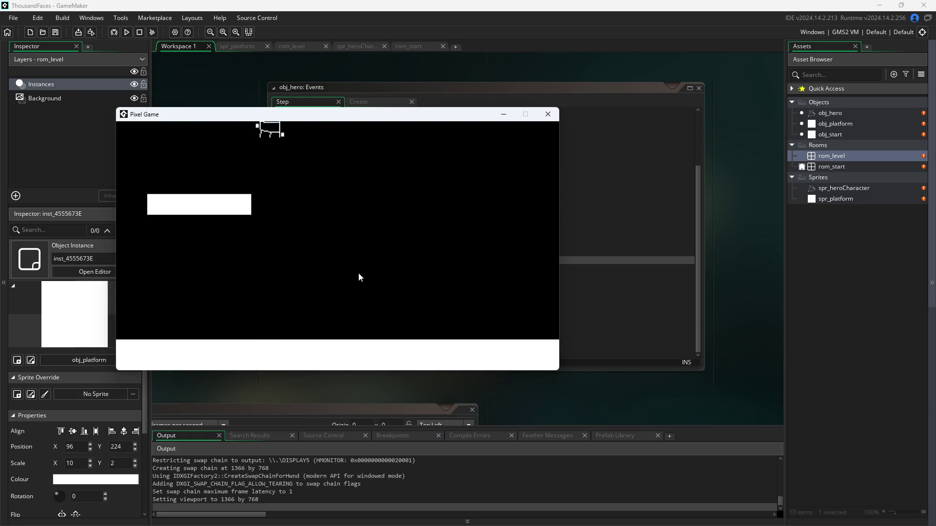
pyautogui.press('Left')
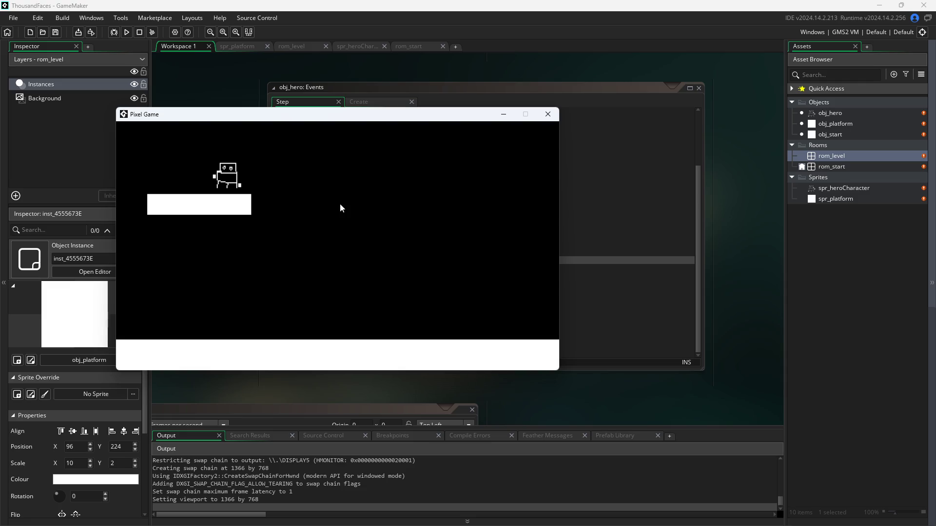
pyautogui.press('Left')
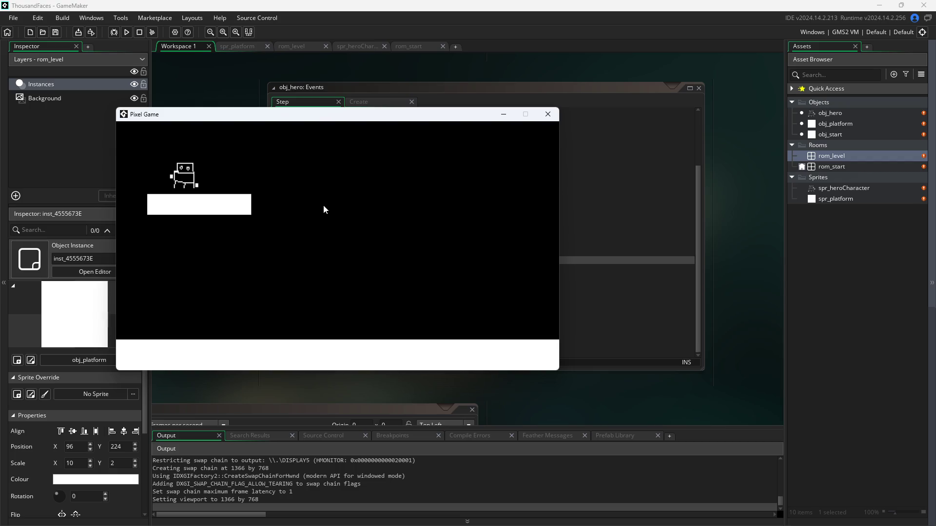
pyautogui.press('Right')
pyautogui.press('Left')
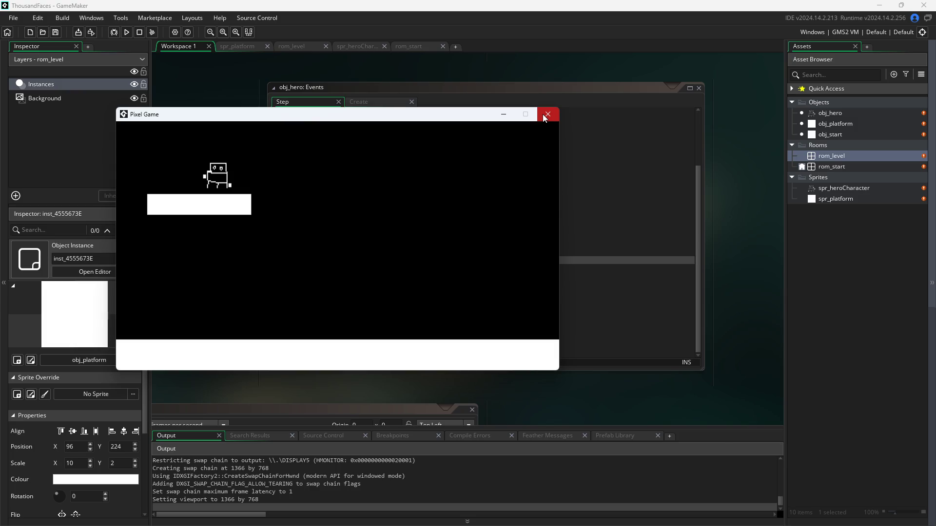
# Move the game window aside and test W jumps with A/D steering around the platform.
pyautogui.moveTo(372, 115)
pyautogui.mouseDown()
pyautogui.moveTo(743, 203)
pyautogui.moveTo(690, 286)
pyautogui.mouseUp()
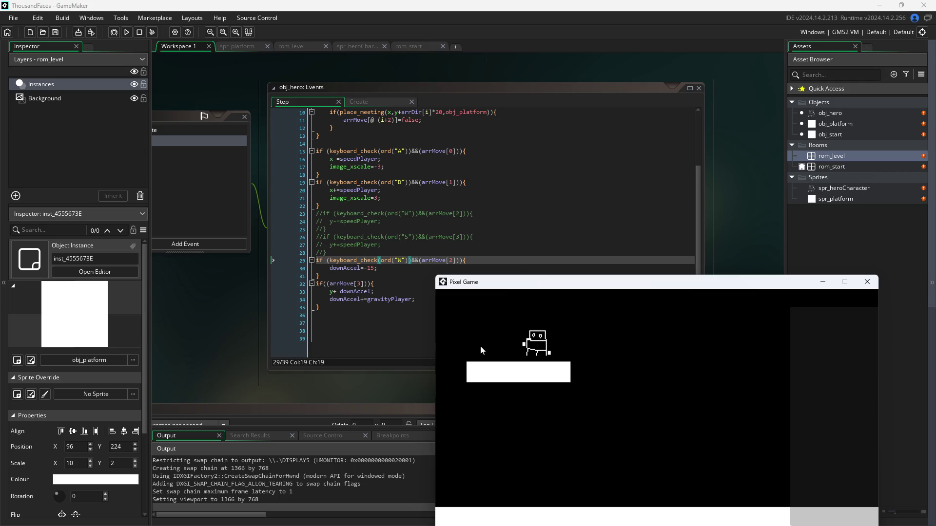
pyautogui.press('d')
pyautogui.press('w')
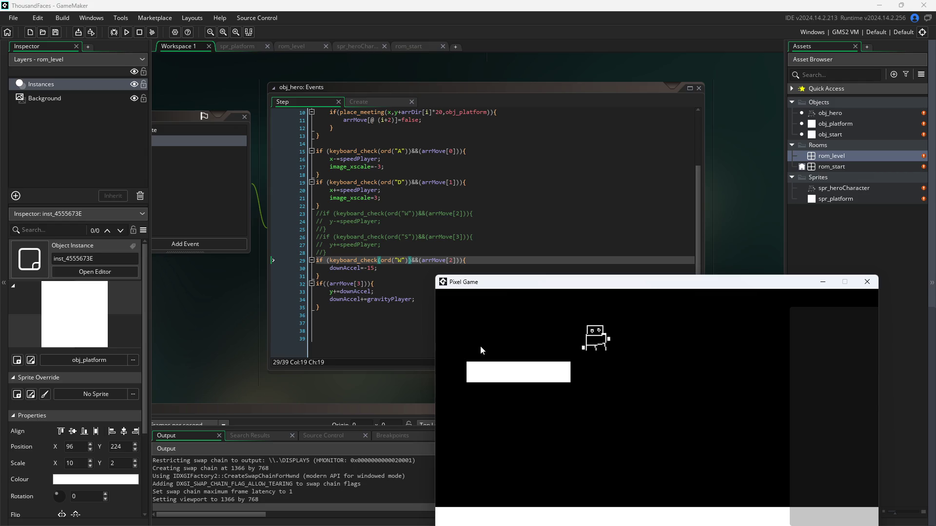
pyautogui.press('a')
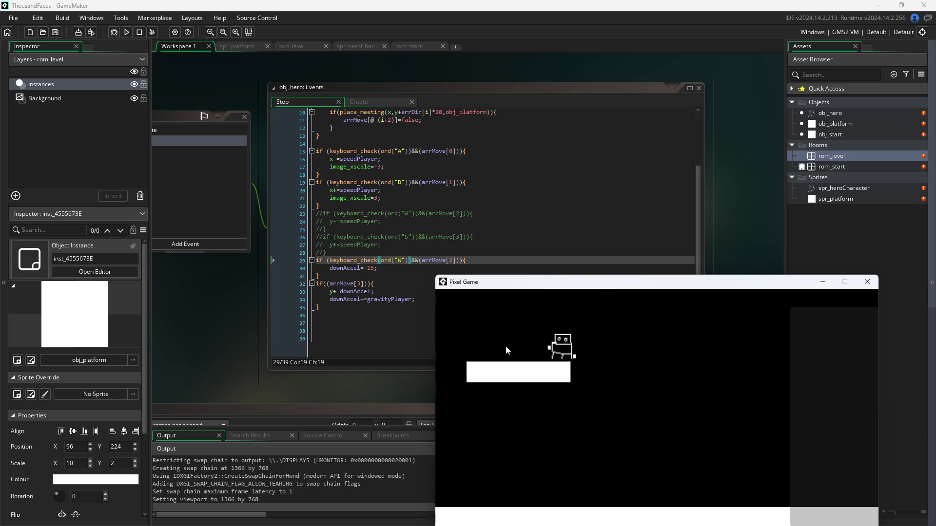
pyautogui.press('d')
pyautogui.press('w')
pyautogui.press('a')
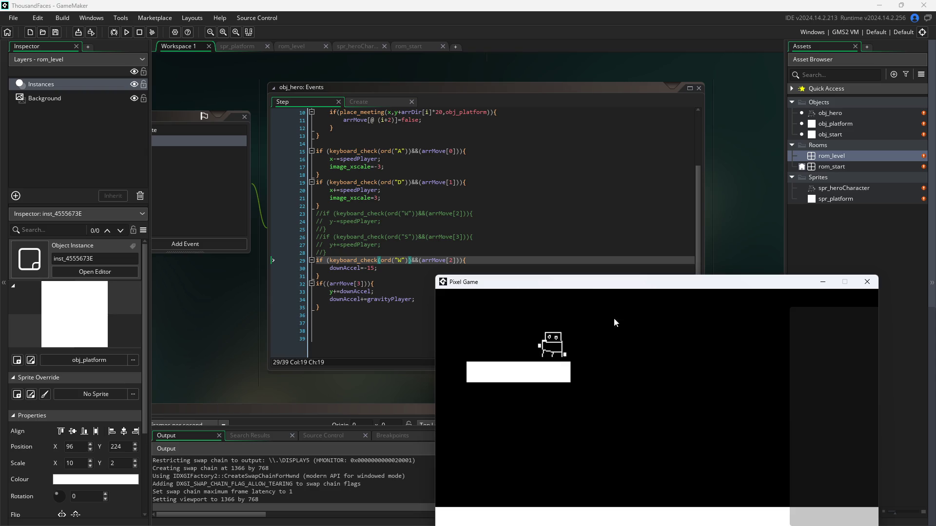
pyautogui.press('d')
pyautogui.press('w')
pyautogui.press('a')
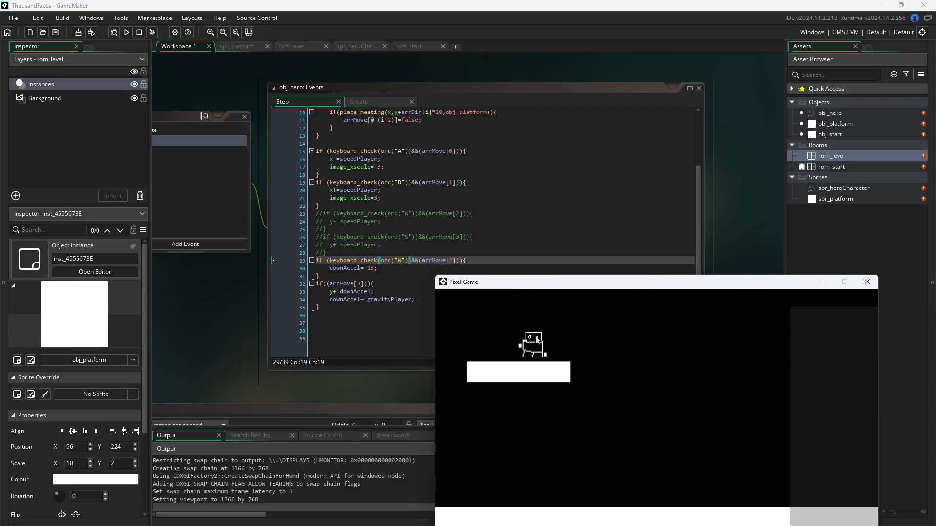
pyautogui.press('a')
pyautogui.press('d')
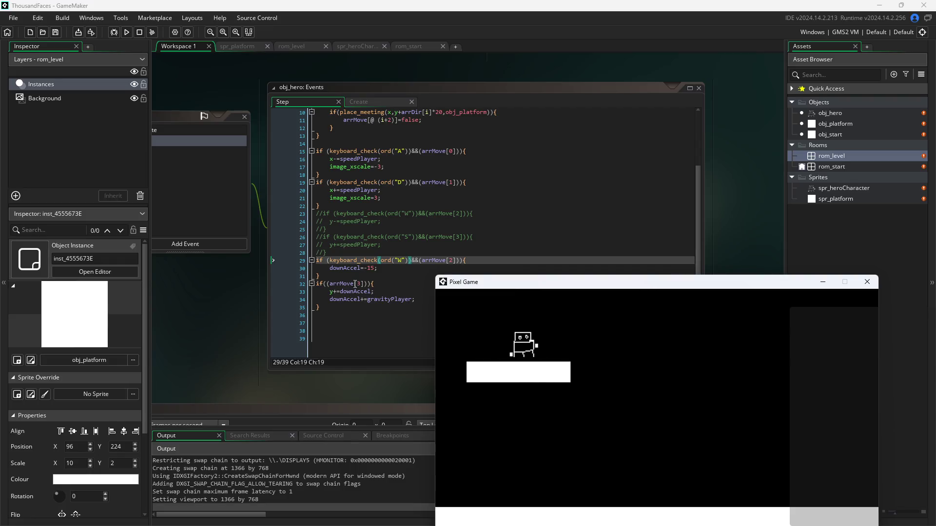
pyautogui.moveTo(356, 284)
pyautogui.press('d')
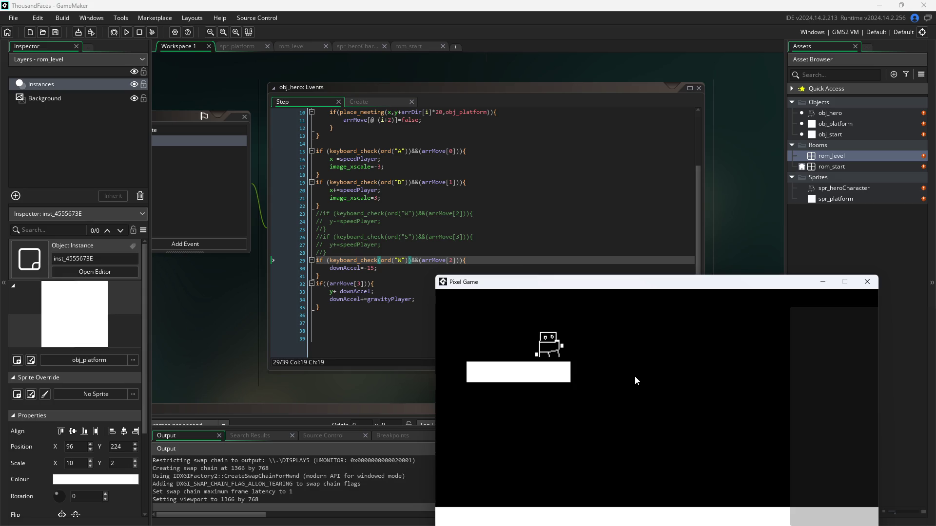
pyautogui.press('w')
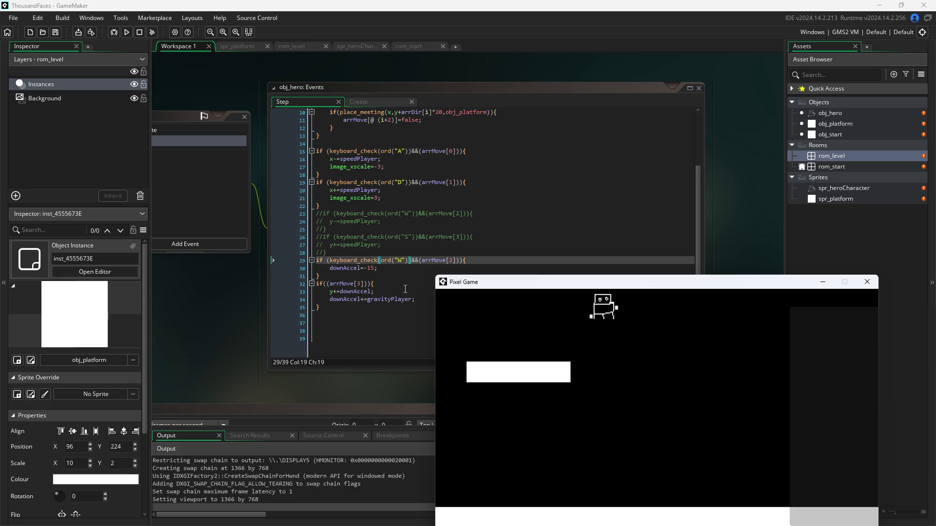
pyautogui.press('a')
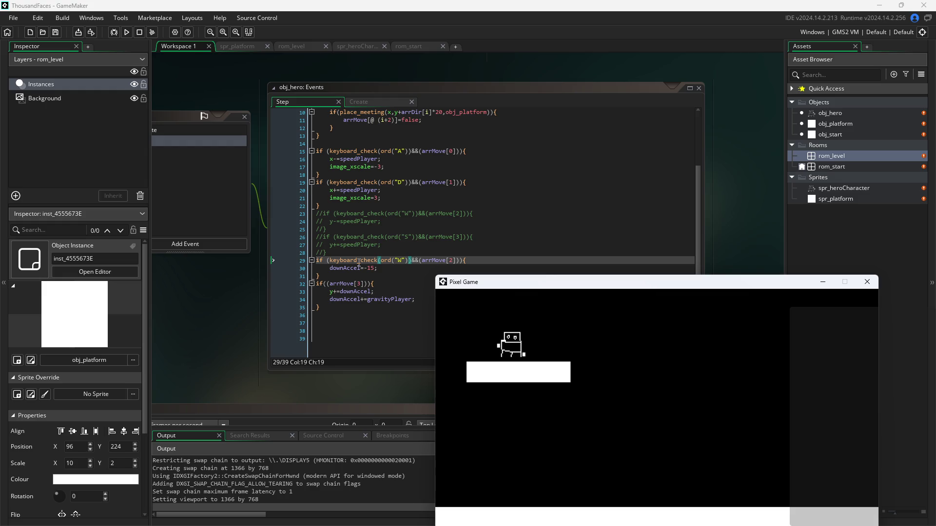
pyautogui.press('d')
pyautogui.press('d')
pyautogui.press('w')
pyautogui.press('a')
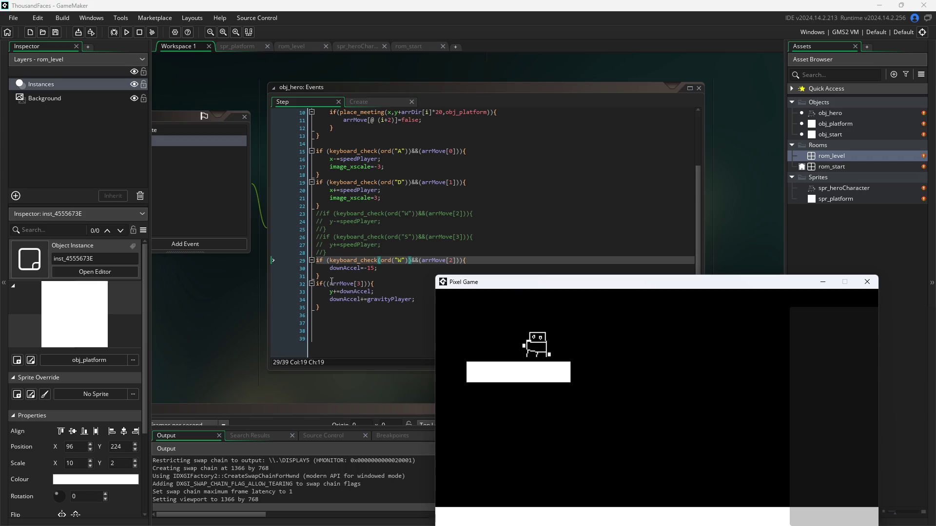
# Close the game, copy y+=downAccel; onto a new line after downAccel=-15;, and save.
pyautogui.click(866, 282)
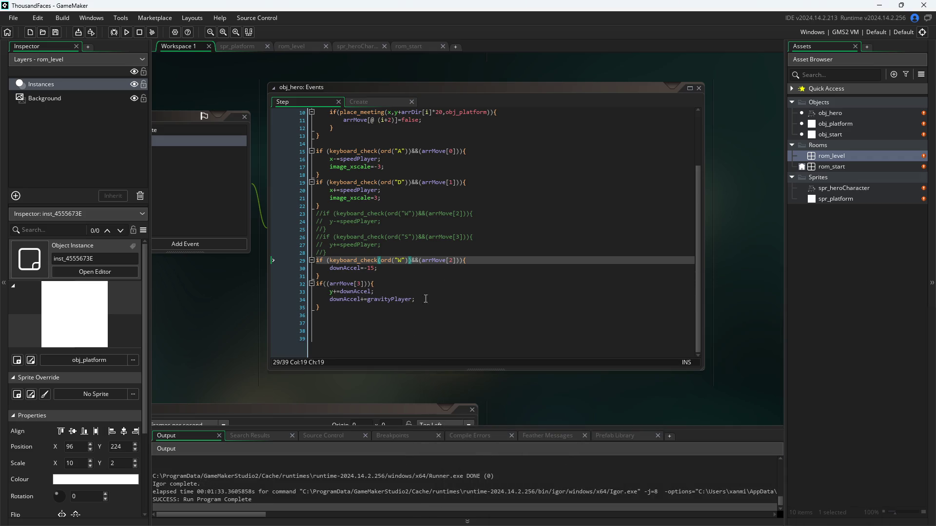
pyautogui.moveTo(374, 292); pyautogui.dragTo(327, 288)
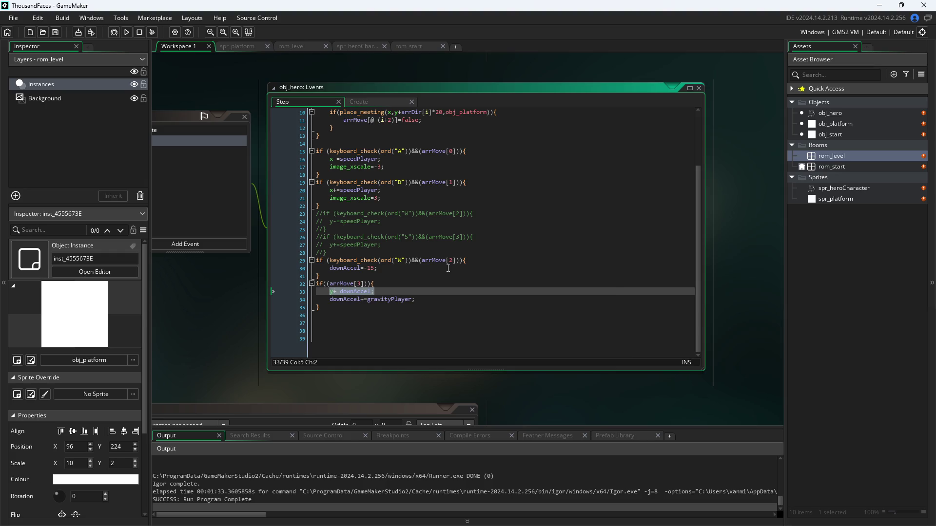
pyautogui.hotkey('ctrl', 'c')
pyautogui.click(413, 270)
pyautogui.press('Return')
pyautogui.hotkey('ctrl', 'v')
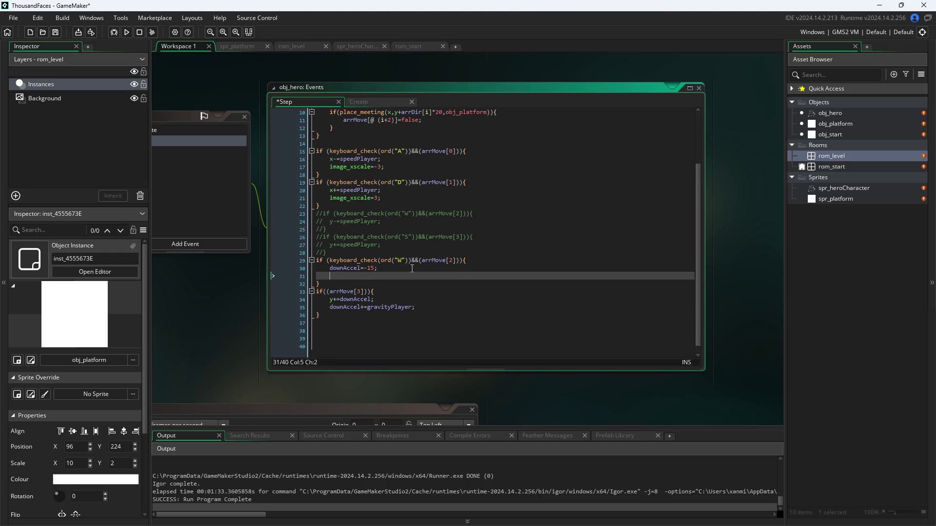
pyautogui.hotkey('ctrl', 's')
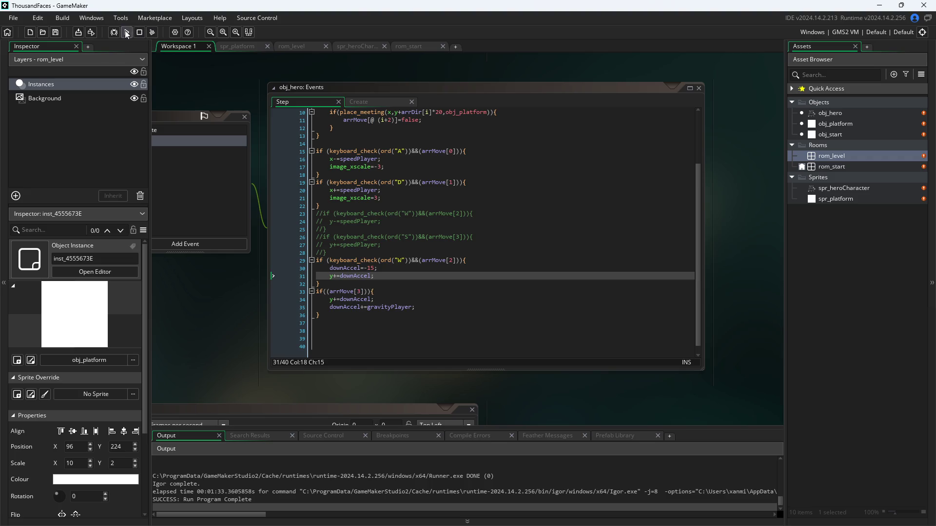
# Run the game, test a W jump, and close the test window.
pyautogui.click(126, 33)
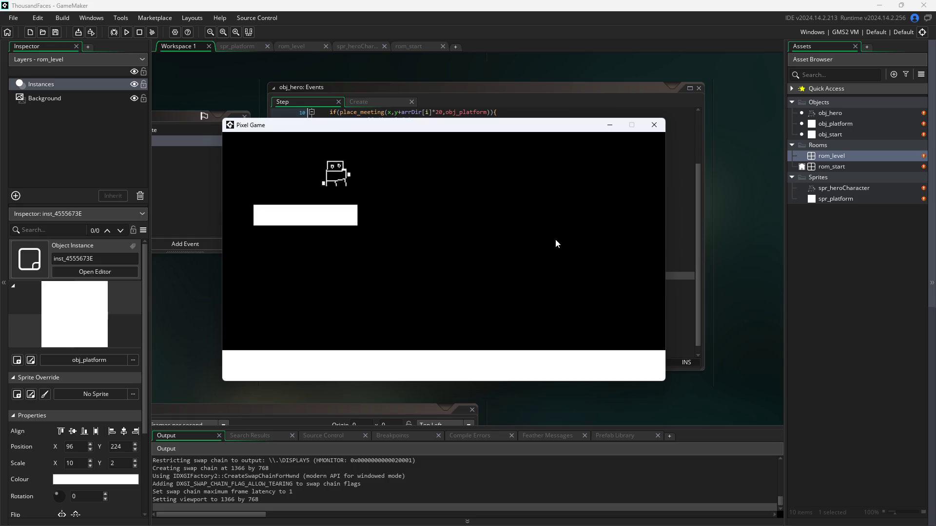
pyautogui.press('w')
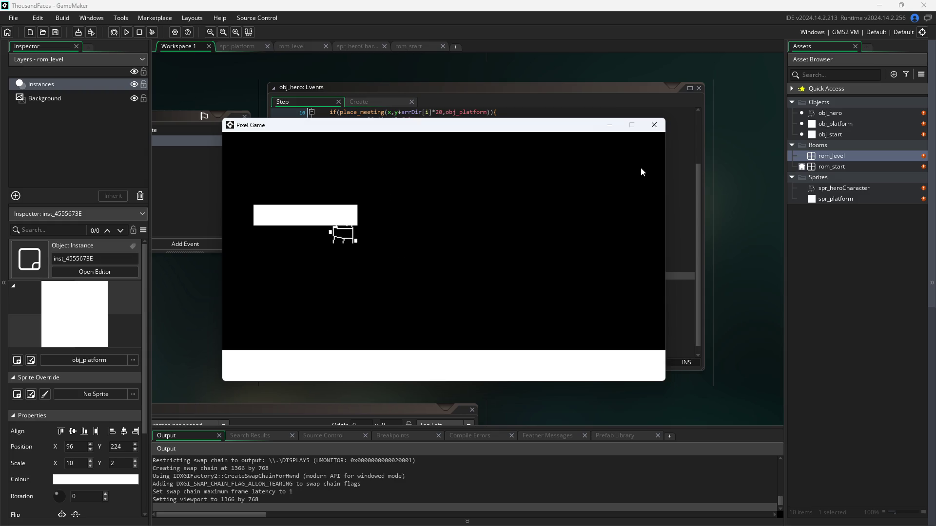
pyautogui.click(655, 126)
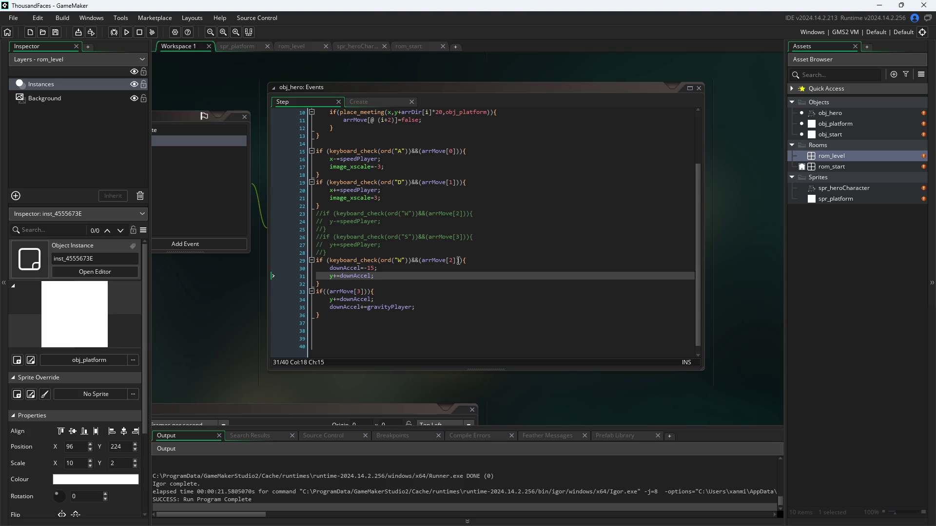
# Delete y+=downAccel; from both the jump block and the gravity block.
pyautogui.click(401, 276)
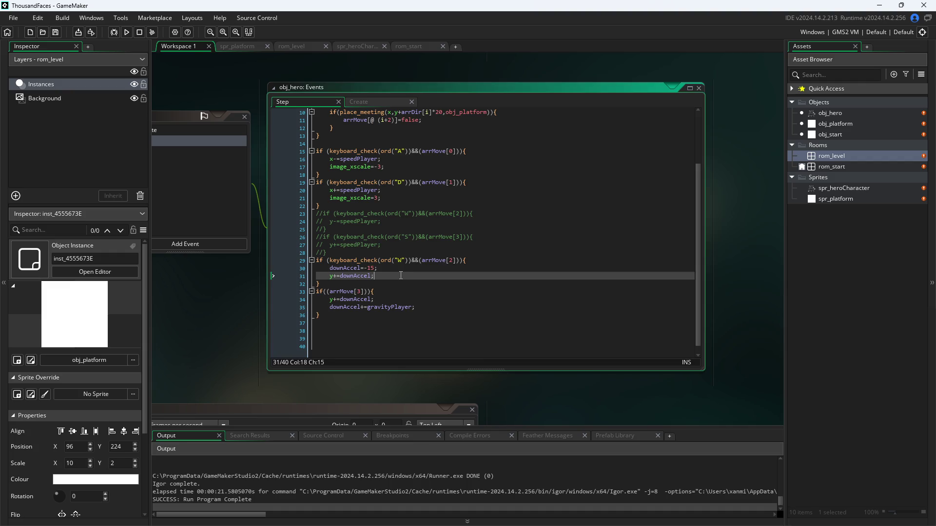
pyautogui.moveTo(401, 276); pyautogui.dragTo(319, 277)
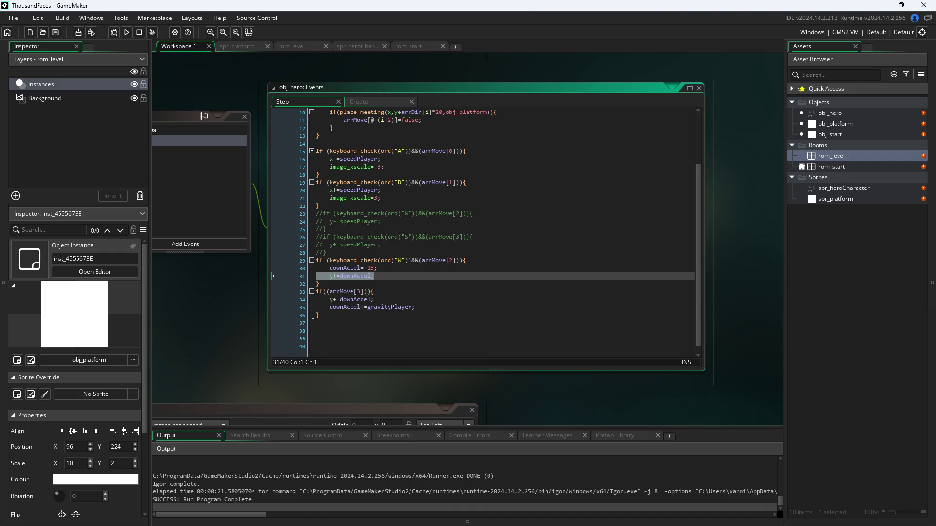
pyautogui.press('BackSpace')
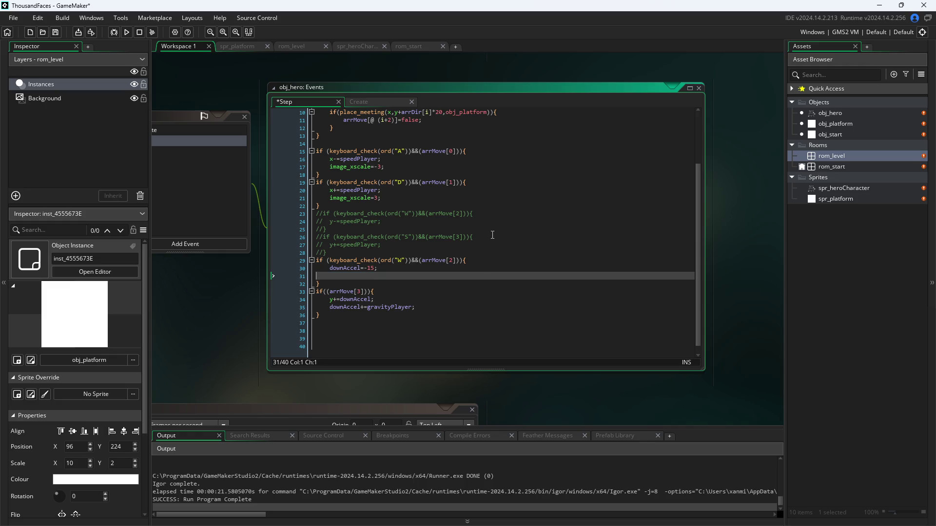
pyautogui.press('BackSpace')
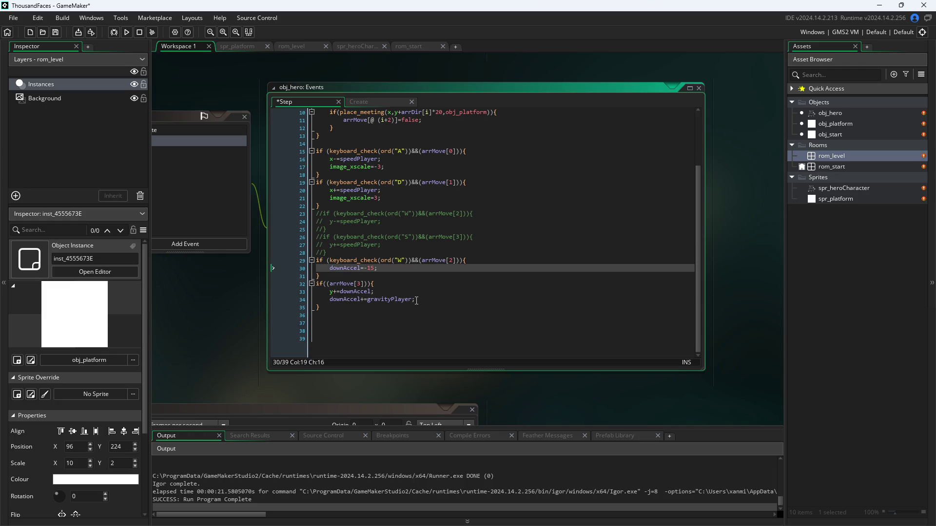
pyautogui.press('Down')
pyautogui.press('Down')
pyautogui.press('Down')
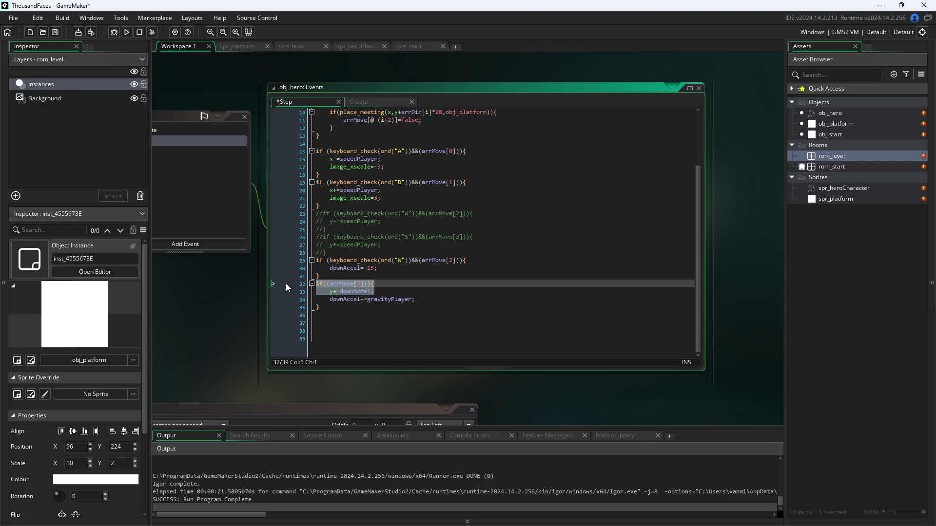
pyautogui.click(281, 291)
pyautogui.press('BackSpace')
pyautogui.press('BackSpace')
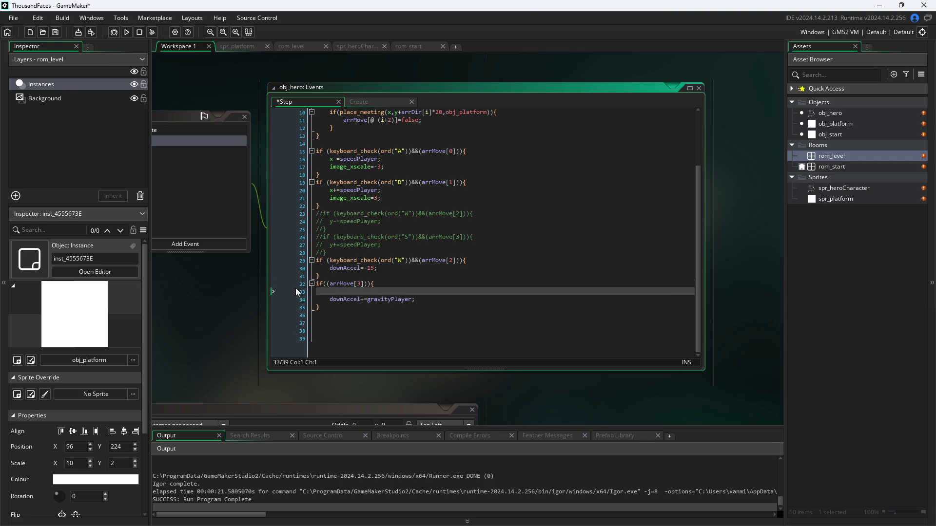
# Paste y+=downAccel; after the arrMove[3] block's closing brace, save, test-run with F5, and close.
pyautogui.click(424, 315)
pyautogui.click(428, 306)
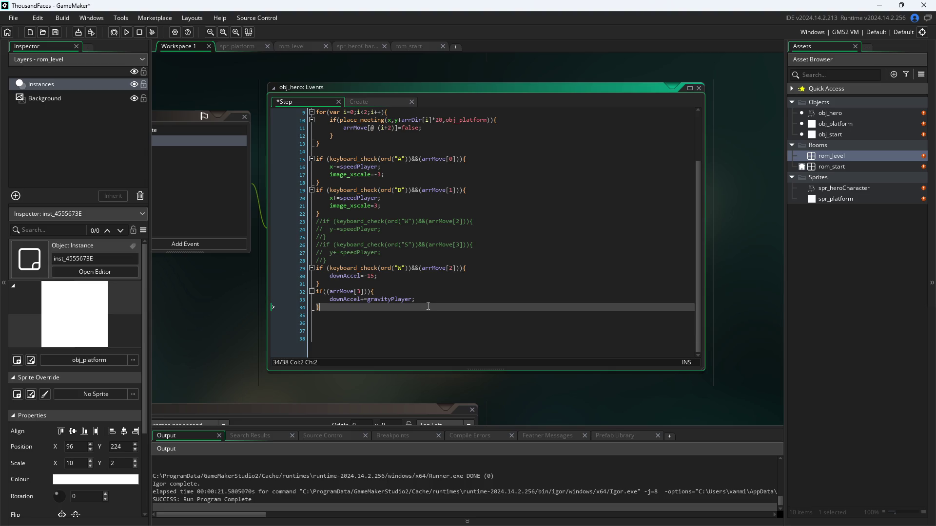
pyautogui.press('Return')
pyautogui.hotkey('ctrl', 'v')
pyautogui.click(253, 334)
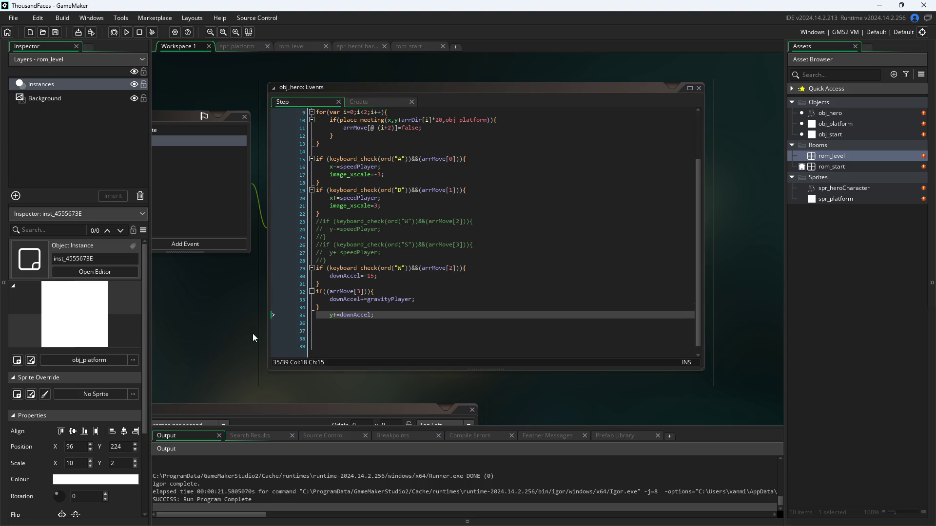
pyautogui.press('F5')
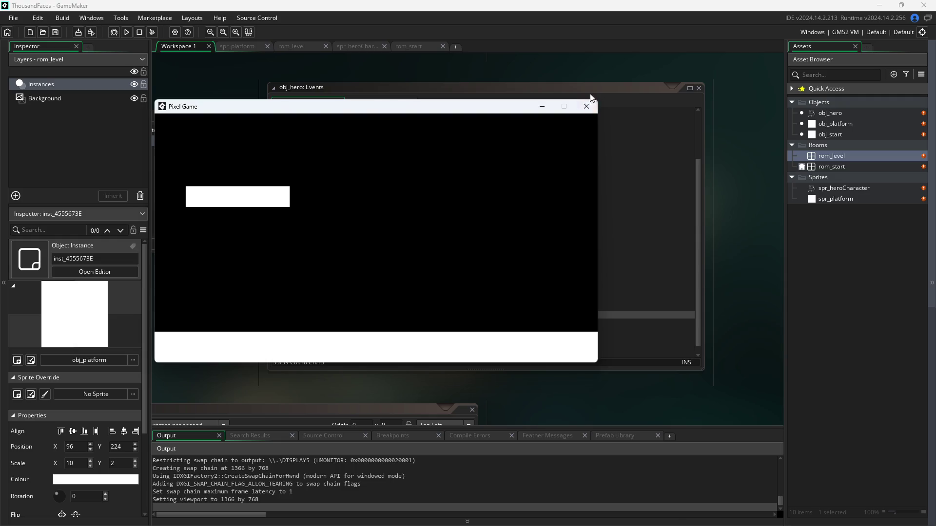
pyautogui.click(587, 107)
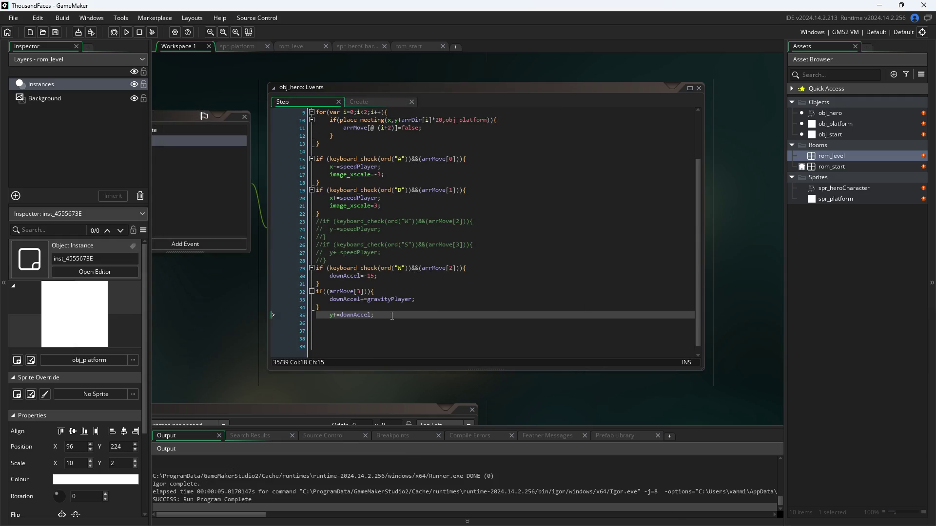
# Delete the y+=downAccel; line on line 35.
pyautogui.moveTo(385, 315); pyautogui.dragTo(303, 323)
pyautogui.hotkey('ctrl', 'c')
pyautogui.press('BackSpace')
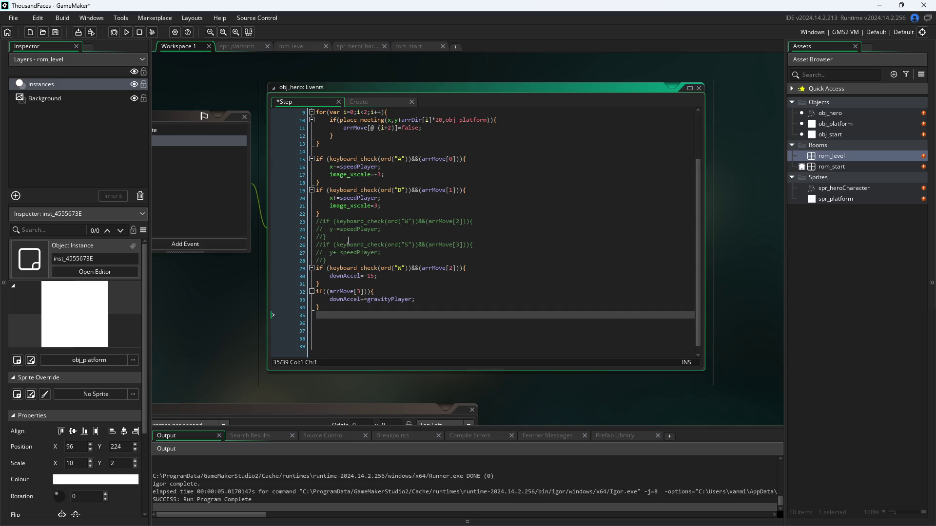
pyautogui.press('BackSpace')
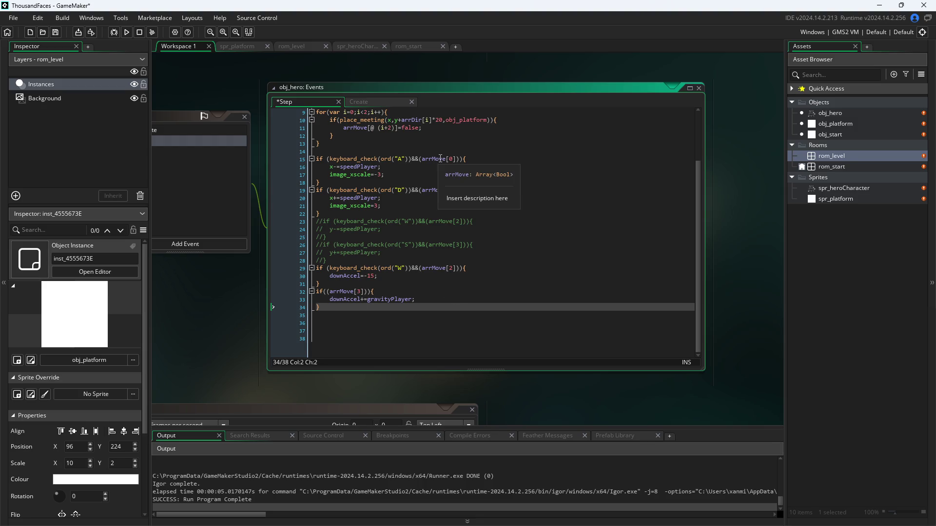
# Rename downAccel to downVeloc on Step event lines 30 and 33.
pyautogui.click(361, 276)
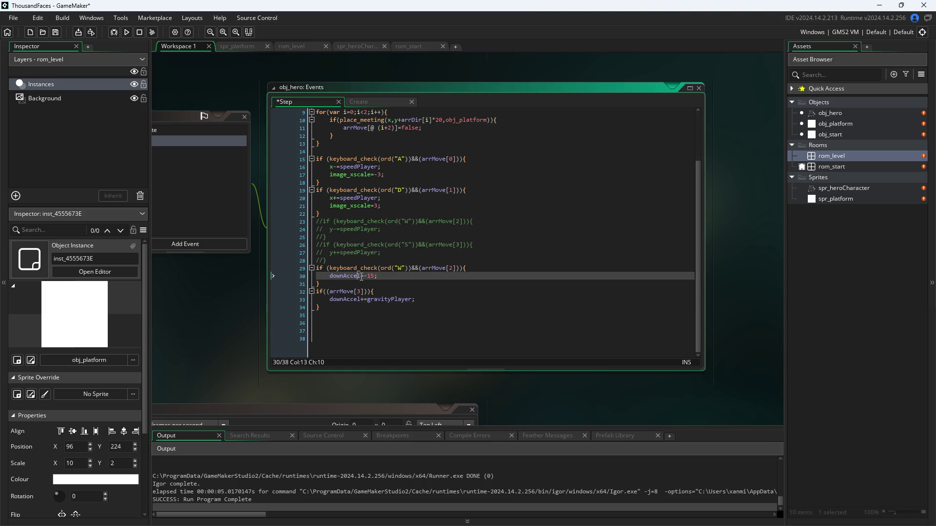
pyautogui.click(442, 307)
pyautogui.click(433, 303)
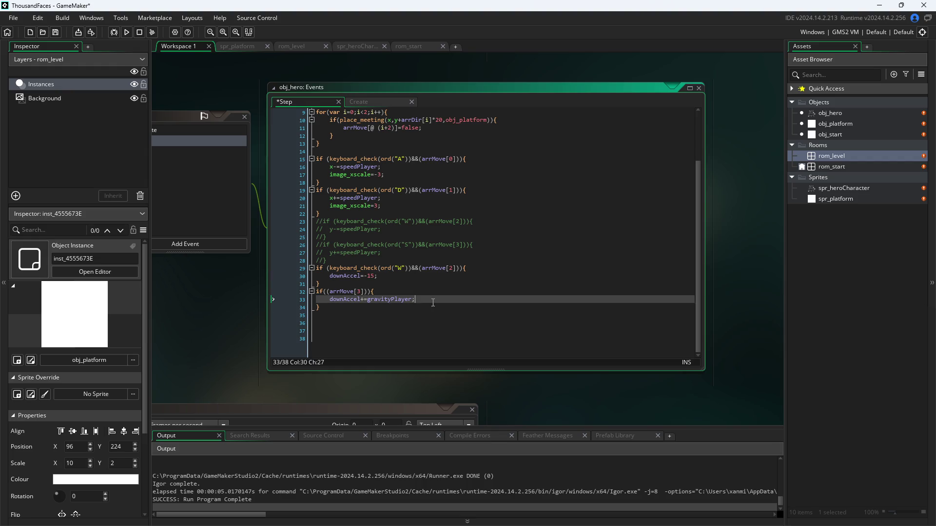
pyautogui.click(363, 276)
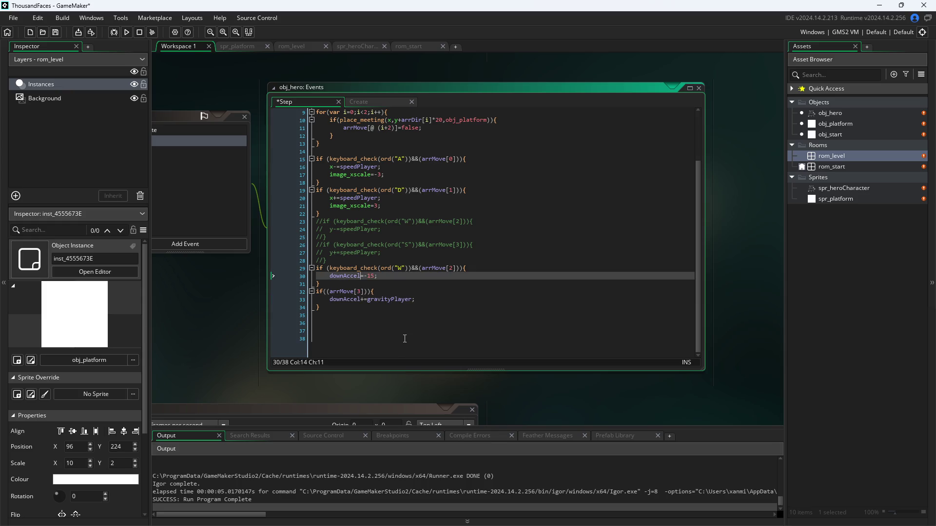
pyautogui.press('BackSpace')
pyautogui.press('BackSpace')
pyautogui.press('BackSpace')
pyautogui.write('Veloc')
pyautogui.click(358, 300)
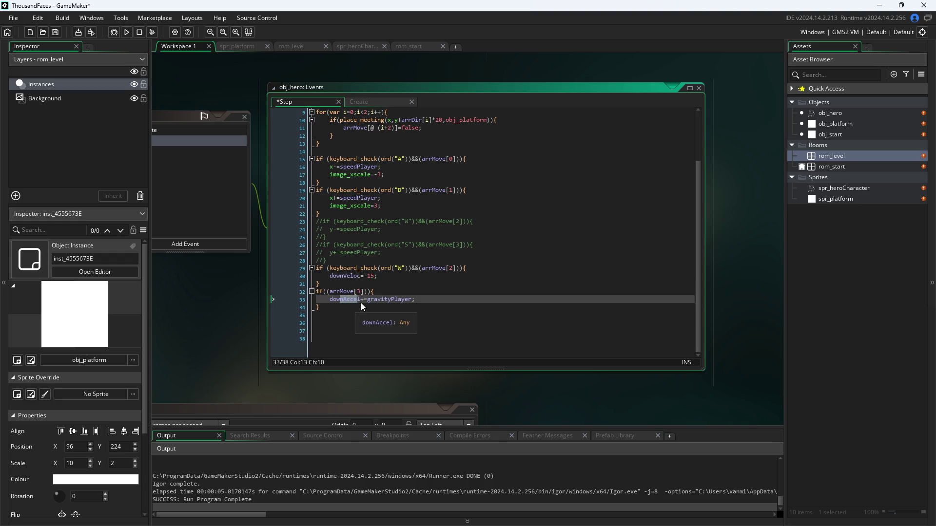
pyautogui.click(360, 301)
pyautogui.write('Veloc')
# Rename downAccel to downVeloc on Create event line 7, save, and return to the Step code.
pyautogui.click(358, 102)
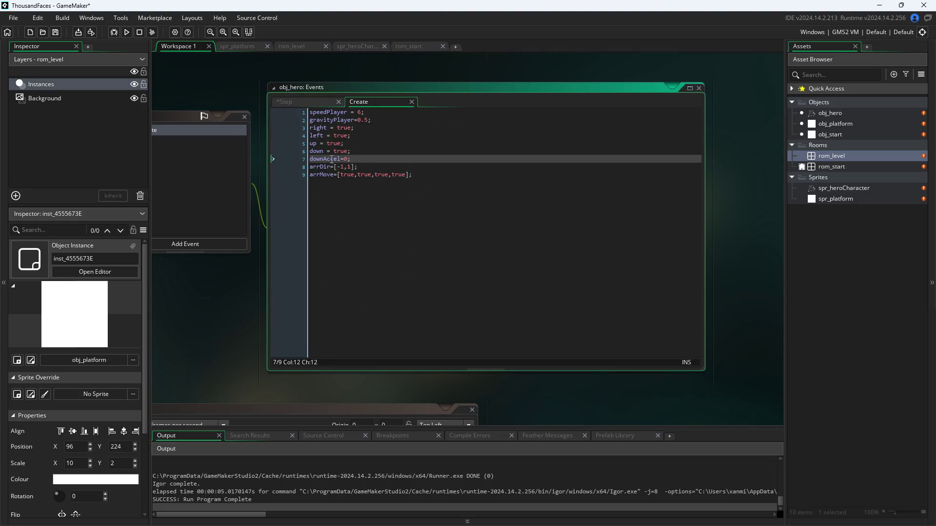
pyautogui.moveTo(324, 158); pyautogui.dragTo(337, 159)
pyautogui.write('Vel')
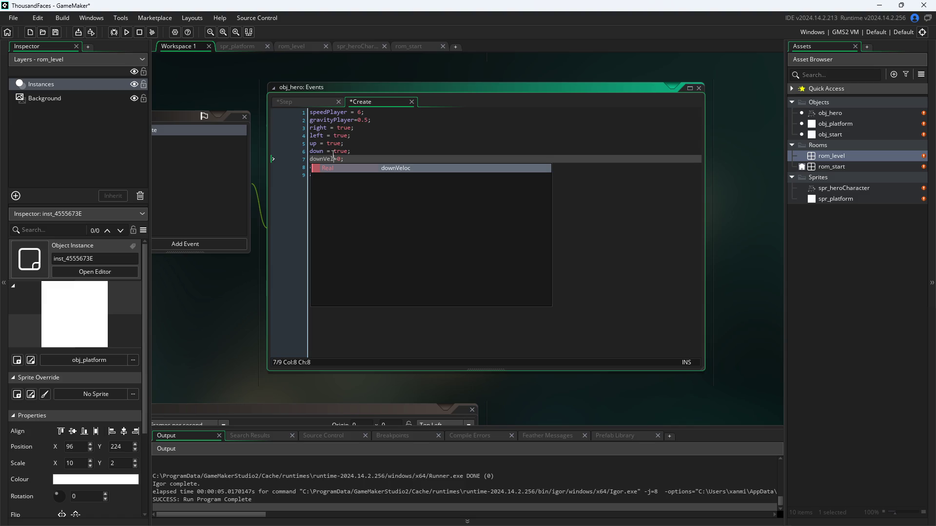
pyautogui.write('oc')
pyautogui.click(253, 296)
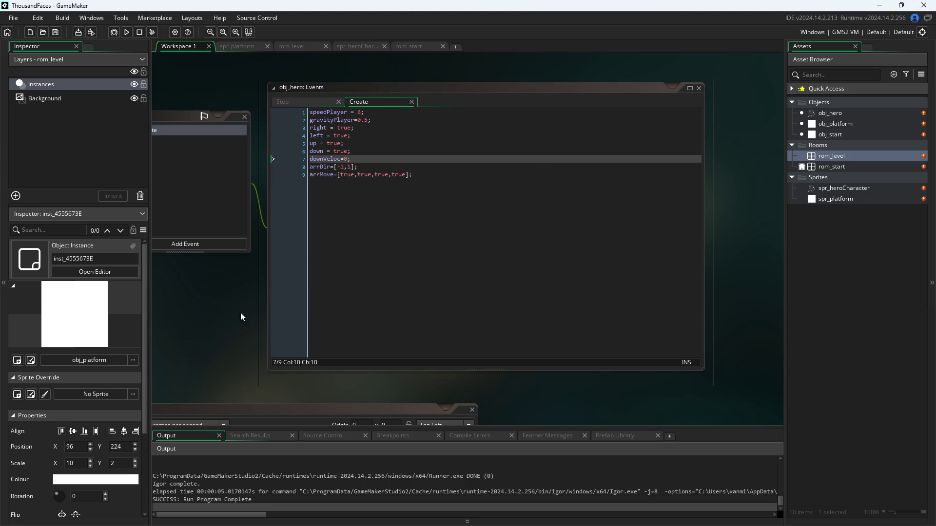
pyautogui.click(293, 103)
pyautogui.click(418, 276)
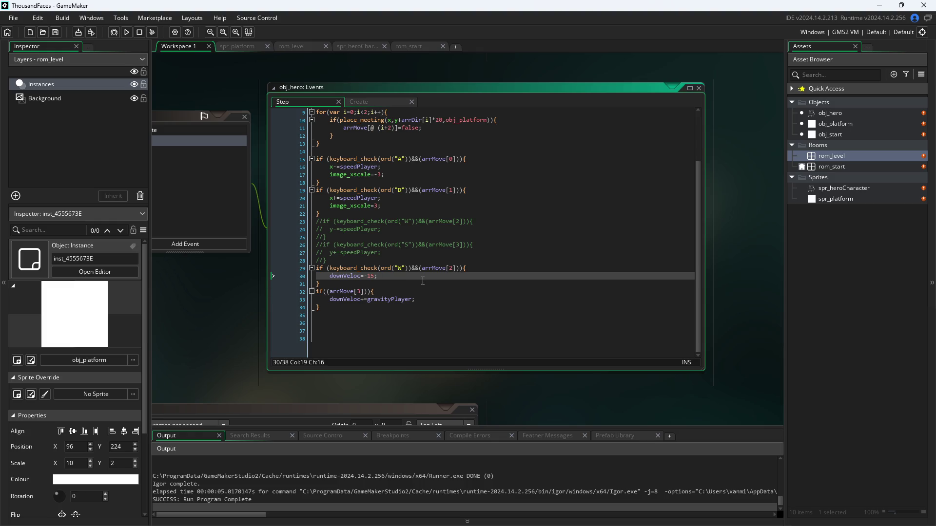
# Add y+=downAccel; below both the jump velocity line and the gravity line, fixing indentation.
pyautogui.press('Return')
pyautogui.write('y+=downAccel;')
pyautogui.click(432, 313)
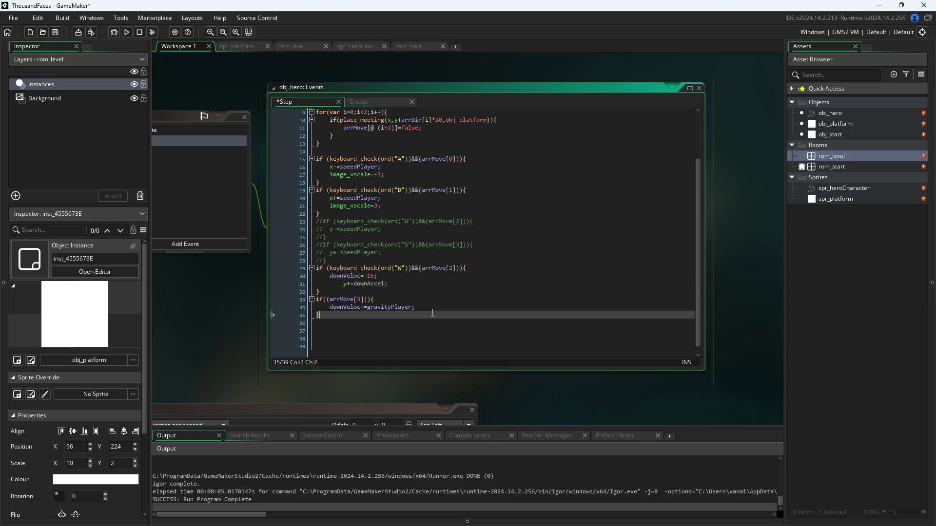
pyautogui.press('Home')
pyautogui.press('Return')
pyautogui.press('Up')
pyautogui.press('Left')
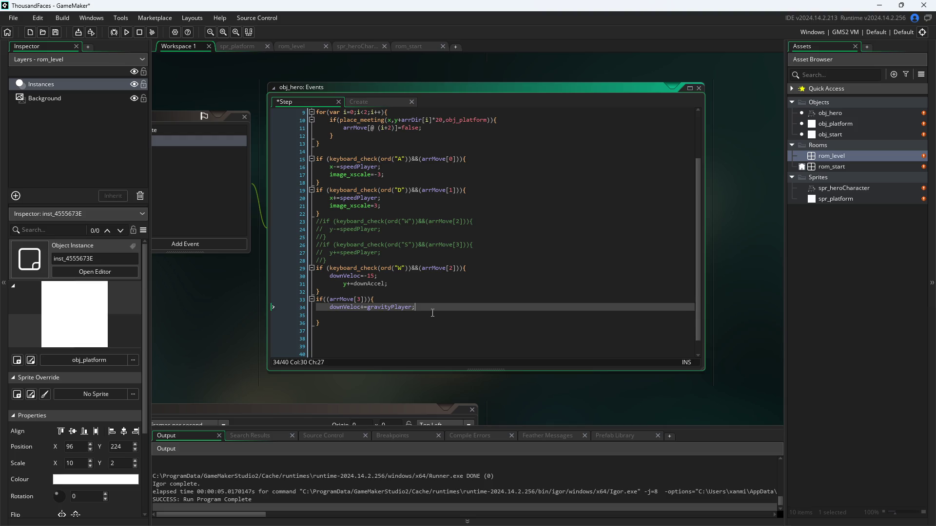
pyautogui.hotkey('ctrl', 'v')
pyautogui.press('Delete')
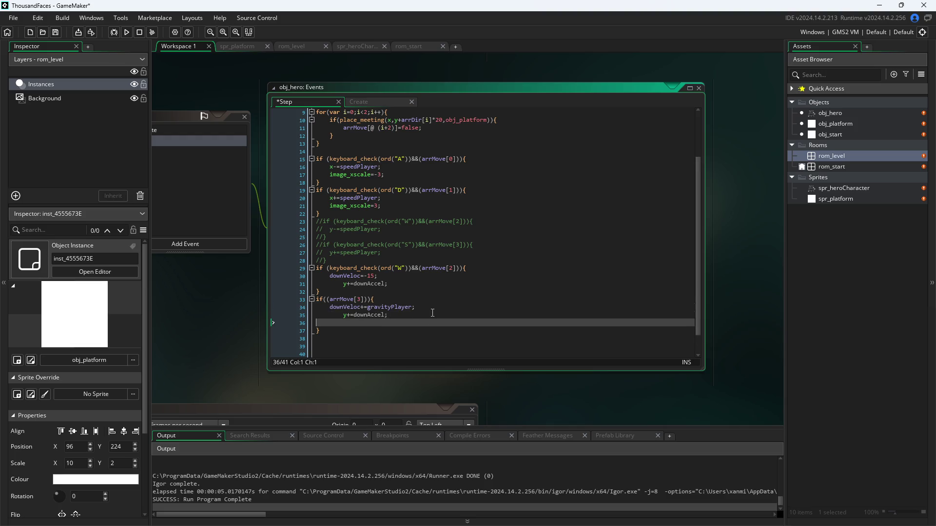
pyautogui.click(343, 316)
pyautogui.press('BackSpace')
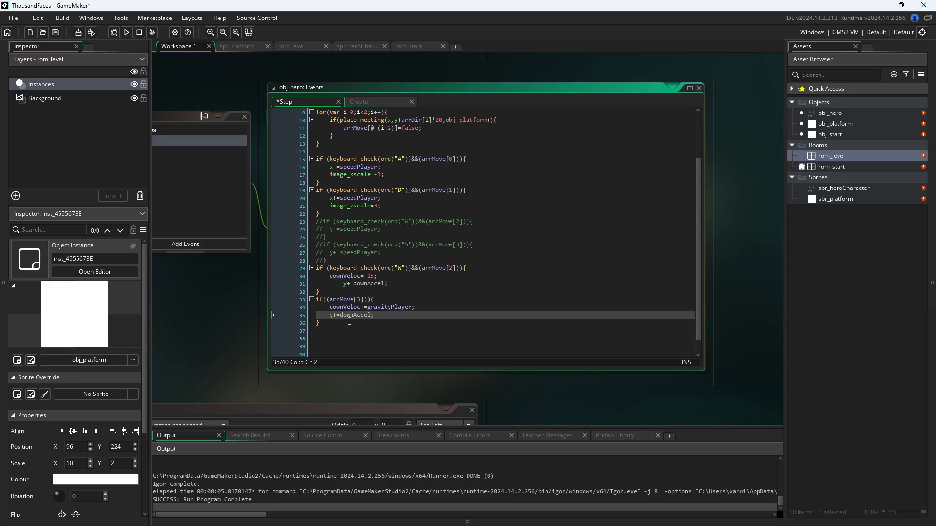
pyautogui.click(343, 284)
pyautogui.press('BackSpace')
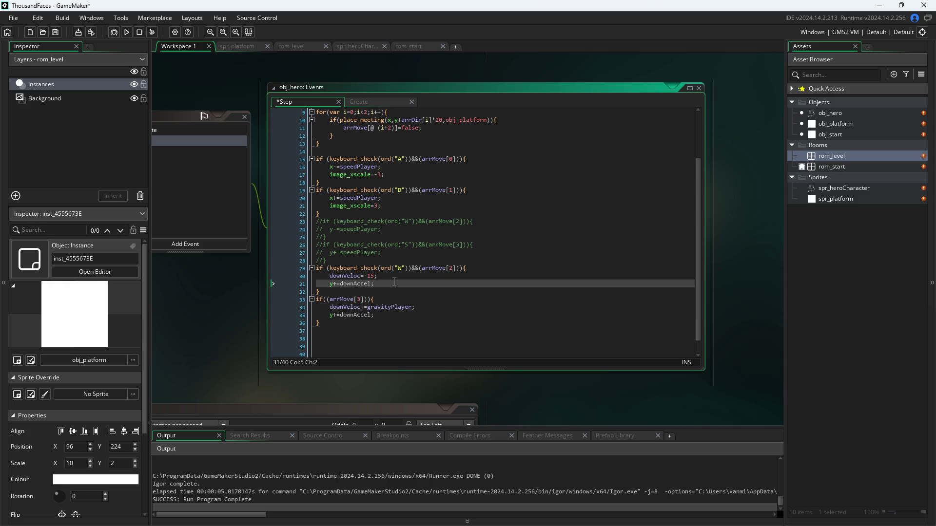
# Save and run the game, then abort on the unset downAccel error.
pyautogui.click(205, 350)
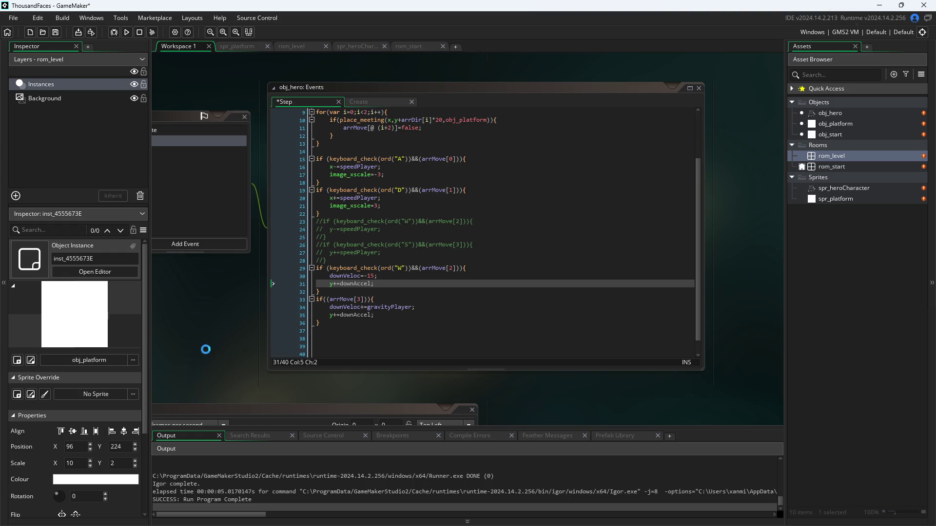
pyautogui.click(127, 33)
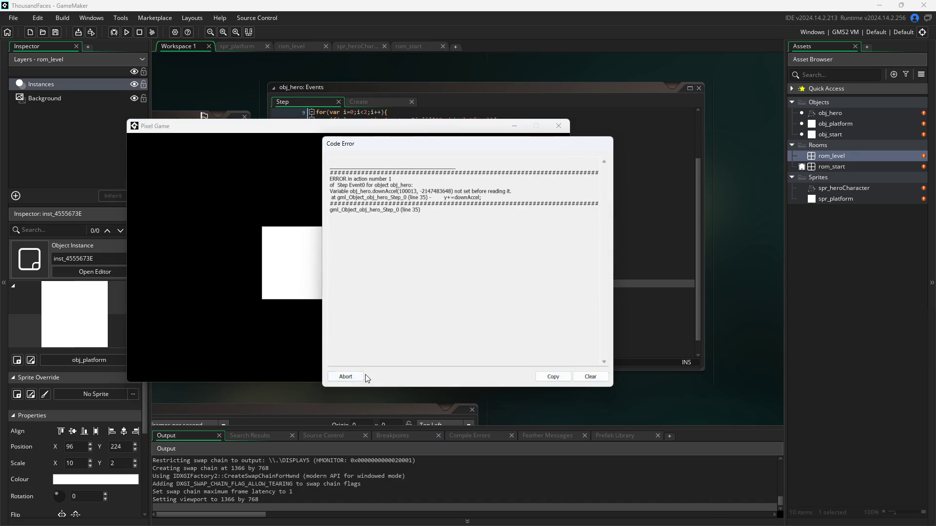
pyautogui.click(346, 376)
# Change both y+=downAccel; lines on lines 31 and 35 to y+=downVeloc; and save.
pyautogui.scroll(3, 475, 186)
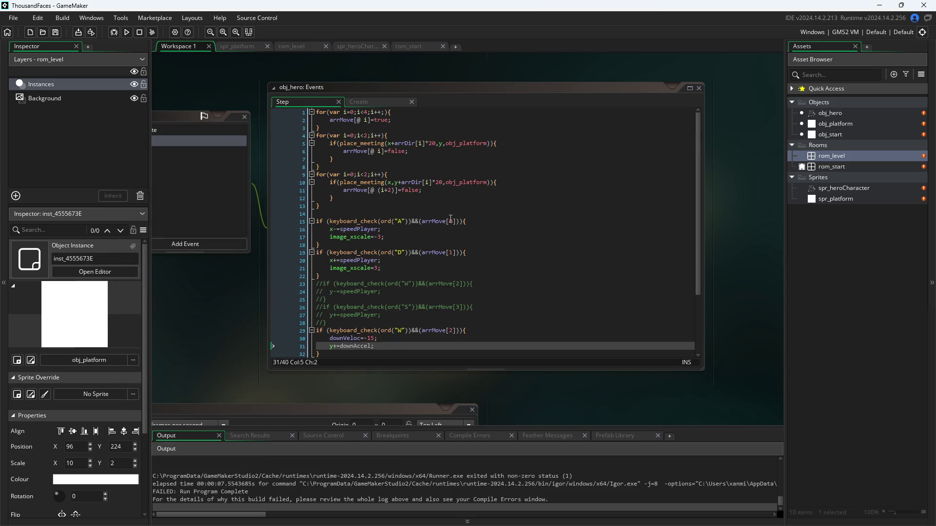
pyautogui.scroll(-3, 424, 283)
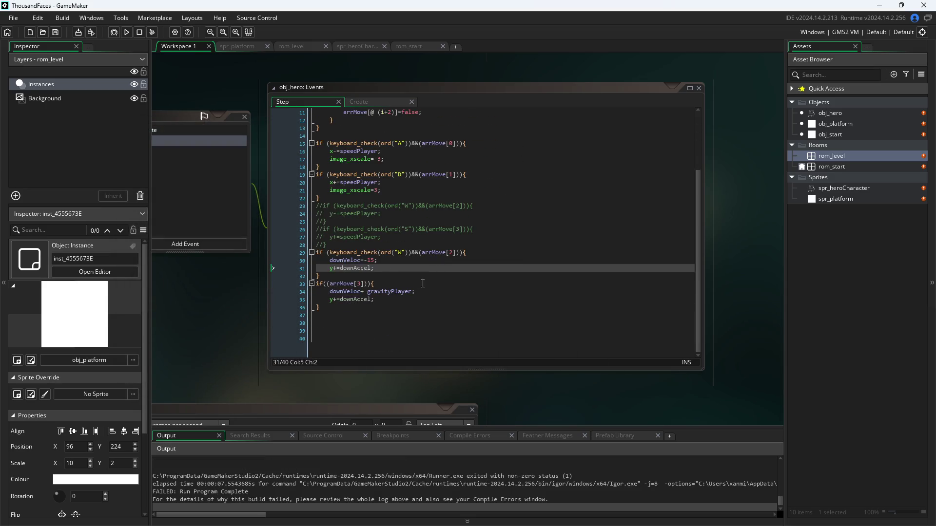
pyautogui.moveTo(354, 269); pyautogui.dragTo(371, 269)
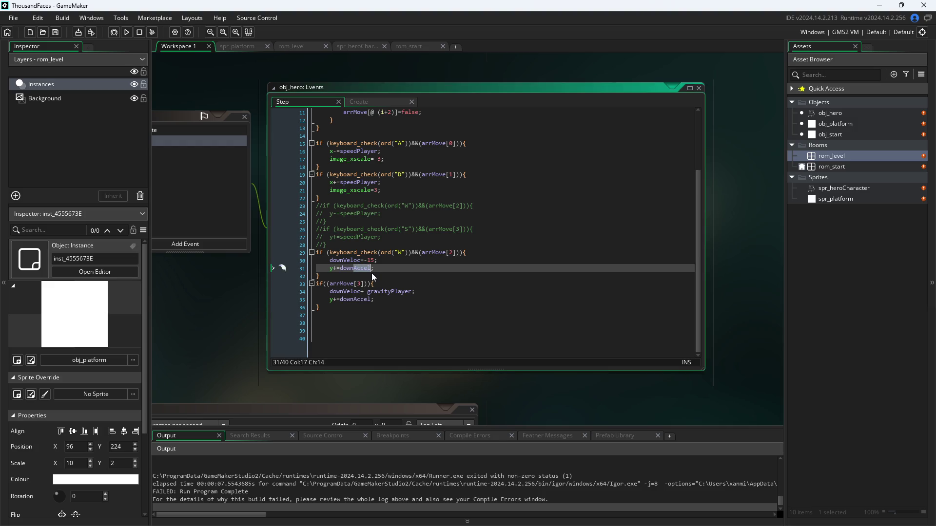
pyautogui.write('Veloc')
pyautogui.moveTo(354, 300); pyautogui.dragTo(366, 302)
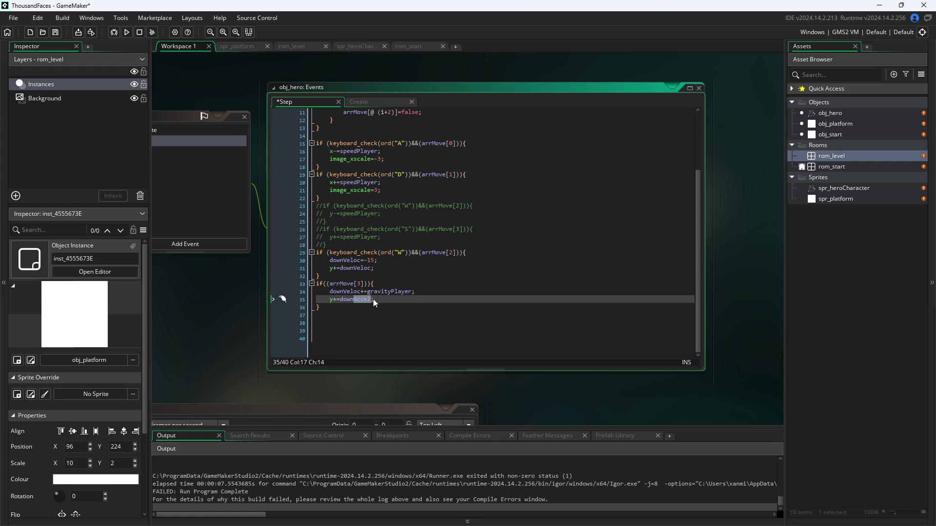
pyautogui.write('eloc')
pyautogui.hotkey('ctrl', 's')
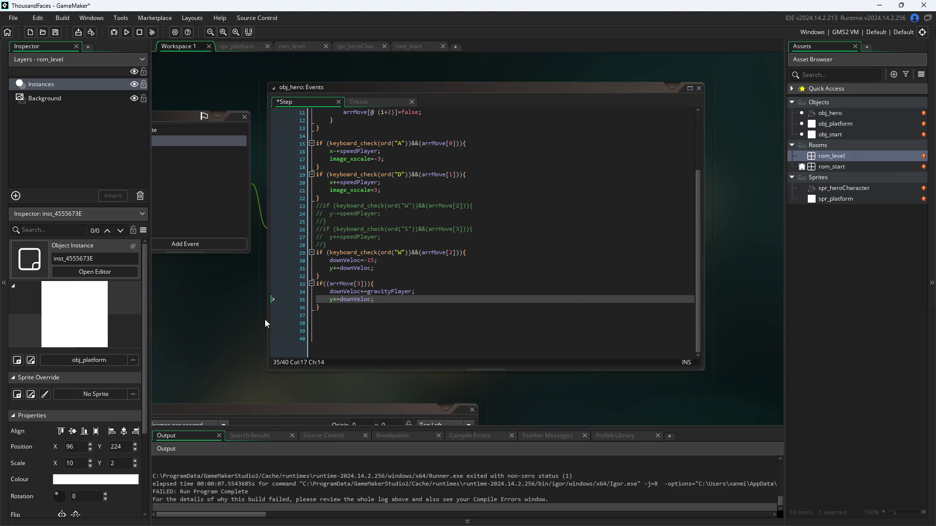
# Run the game and test arrow-key jumps, walking off the platform and jumping back onto it.
pyautogui.click(126, 32)
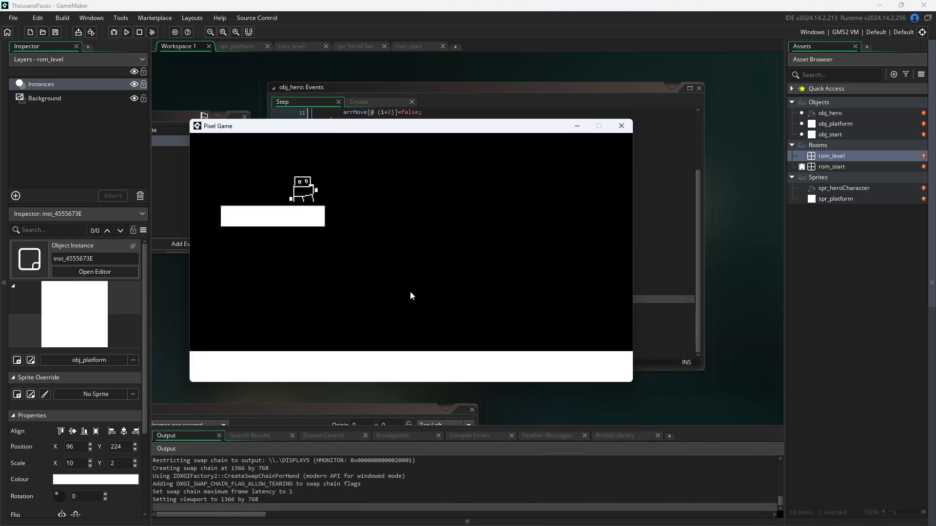
pyautogui.press('Up')
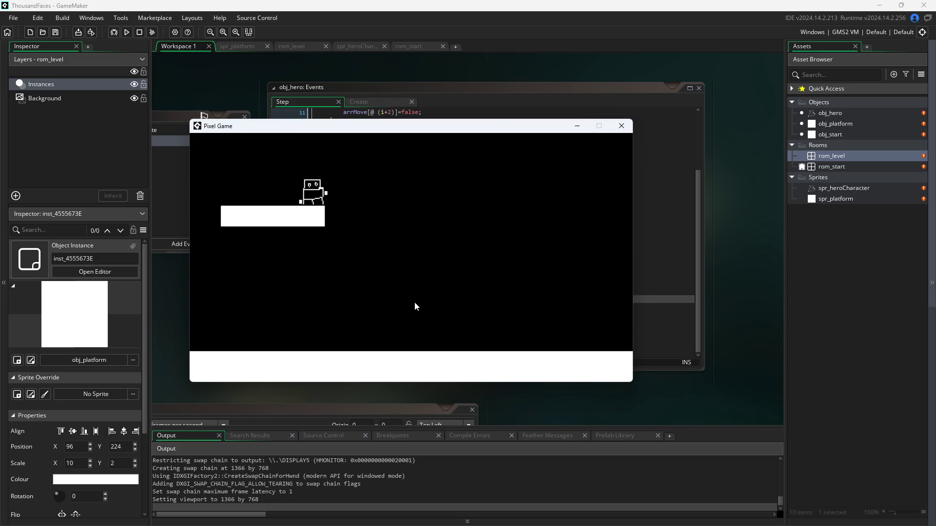
pyautogui.press('Right')
pyautogui.press('Up')
pyautogui.press('Right')
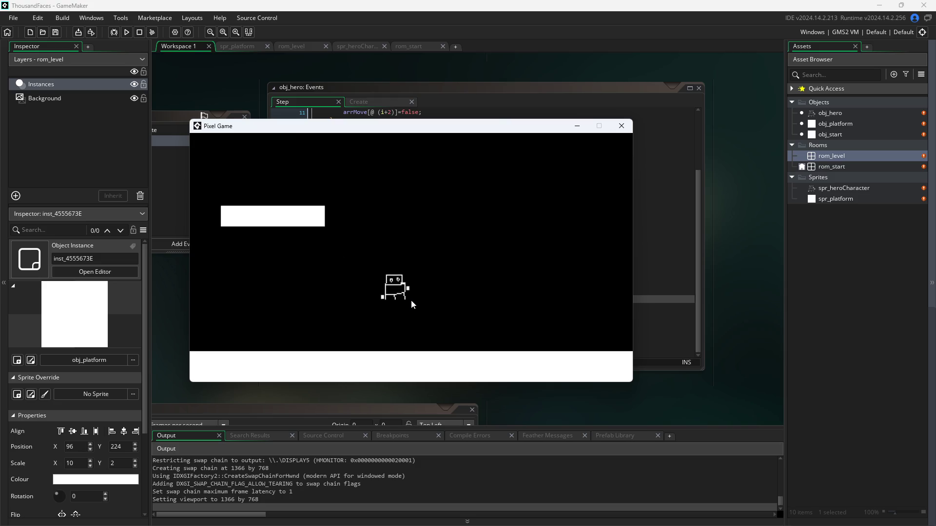
pyautogui.press('Left')
pyautogui.press('Up')
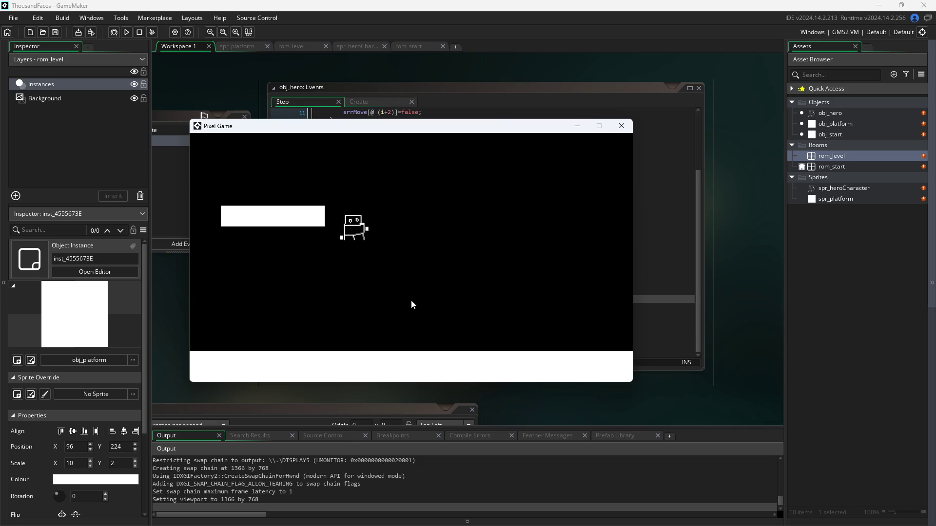
pyautogui.press('Left')
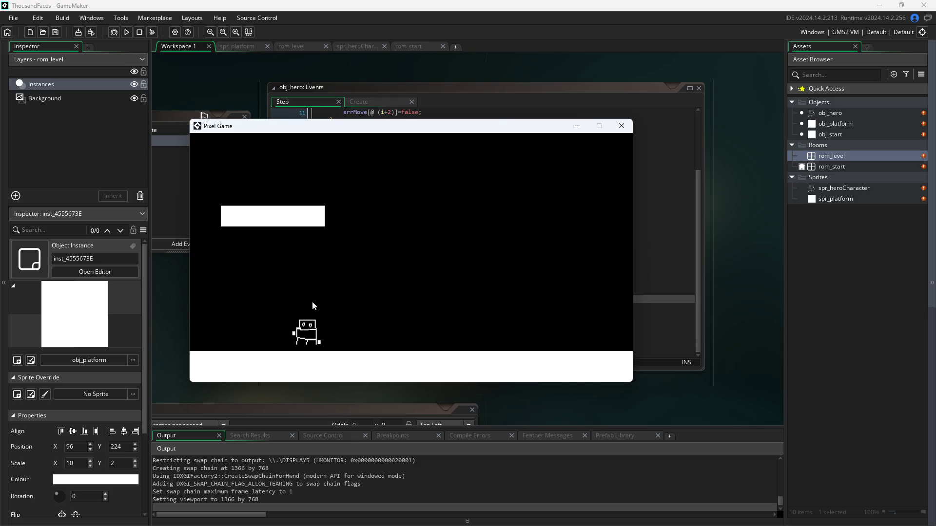
pyautogui.press('Up')
pyautogui.press('Up')
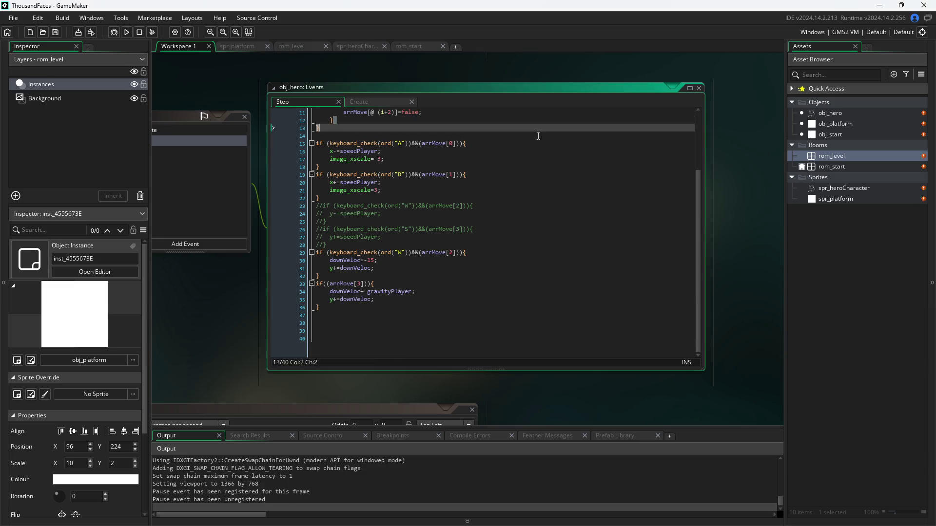
# Close the running Pixel Game window to return to the obj_hero code.
pyautogui.hotkey('alt', 'Tab')
pyautogui.click(648, 248)
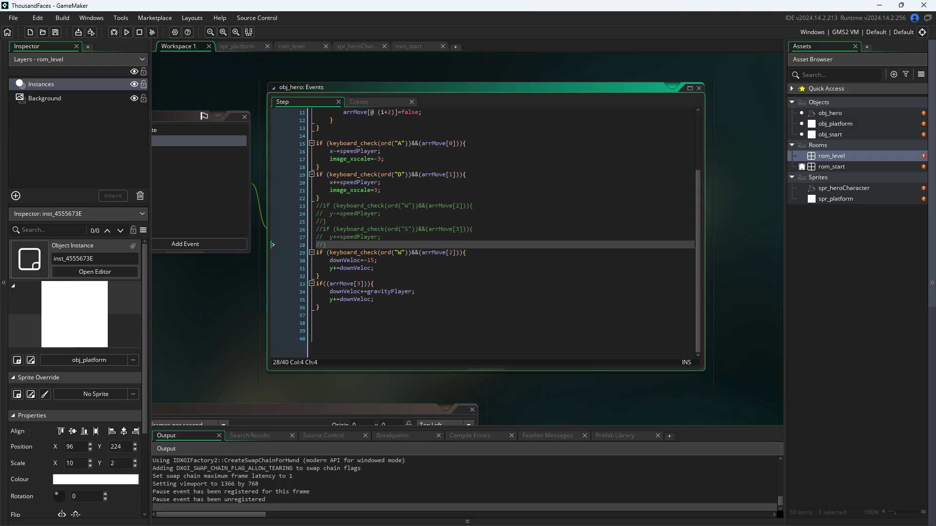
pyautogui.hotkey('alt', 'Tab')
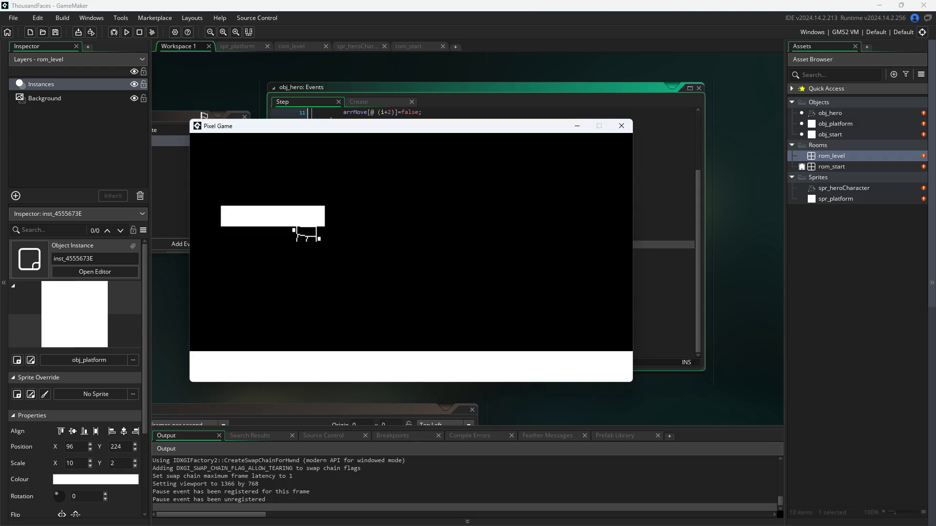
pyautogui.click(623, 128)
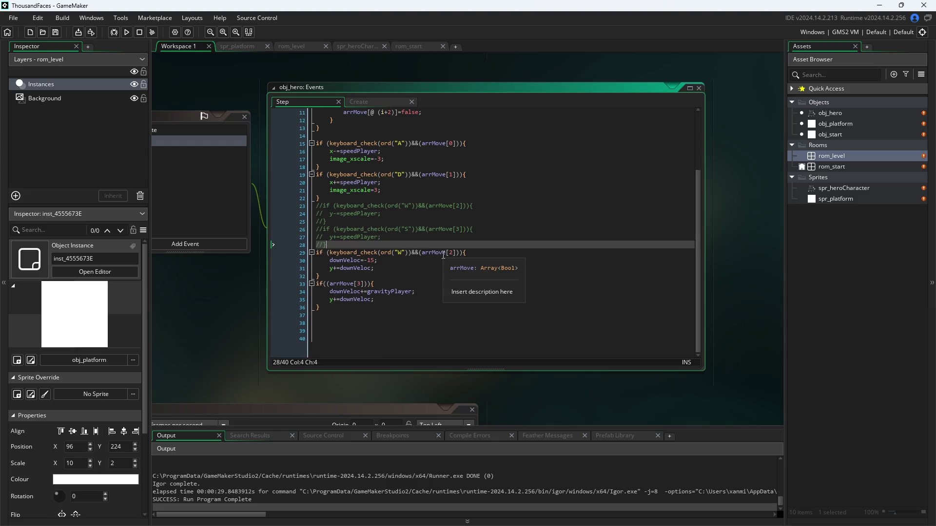
# Change the W jump's downVeloc from -15 to -10 on line 30 and save.
pyautogui.click(373, 261)
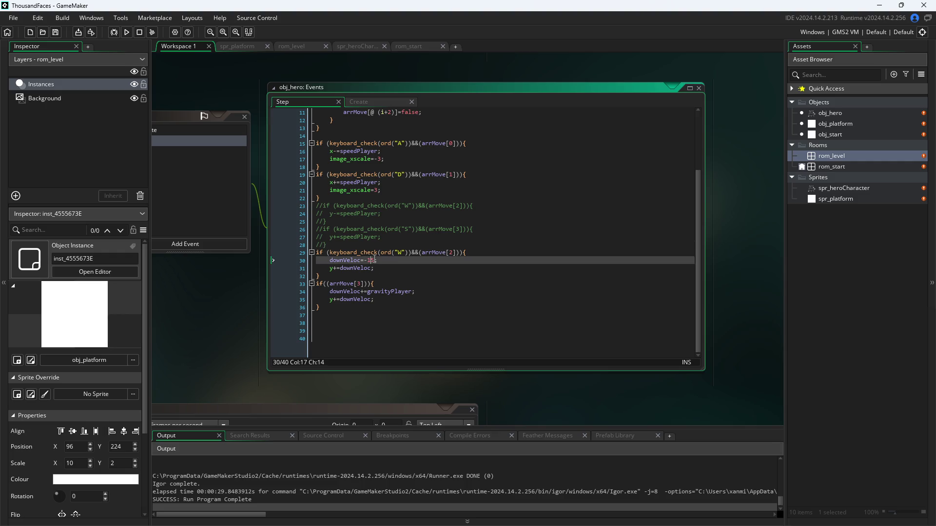
pyautogui.press('BackSpace')
pyautogui.write('0')
pyautogui.hotkey('ctrl', 's')
# Run the game and test the -10 jump with W, A and D.
pyautogui.click(116, 32)
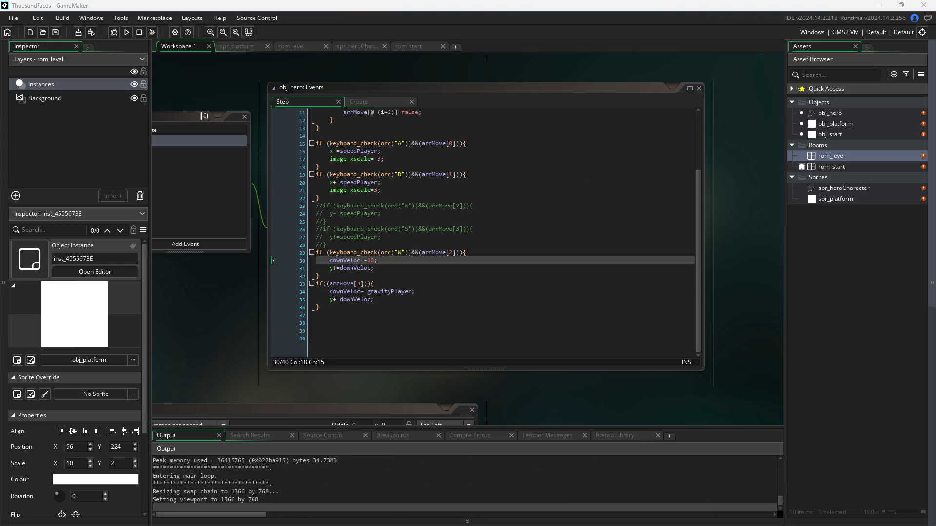
pyautogui.press('d')
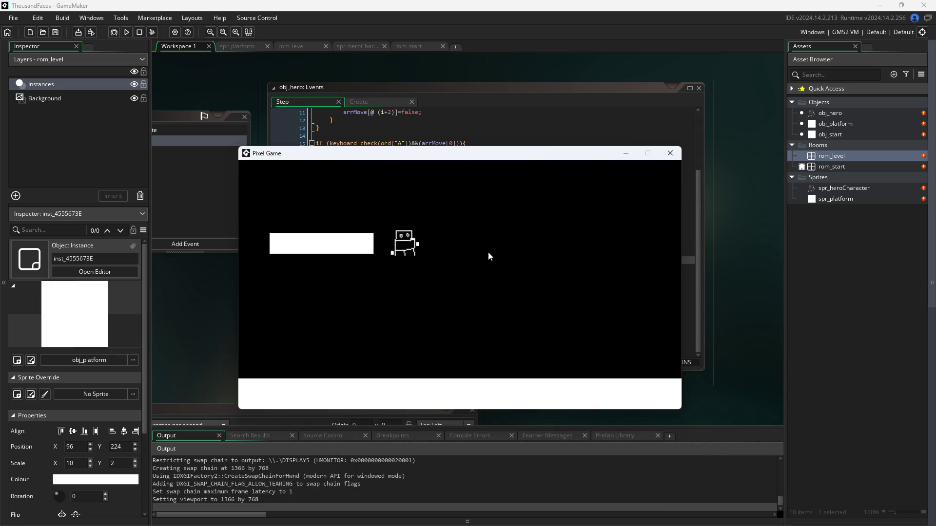
pyautogui.press('w')
pyautogui.press('a')
pyautogui.press('w')
pyautogui.press('w')
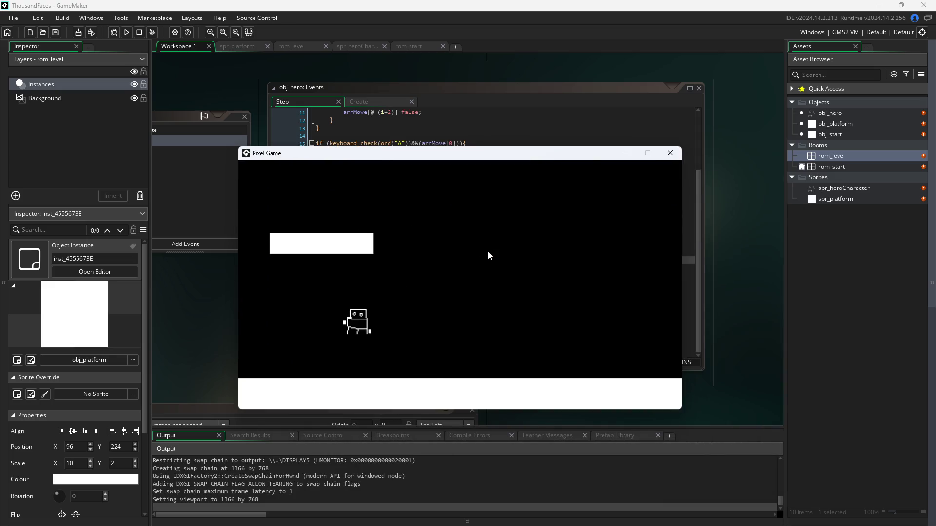
pyautogui.press('w')
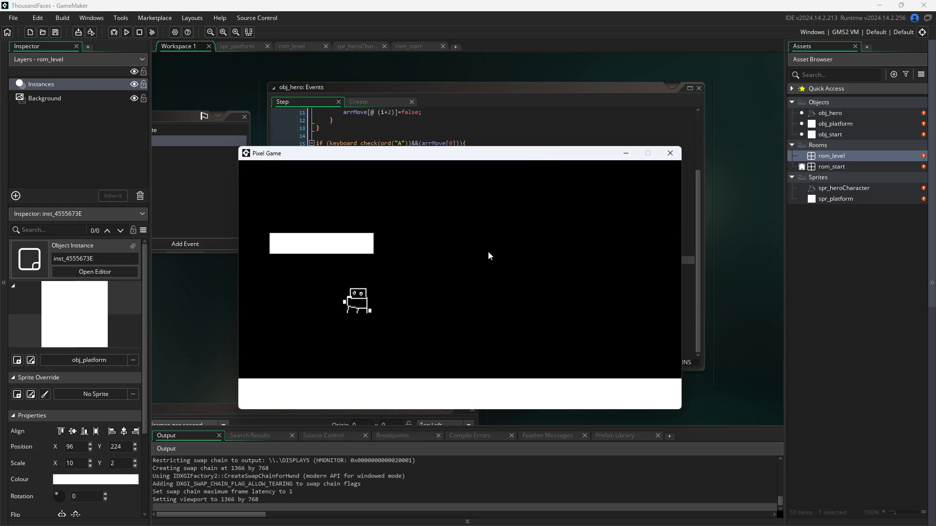
# Close the game window and show obj_hero's Create event code.
pyautogui.click(671, 155)
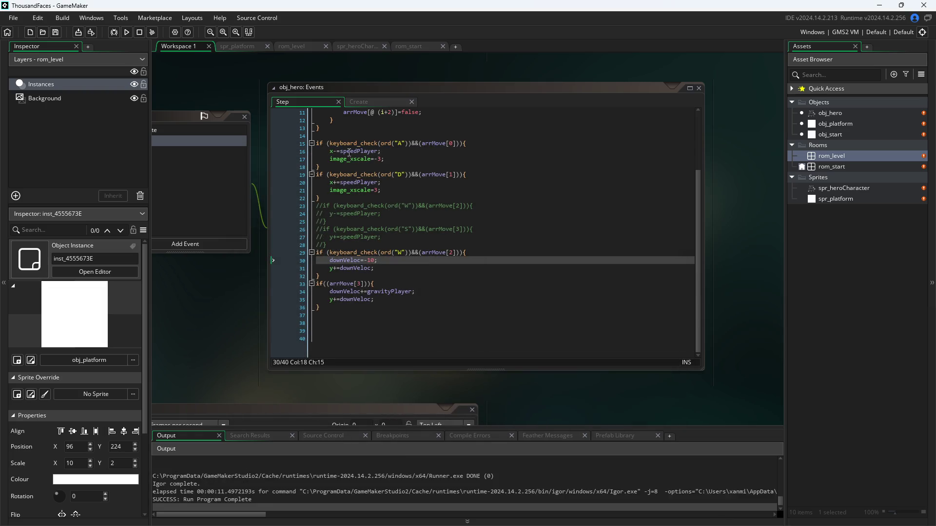
pyautogui.scroll(3, 416, 178)
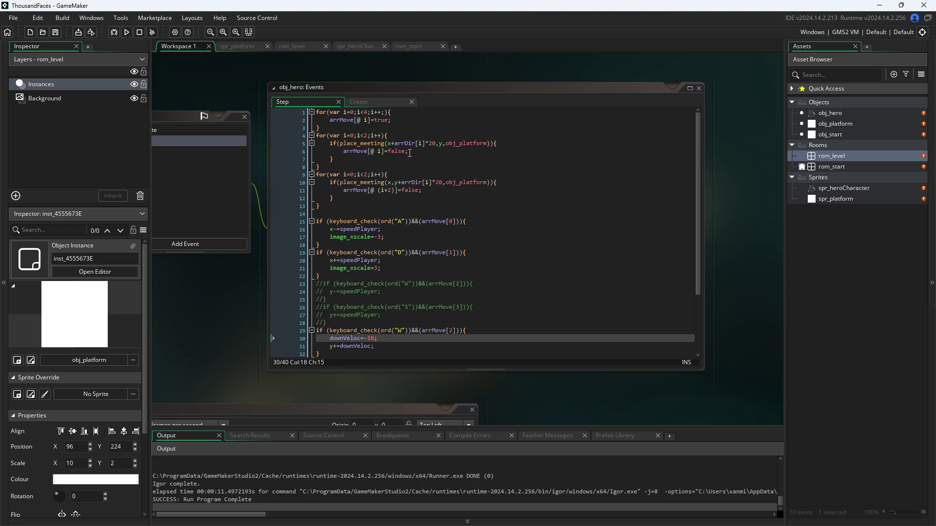
pyautogui.click(367, 102)
# Lower gravityPlayer to 0.2 in the Create event and save.
pyautogui.click(367, 120)
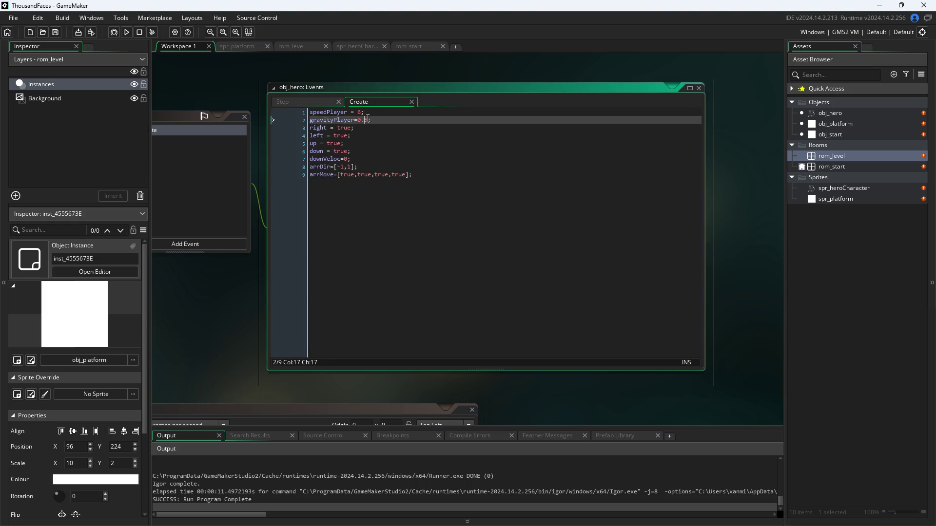
pyautogui.press('BackSpace')
pyautogui.write('2')
pyautogui.click(256, 311)
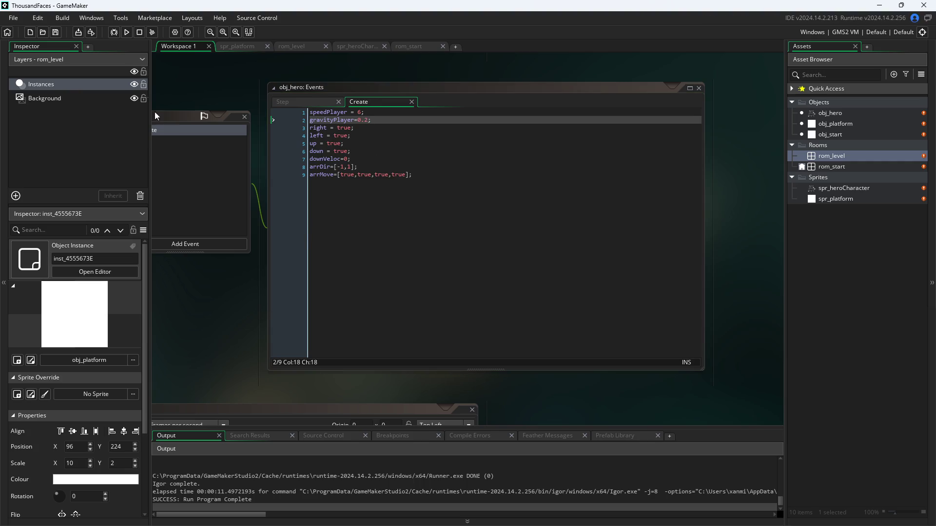
# Run the game and test walking off, falling and jumping with the arrow keys.
pyautogui.click(127, 32)
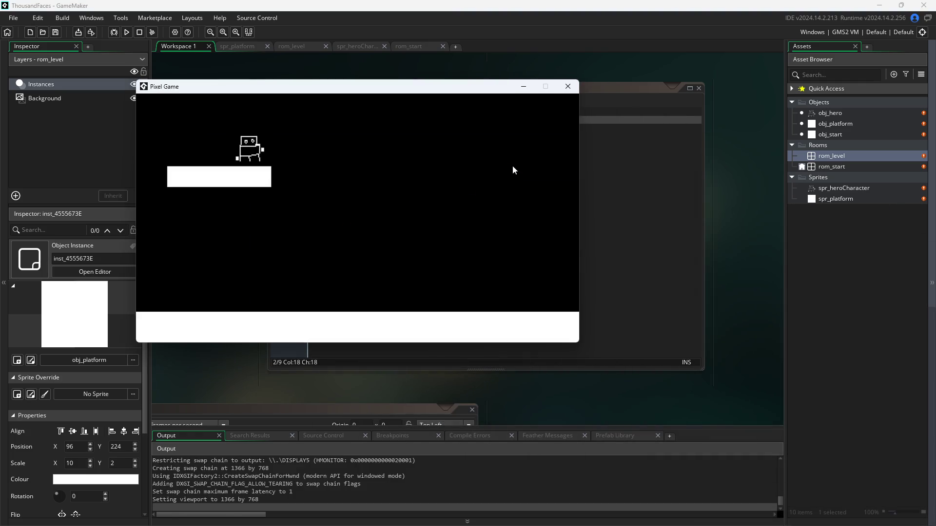
pyautogui.press('Left')
pyautogui.press('Up')
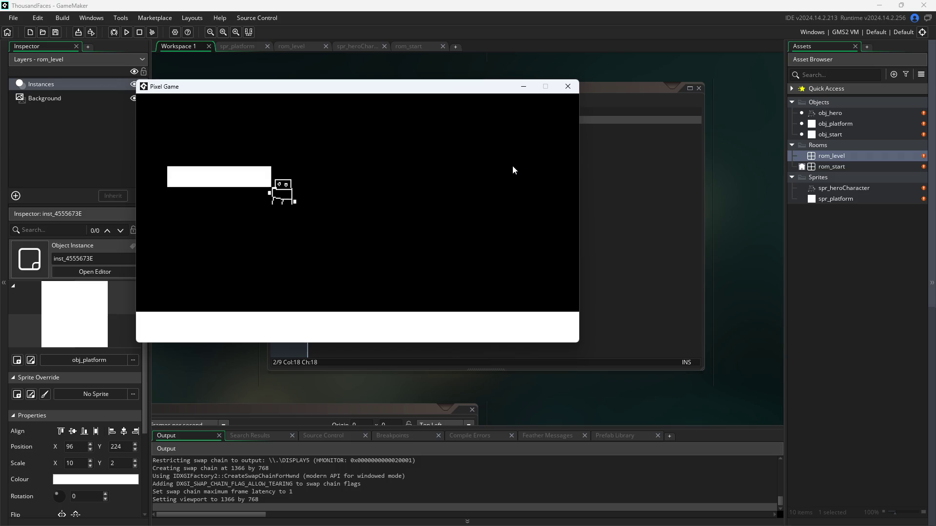
pyautogui.press('Right')
pyautogui.press('Left')
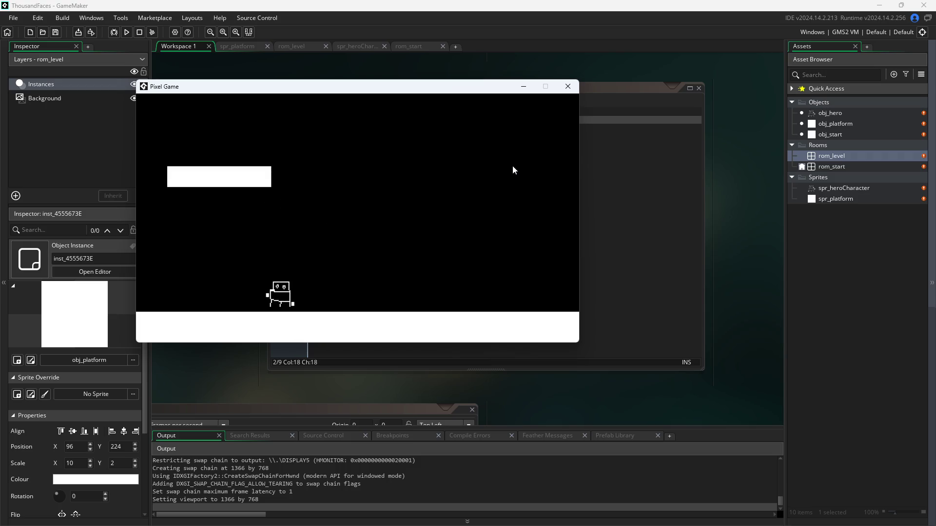
pyautogui.press('Up')
pyautogui.press('Up')
pyautogui.press('Up')
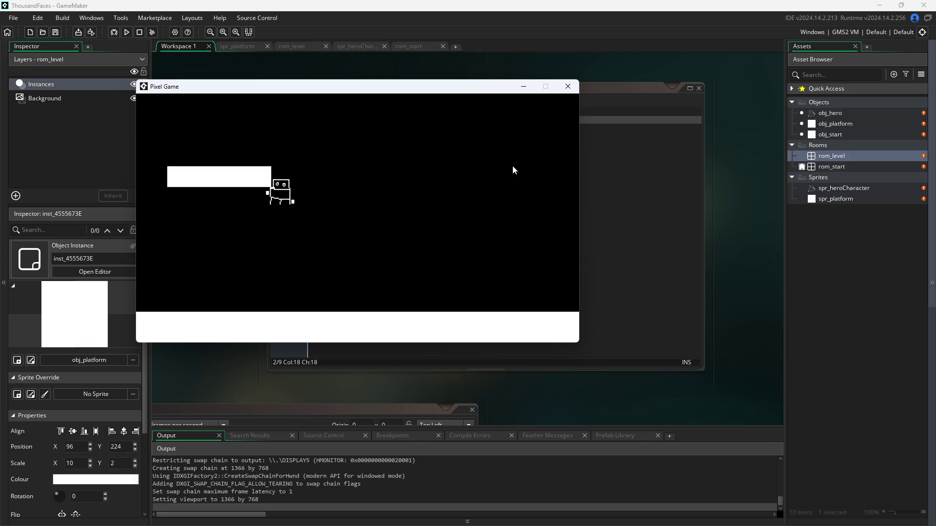
pyautogui.press('Up')
pyautogui.press('Right')
pyautogui.press('Left')
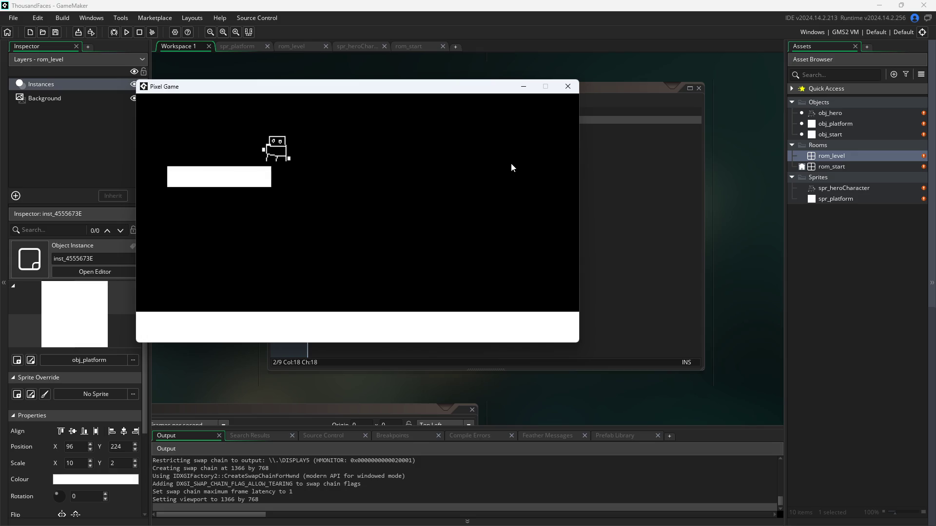
pyautogui.press('Right')
pyautogui.press('Left')
pyautogui.press('Up')
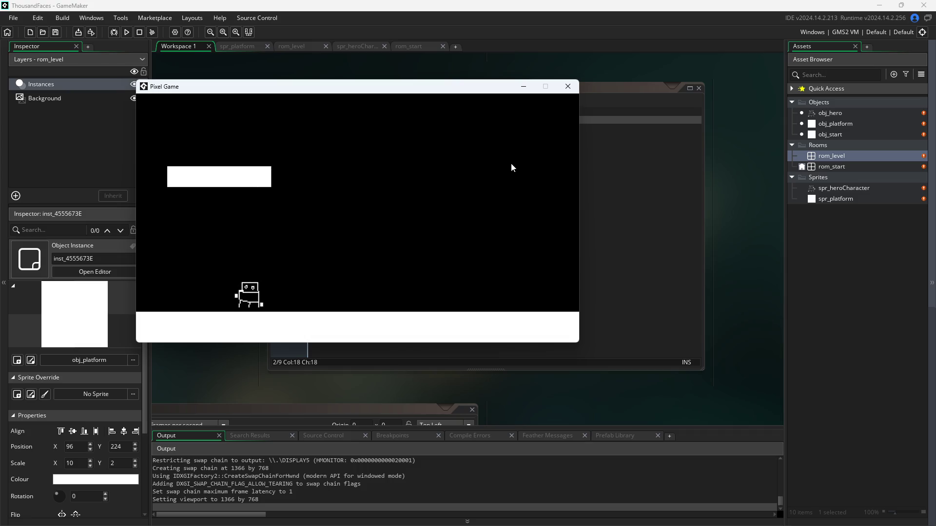
pyautogui.press('Up')
# Move the game window aside, jump the hero twice more, then close the game.
pyautogui.moveTo(472, 86); pyautogui.dragTo(655, 125)
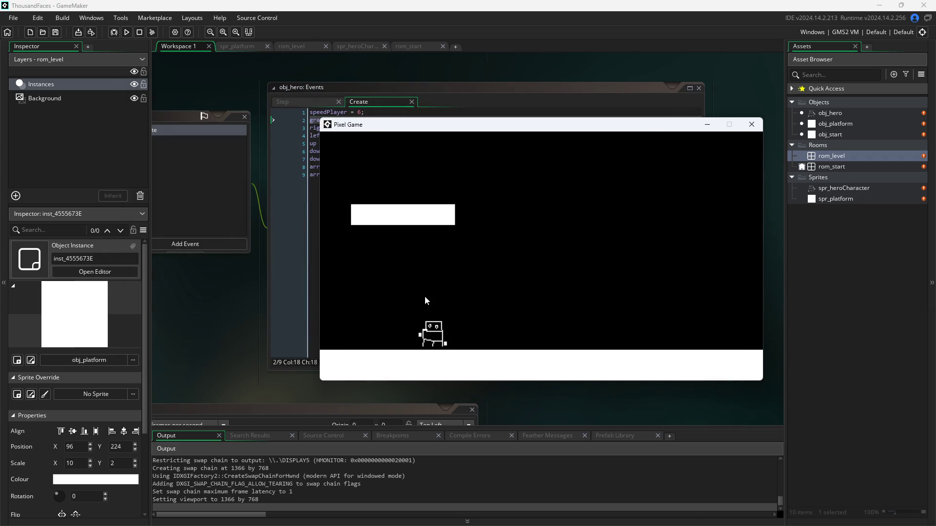
pyautogui.press('Up')
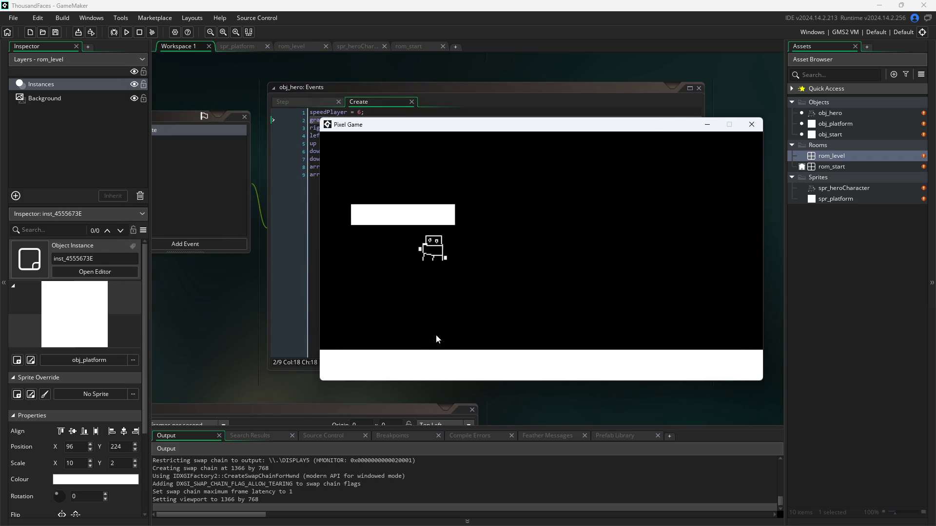
pyautogui.press('Up')
pyautogui.press('Up')
pyautogui.press('Up')
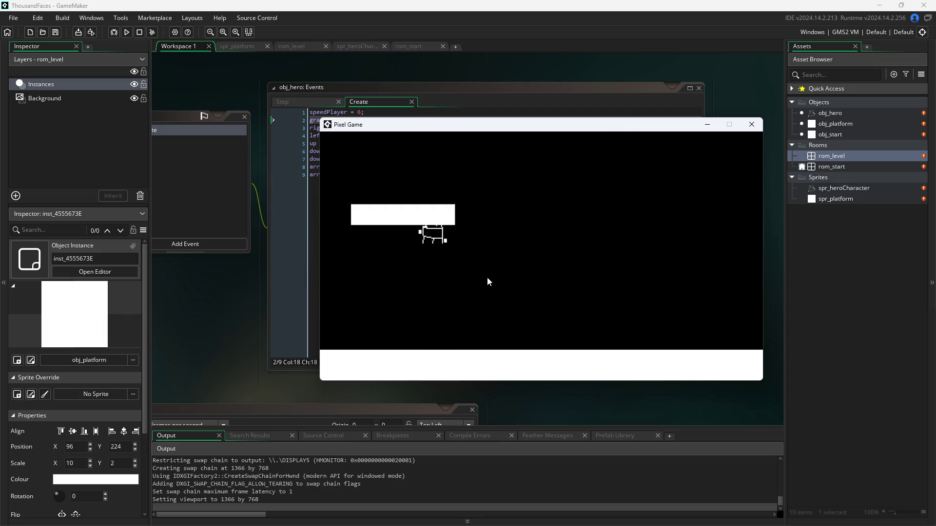
pyautogui.click(751, 124)
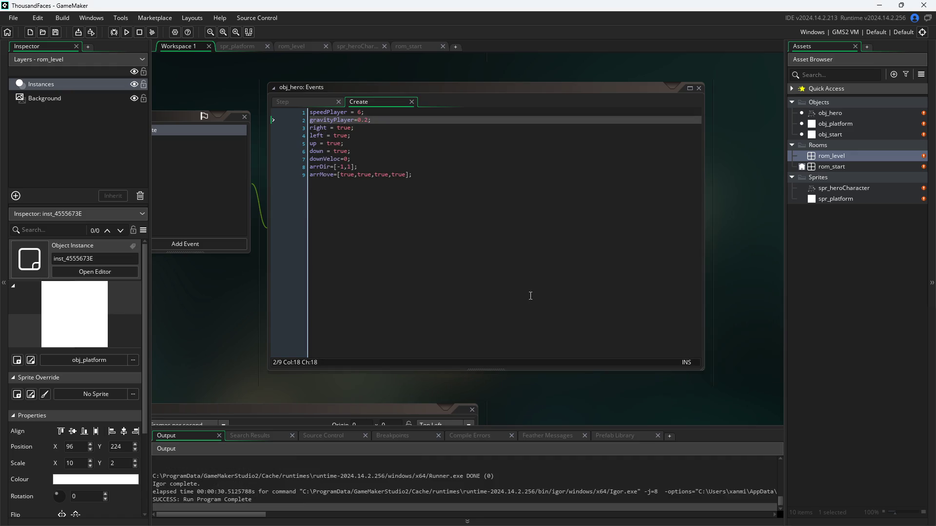
# Show obj_hero's Step event and review the vertical collision check on lines 10-11.
pyautogui.click(301, 104)
pyautogui.scroll(-3, 441, 276)
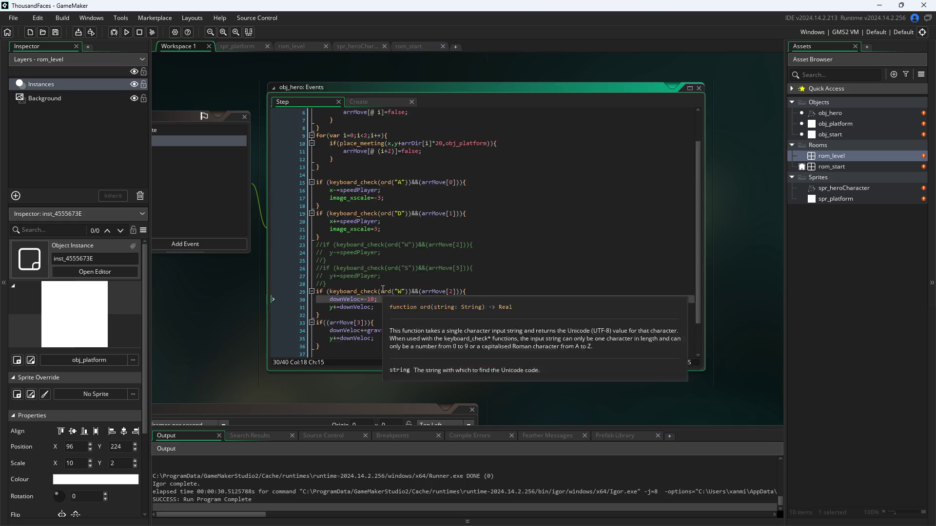
pyautogui.scroll(3, 383, 289)
pyautogui.scroll(-1, 418, 219)
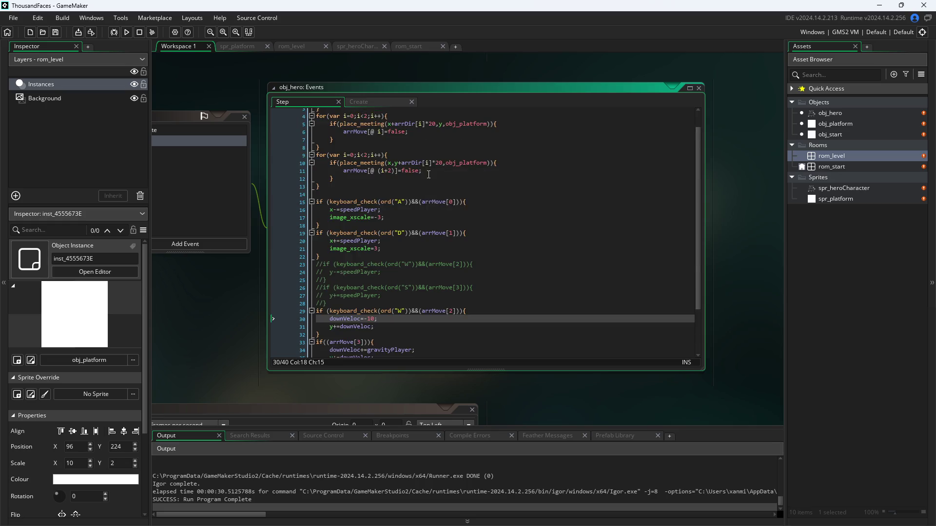
pyautogui.scroll(1, 418, 219)
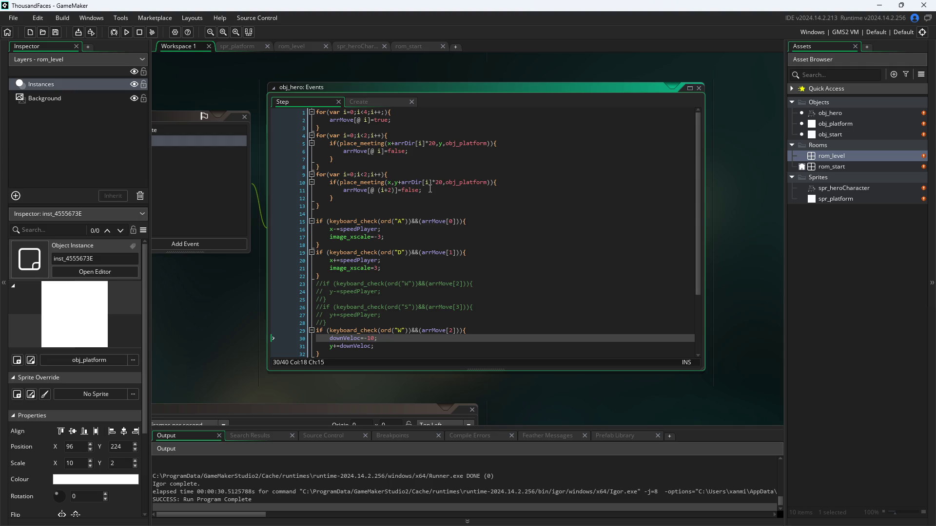
pyautogui.click(401, 183)
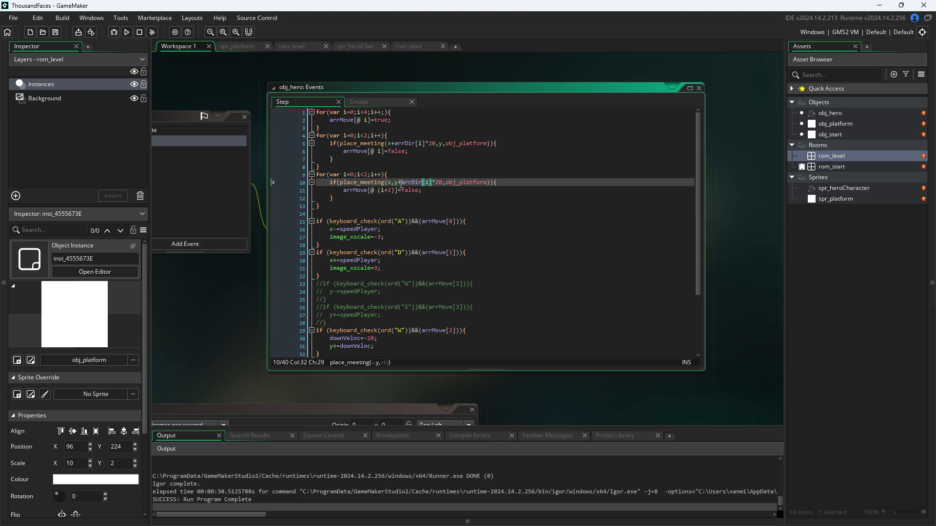
pyautogui.click(441, 184)
pyautogui.click(436, 194)
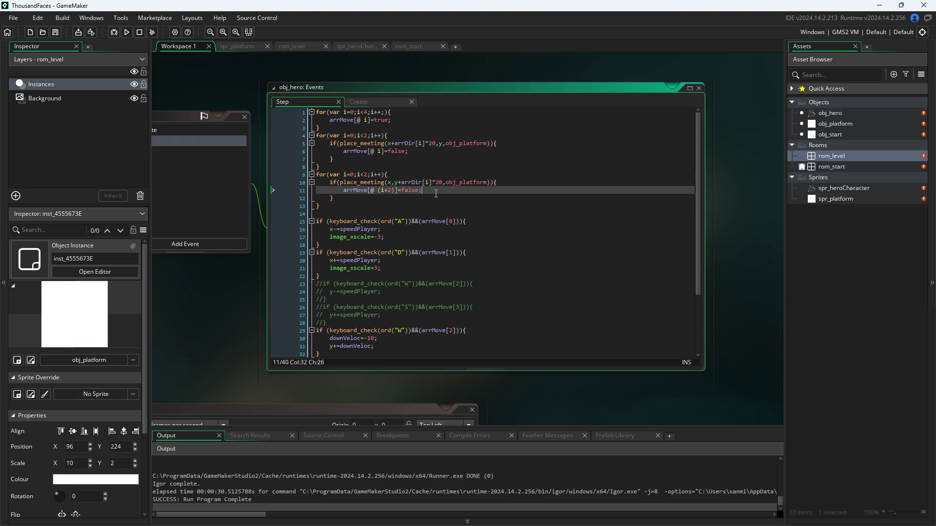
# Select the &&(arrMove[2]) part of the W jump condition on line 29.
pyautogui.scroll(-3, 410, 290)
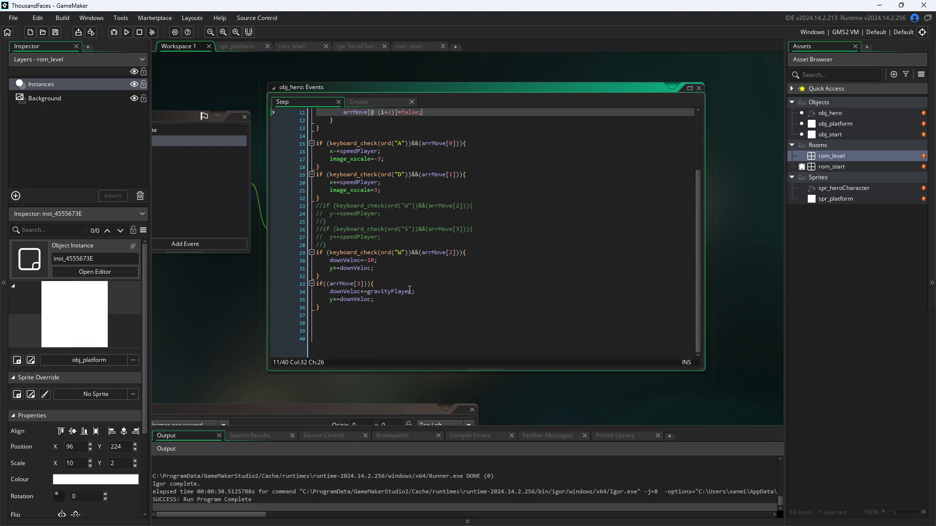
pyautogui.click(449, 253)
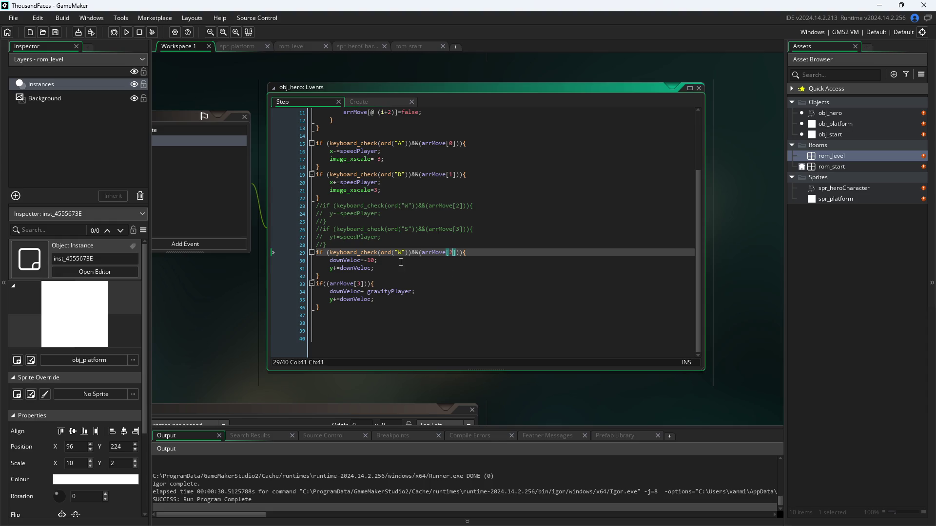
pyautogui.press('Down')
pyautogui.press('Down')
pyautogui.click(289, 291)
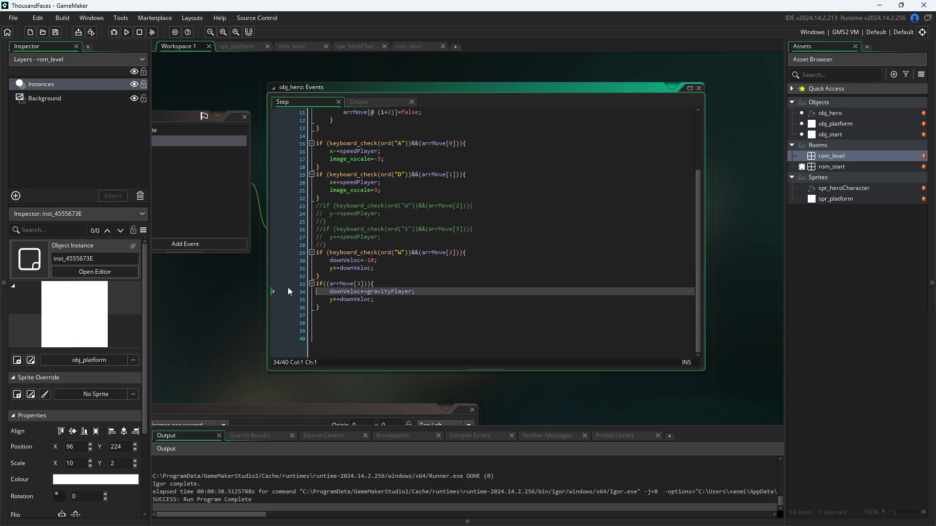
pyautogui.click(397, 274)
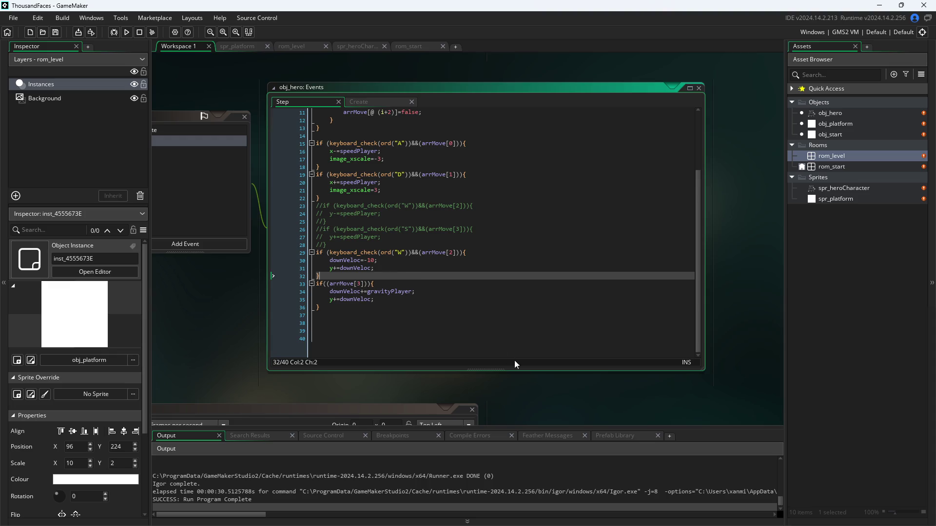
pyautogui.moveTo(409, 253); pyautogui.dragTo(464, 254)
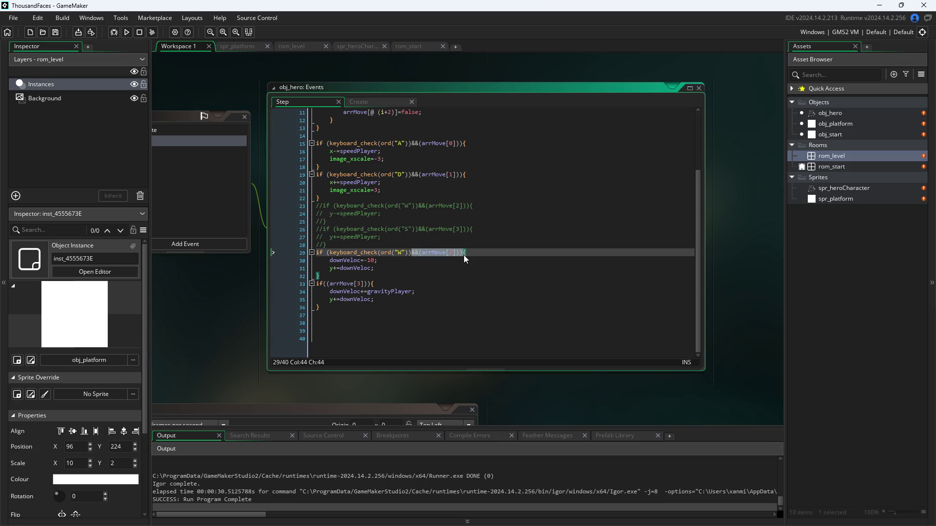
# Remove arrMove[2] from line 29's W condition and paste it on a new line below.
pyautogui.press('BackSpace')
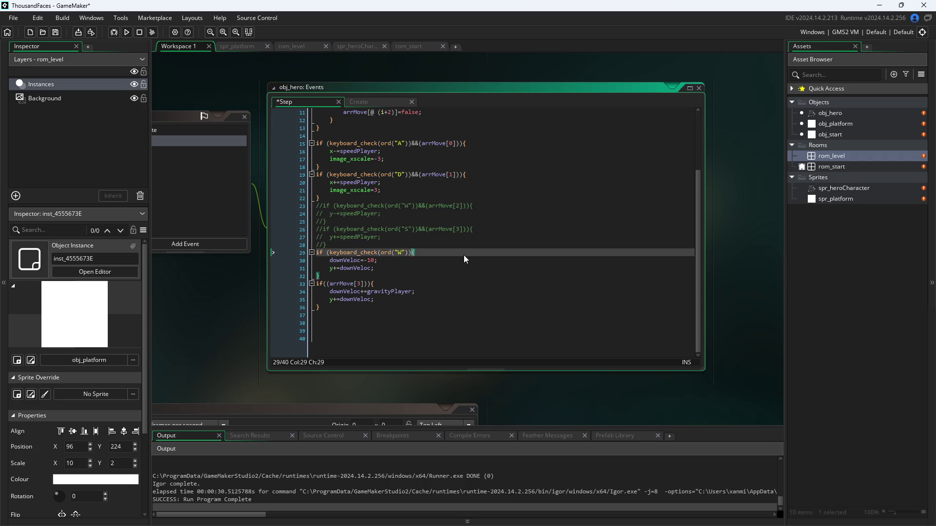
pyautogui.press('BackSpace')
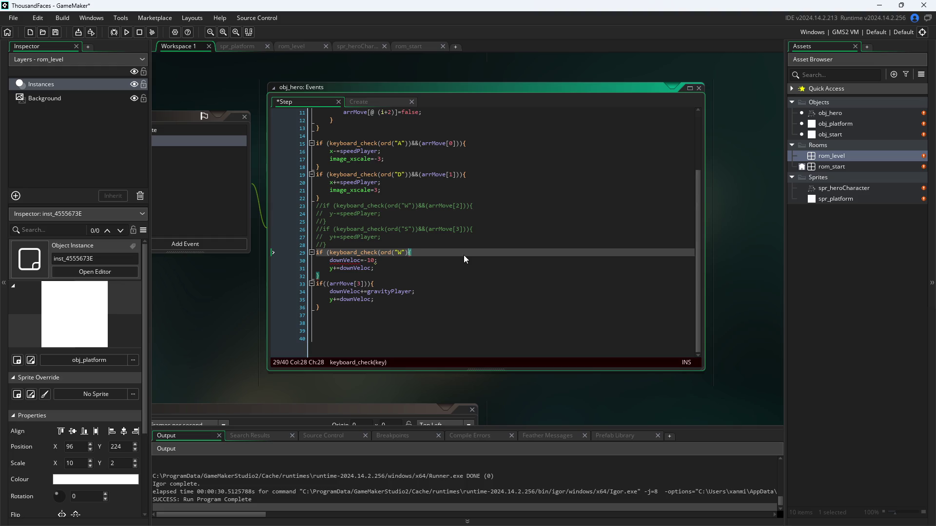
pyautogui.write(')')
pyautogui.write(')')
pyautogui.click(449, 251)
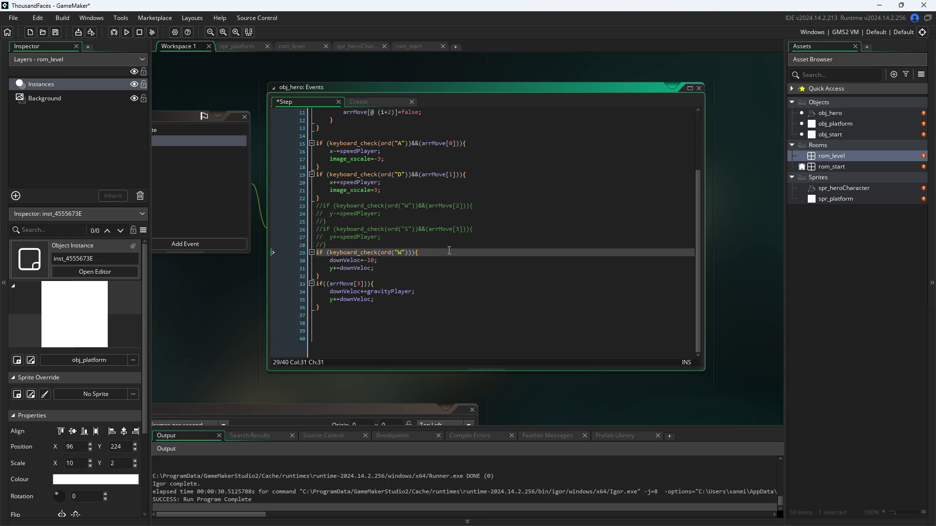
pyautogui.press('Return')
pyautogui.write('&&(arrMove[2]))')
# Turn the pasted condition into a nested if(arrMove[2]){ line.
pyautogui.press('Home')
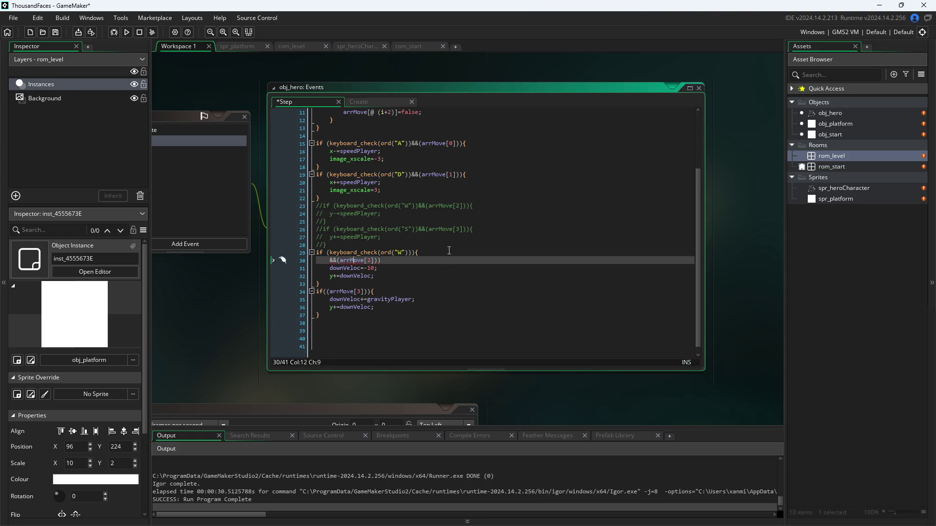
pyautogui.press('Delete')
pyautogui.press('Delete')
pyautogui.write('if')
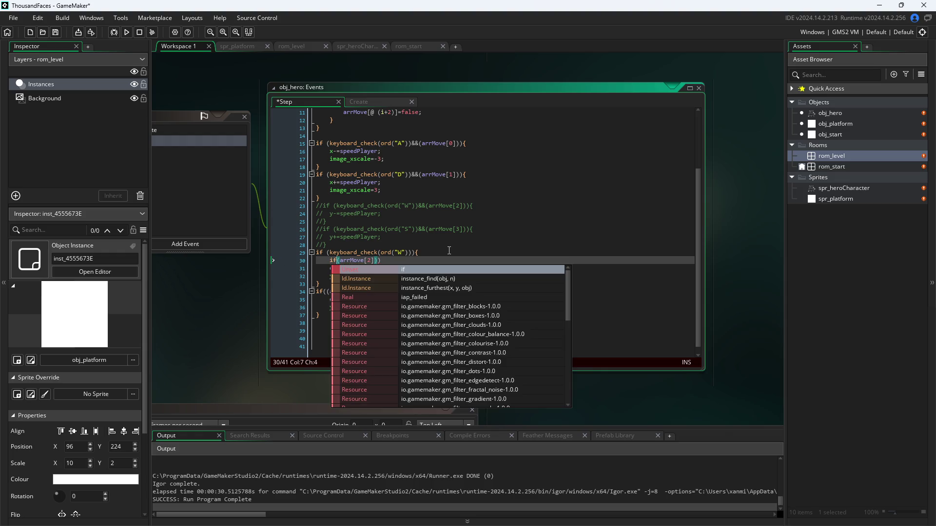
pyautogui.press('Escape')
pyautogui.press('End')
pyautogui.press('BackSpace')
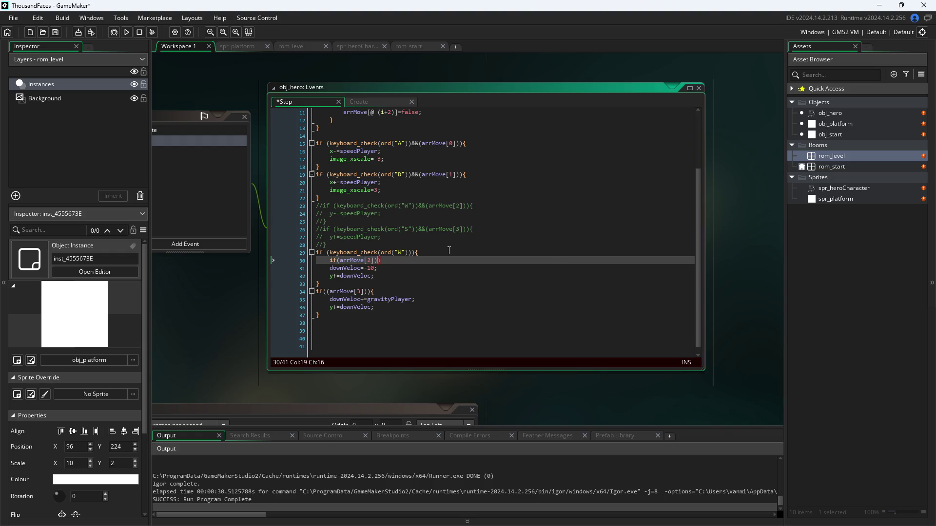
pyautogui.write('{')
# Close the nested block with } and indent the downVeloc=-10 and y+=downVeloc lines.
pyautogui.press('Down')
pyautogui.press('Down')
pyautogui.press('Return')
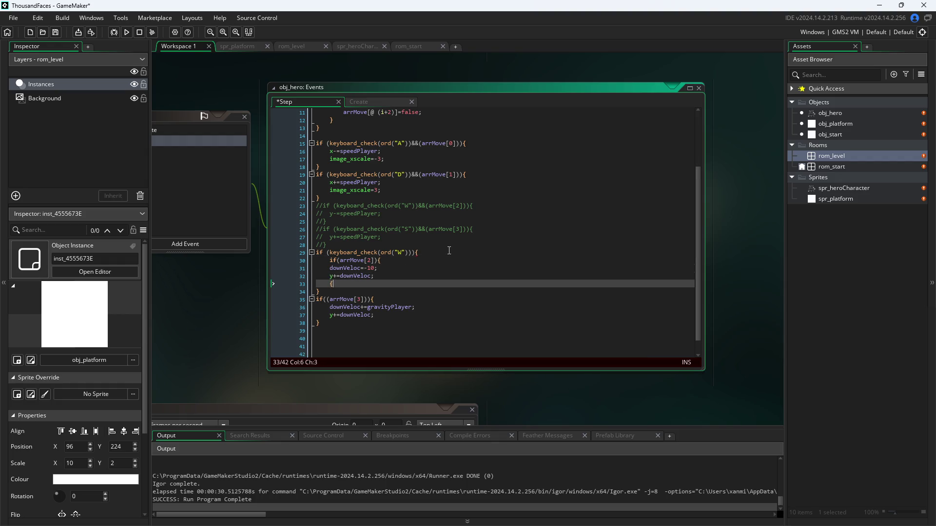
pyautogui.press('BackSpace')
pyautogui.press('BackSpace')
pyautogui.write('}')
pyautogui.press('Up')
pyautogui.press('Up')
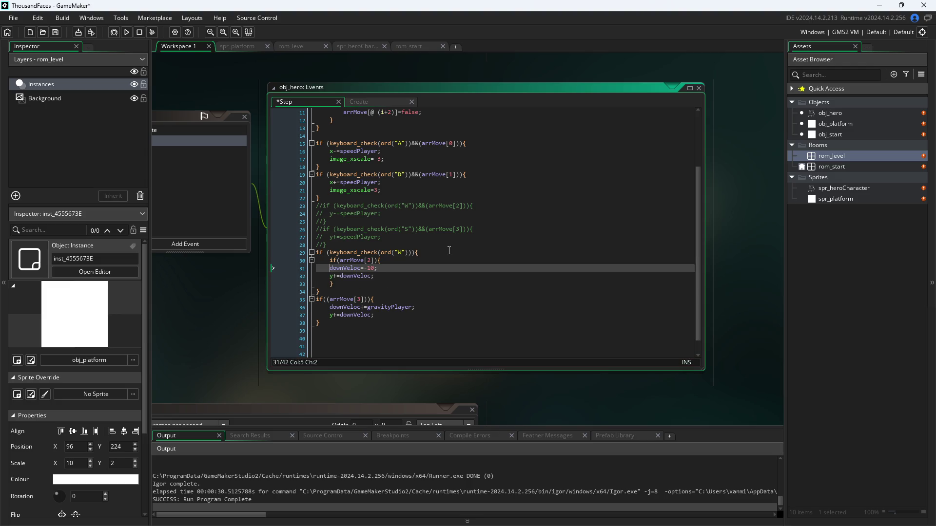
pyautogui.press('Home')
pyautogui.press('Tab')
pyautogui.press('Down')
pyautogui.press('Tab')
pyautogui.press('Down')
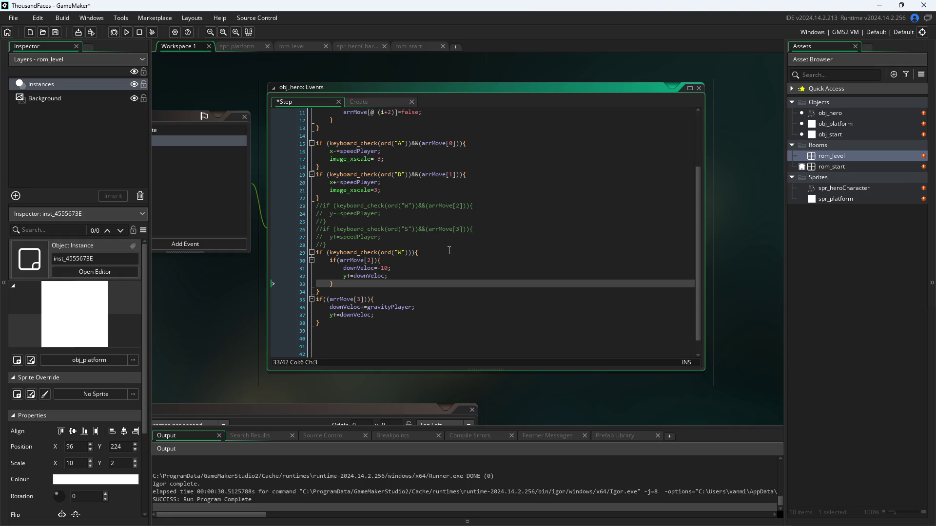
# Add an else{downVeloc=0;} branch after the inner block and save.
pyautogui.press('Return')
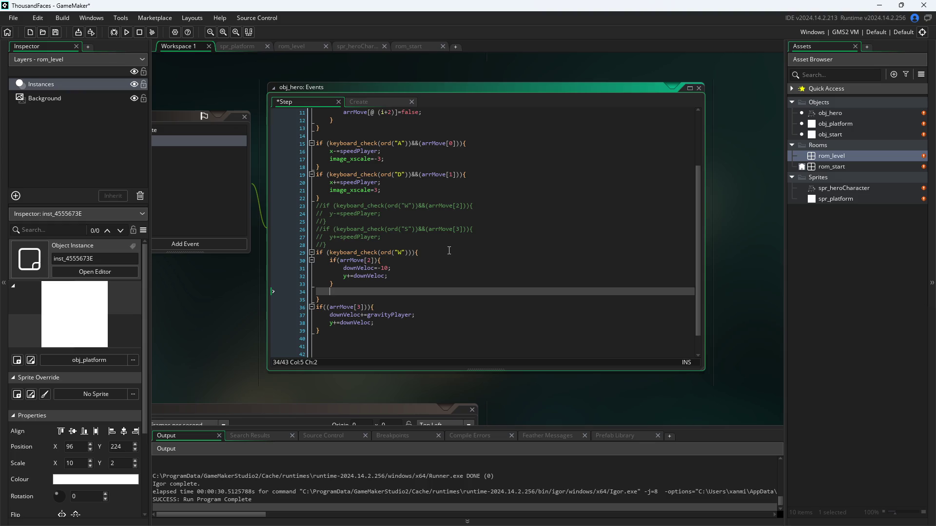
pyautogui.write('down')
pyautogui.write('Veloc')
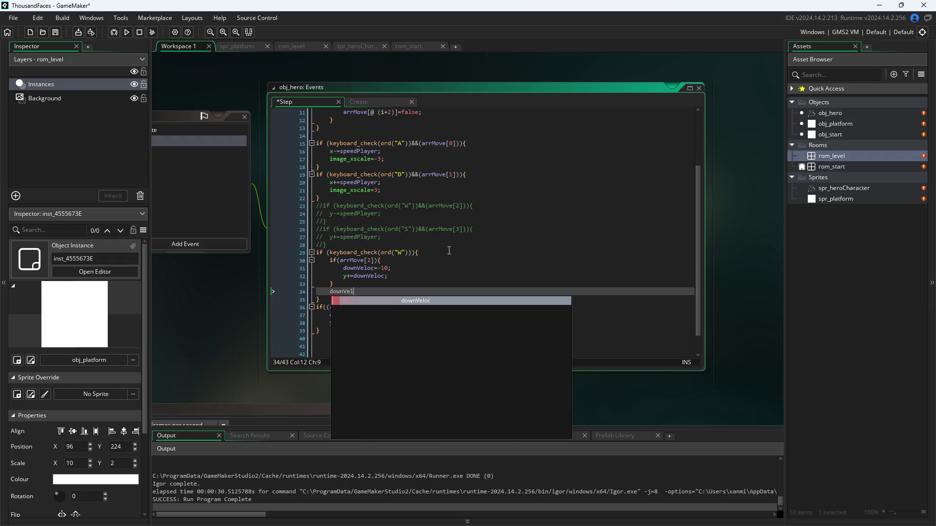
pyautogui.press('Escape')
pyautogui.write('=0l')
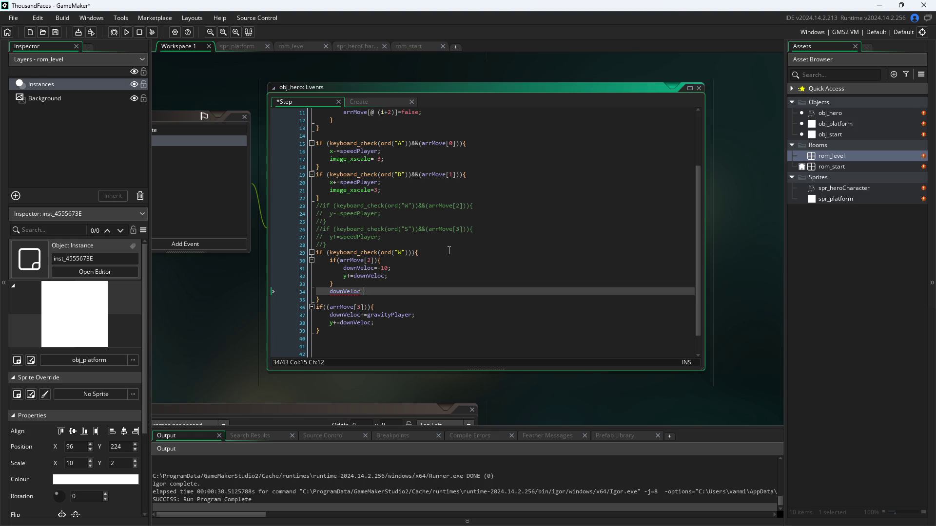
pyautogui.press('BackSpace')
pyautogui.write(';')
pyautogui.click(330, 291)
pyautogui.write('else{')
pyautogui.press('Right')
pyautogui.press('Right')
pyautogui.press('Right')
pyautogui.write('}')
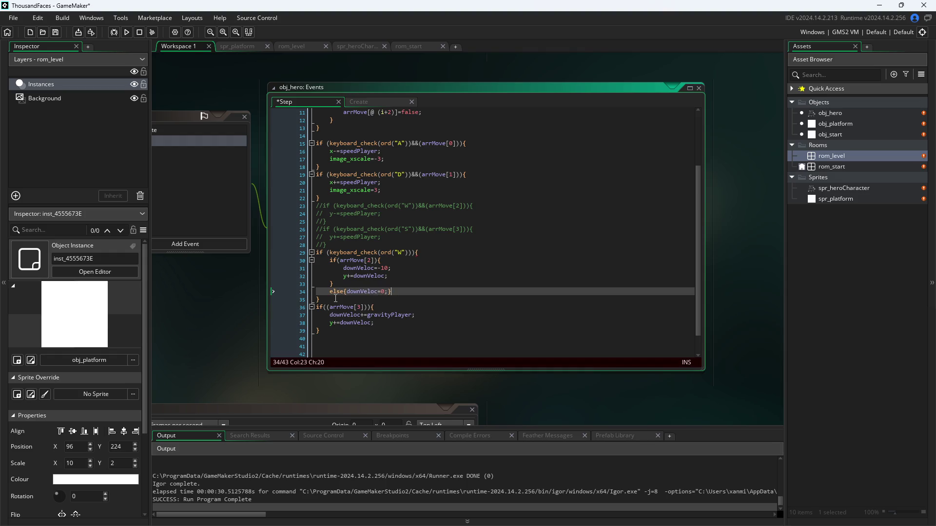
pyautogui.hotkey('ctrl', 's')
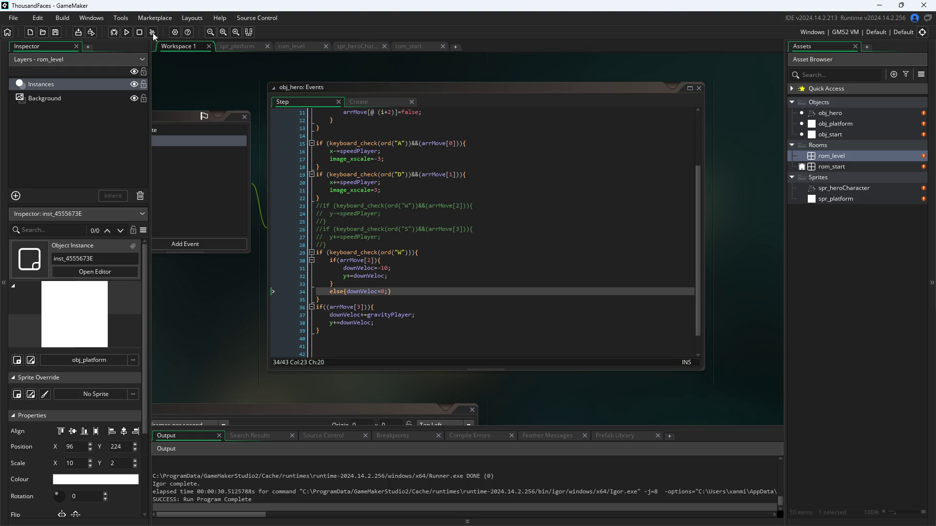
# Run the game, walk the hero right and jump from the floor with space.
pyautogui.click(126, 32)
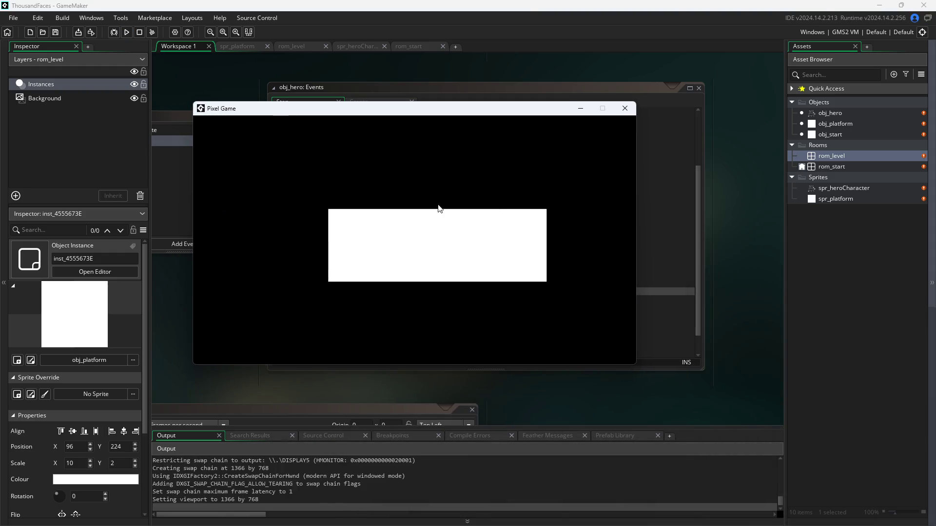
pyautogui.press('Right')
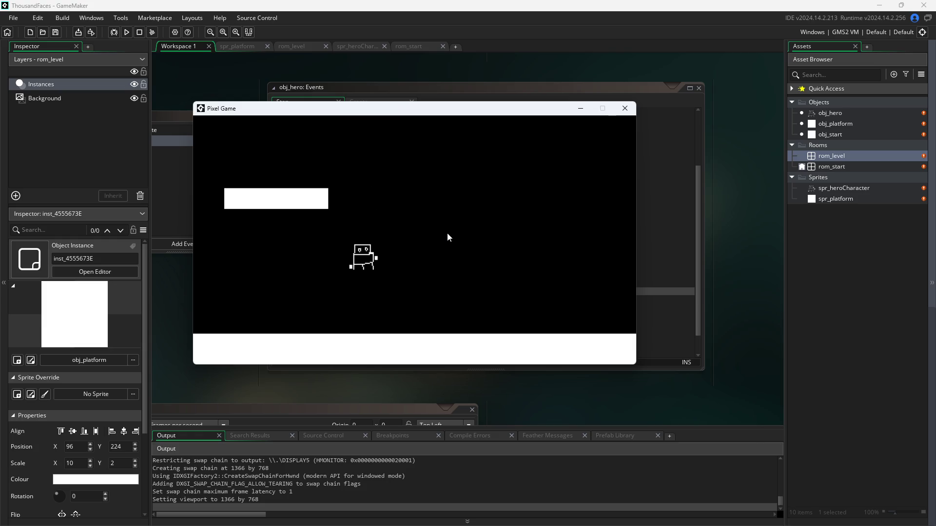
pyautogui.press('space')
pyautogui.press('space')
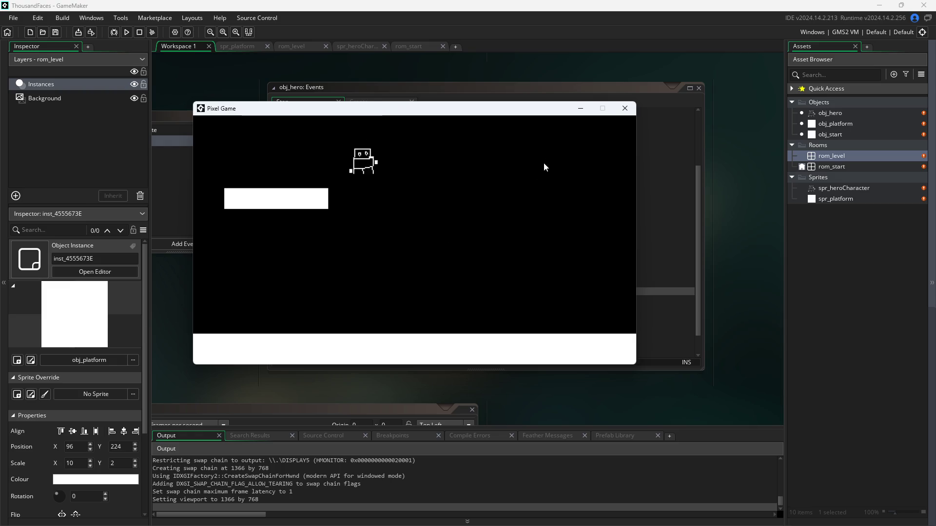
pyautogui.moveTo(227, 109)
pyautogui.mouseDown()
pyautogui.moveTo(406, 255)
pyautogui.moveTo(587, 328)
pyautogui.moveTo(437, 212)
pyautogui.mouseUp()
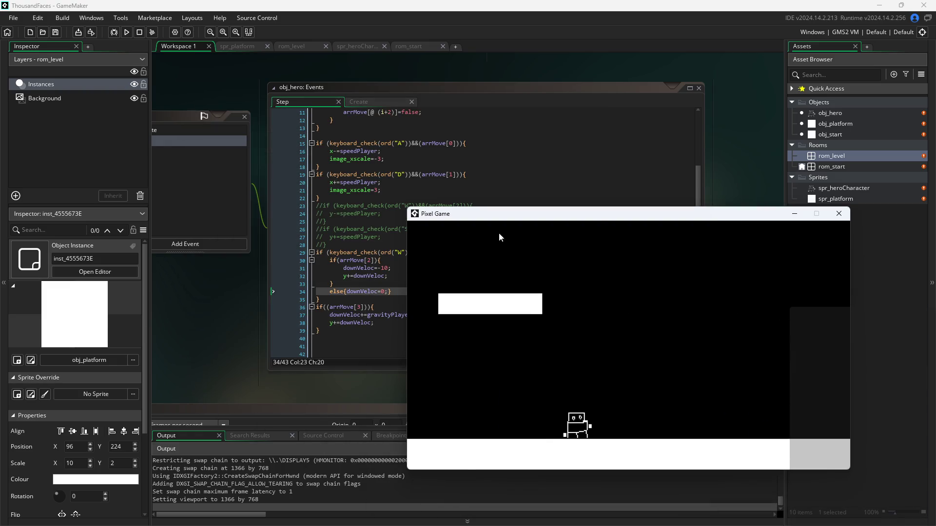
# Walk left and jump toward the platform, then close and relaunch the game.
pyautogui.press('a')
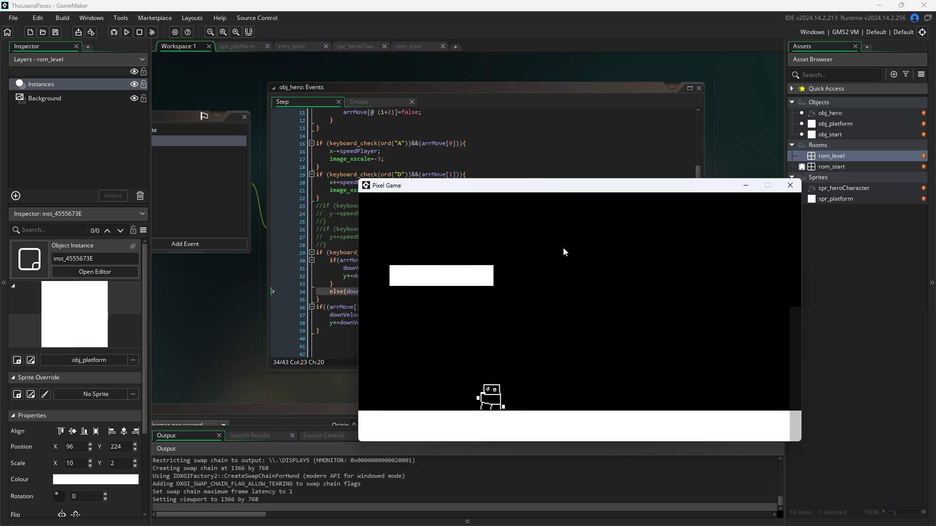
pyautogui.press('space')
pyautogui.press('a')
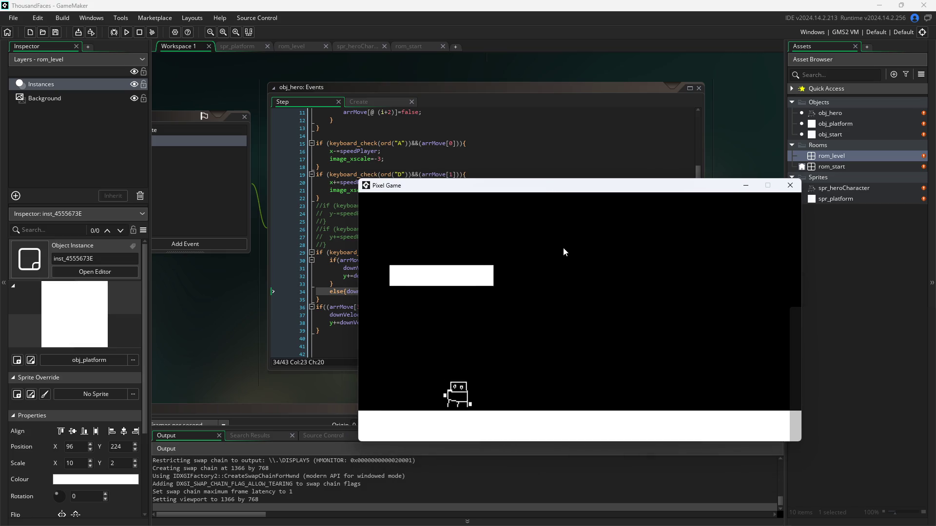
pyautogui.press('space')
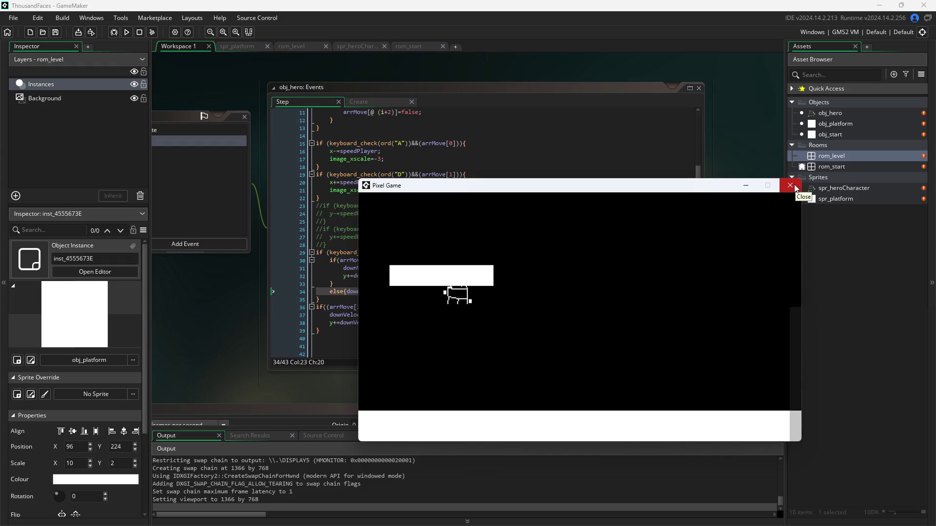
pyautogui.click(796, 185)
pyautogui.click(126, 31)
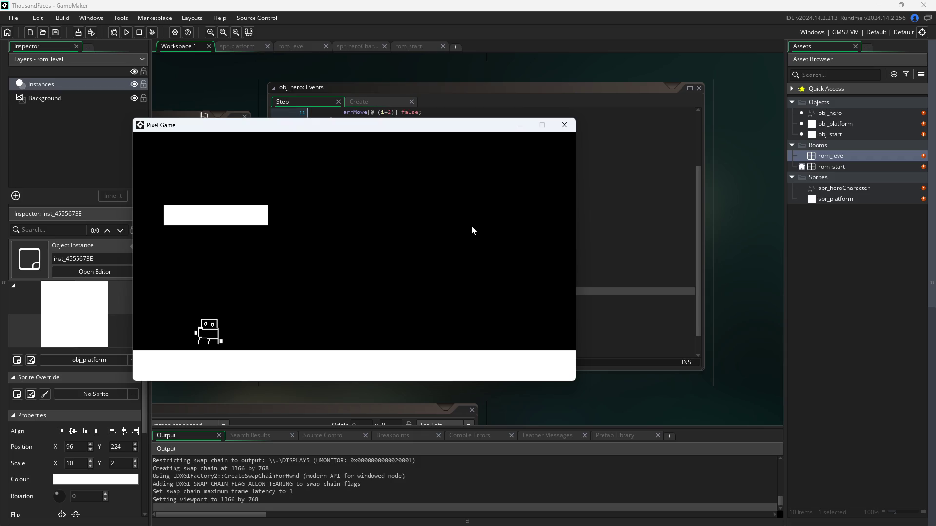
# Close the game, change line 29's W check to keyboard_check_pressed, save, and run again.
pyautogui.click(564, 125)
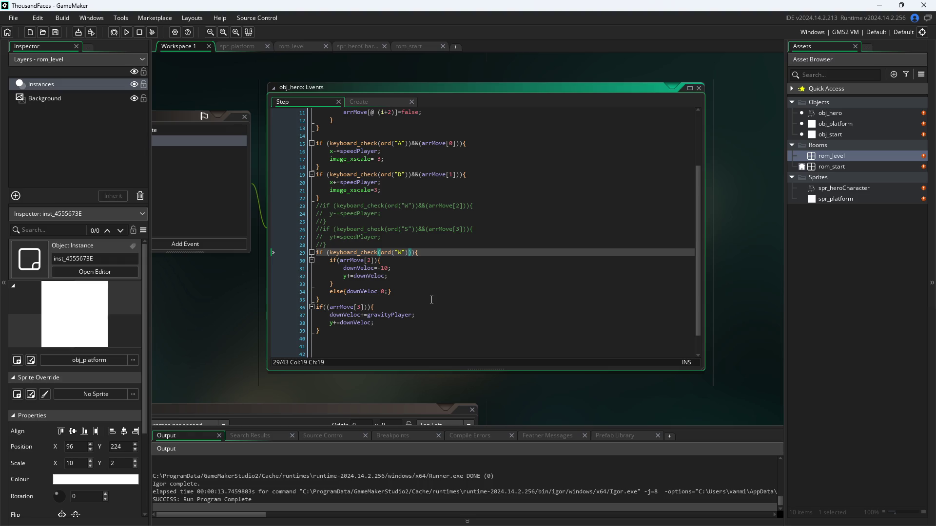
pyautogui.write('_pressed')
pyautogui.hotkey('ctrl', 's')
pyautogui.click(127, 31)
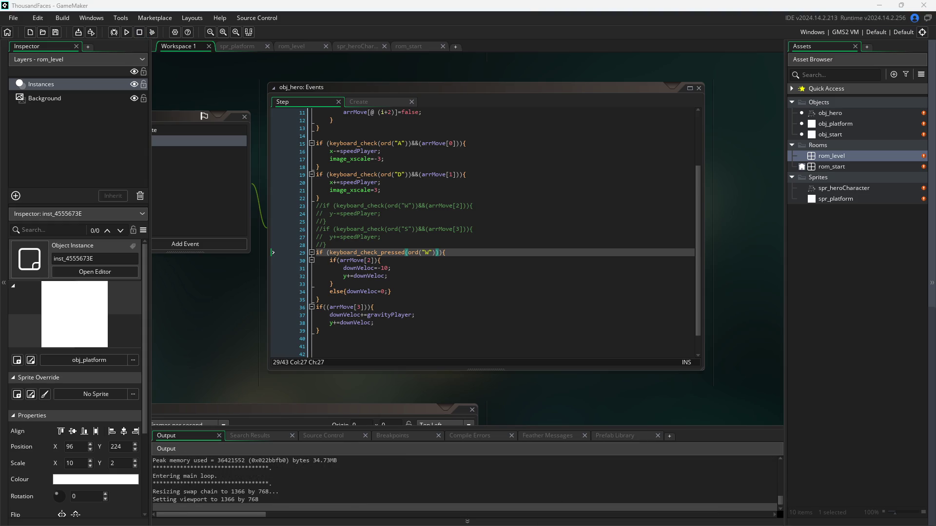
# Test single-press jumps with D, A and space, then close the game.
pyautogui.press('d')
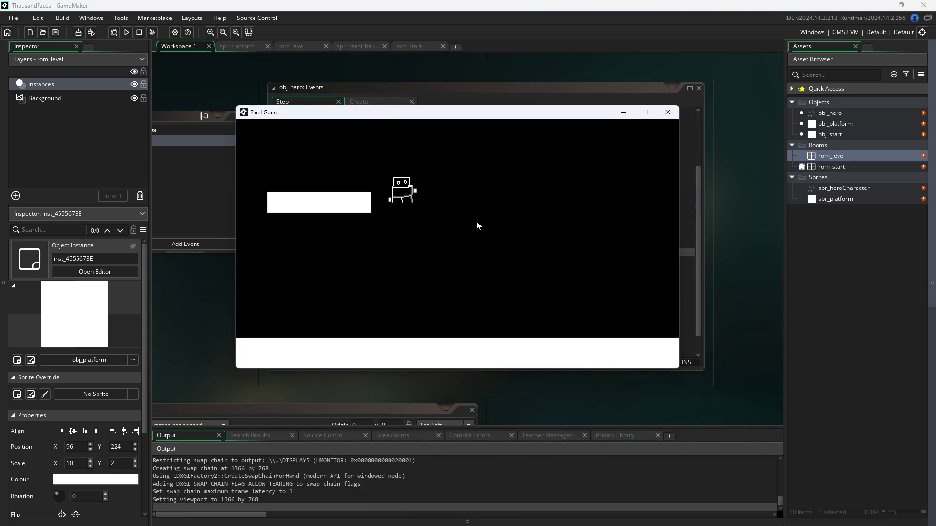
pyautogui.press('a')
pyautogui.press('space')
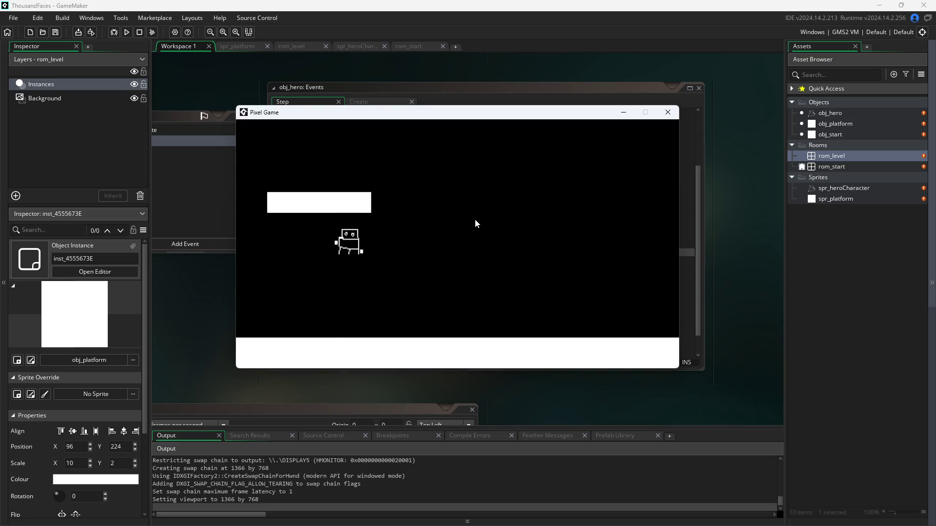
pyautogui.press('a')
pyautogui.press('space')
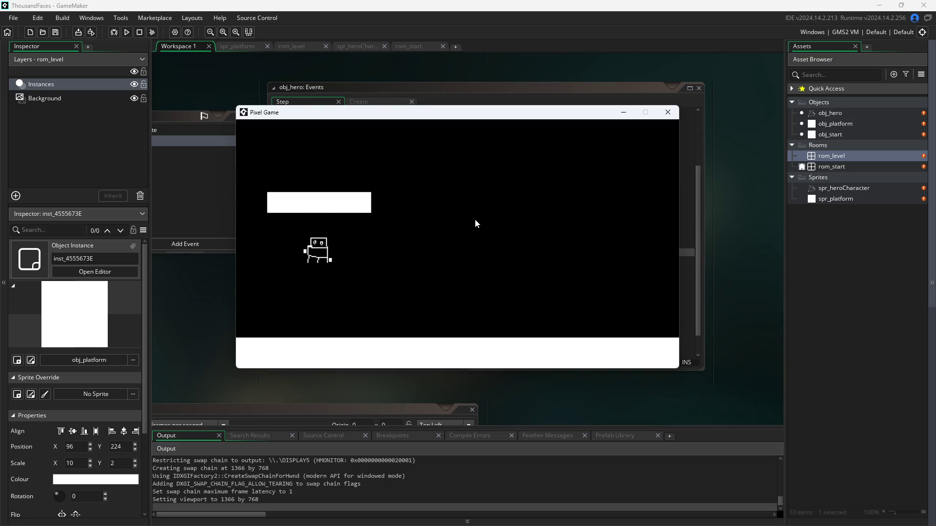
pyautogui.press('space')
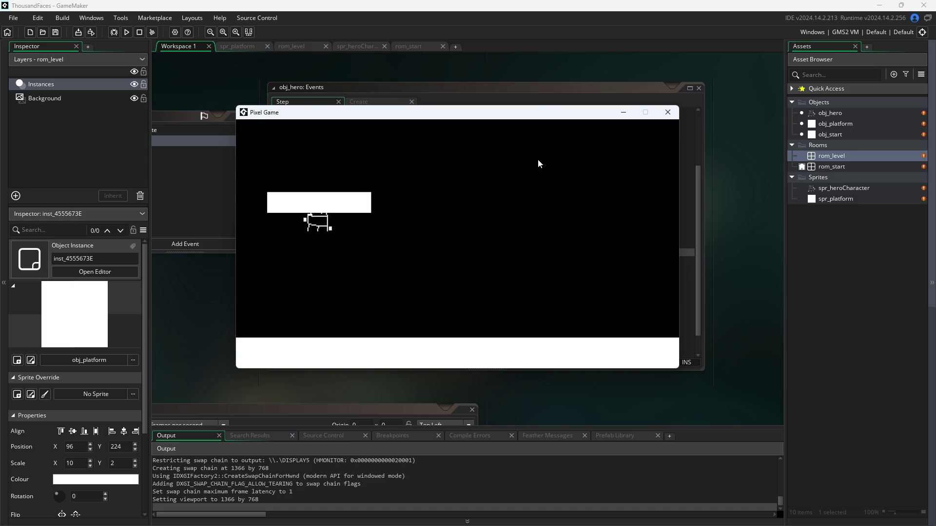
pyautogui.click(668, 112)
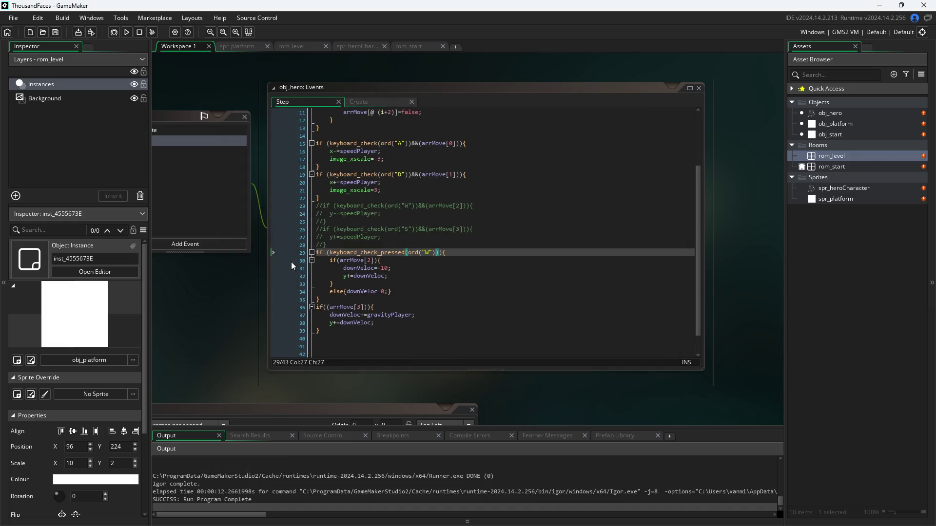
# Relaunch the game, walk off the platform and jump with W, then close it.
pyautogui.click(127, 31)
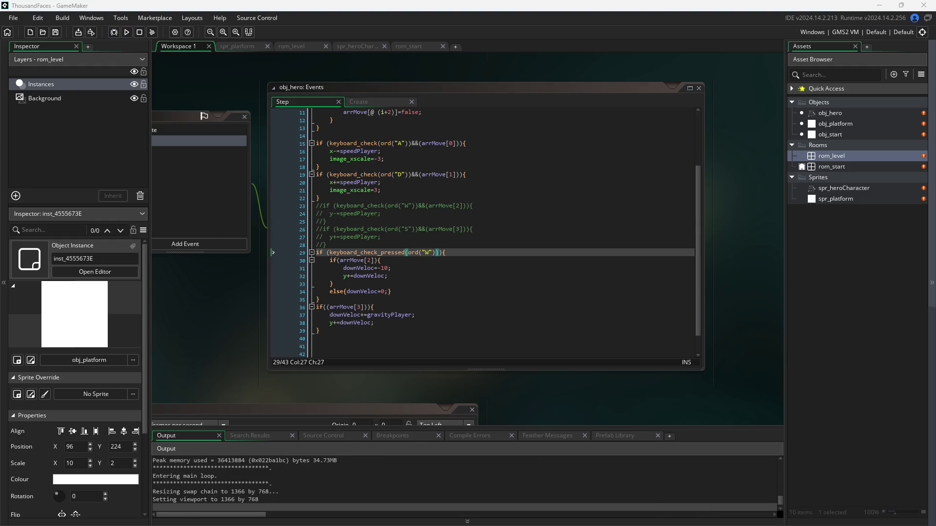
pyautogui.press('d')
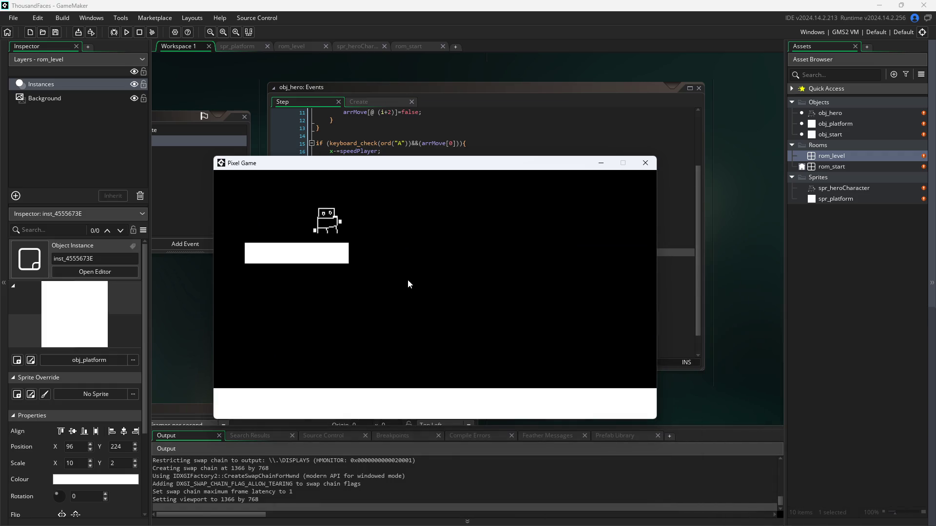
pyautogui.press('a')
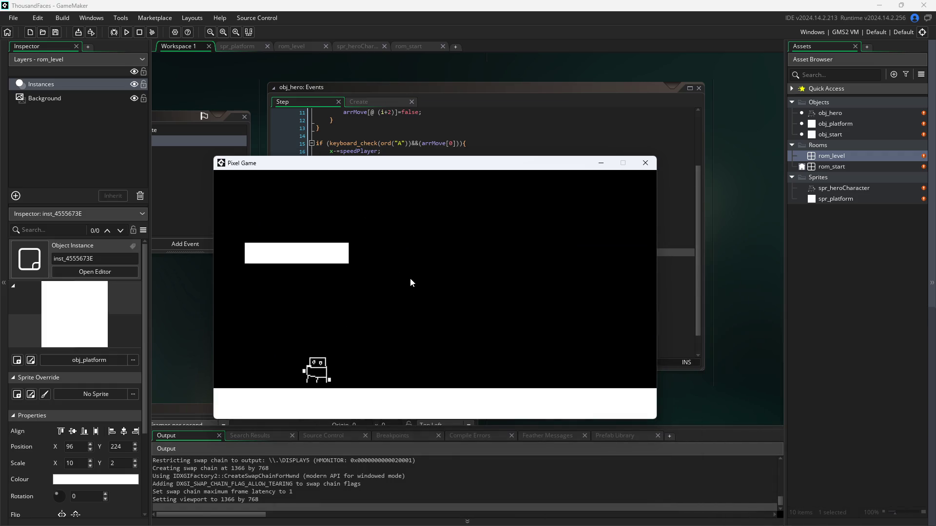
pyautogui.press('w')
pyautogui.press('w')
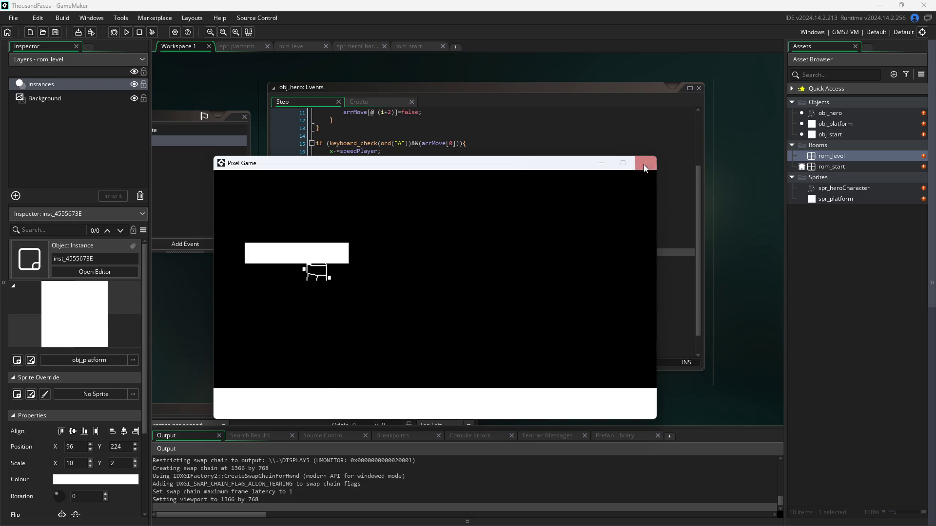
pyautogui.click(644, 163)
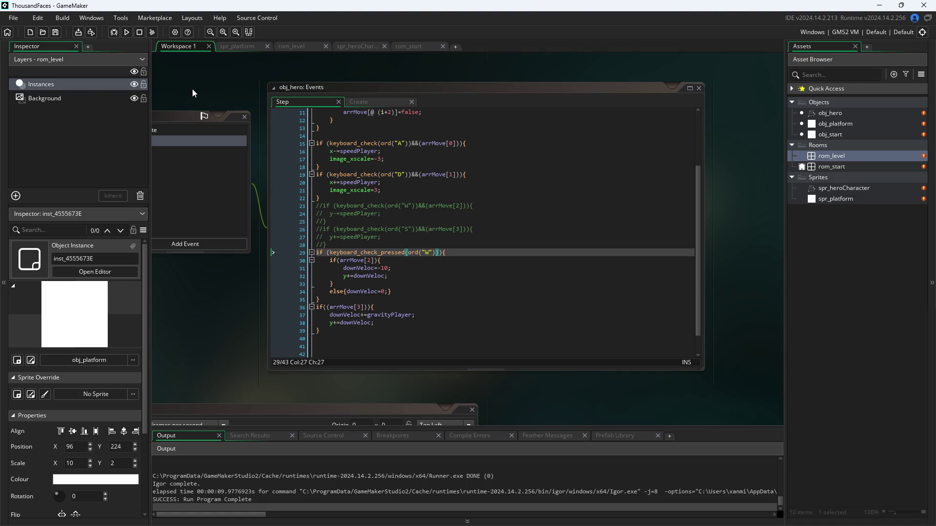
# Run the game once more, jump repeatedly toward the platform with W and A/D, and close it.
pyautogui.click(131, 33)
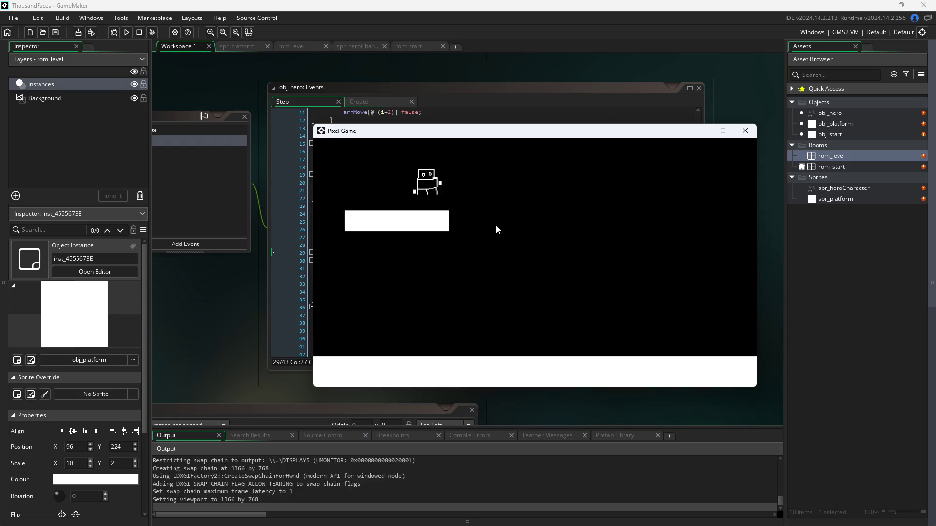
pyautogui.press('d')
pyautogui.press('d')
pyautogui.press('w')
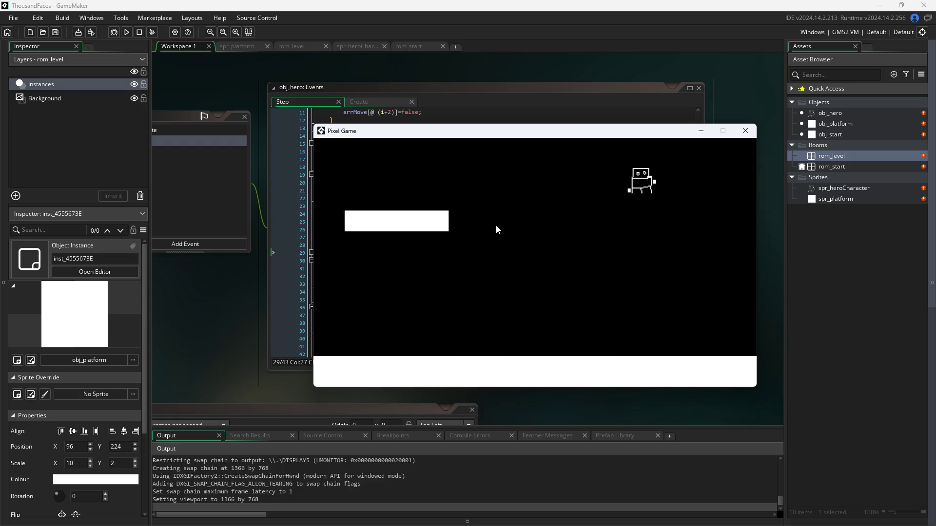
pyautogui.press('a')
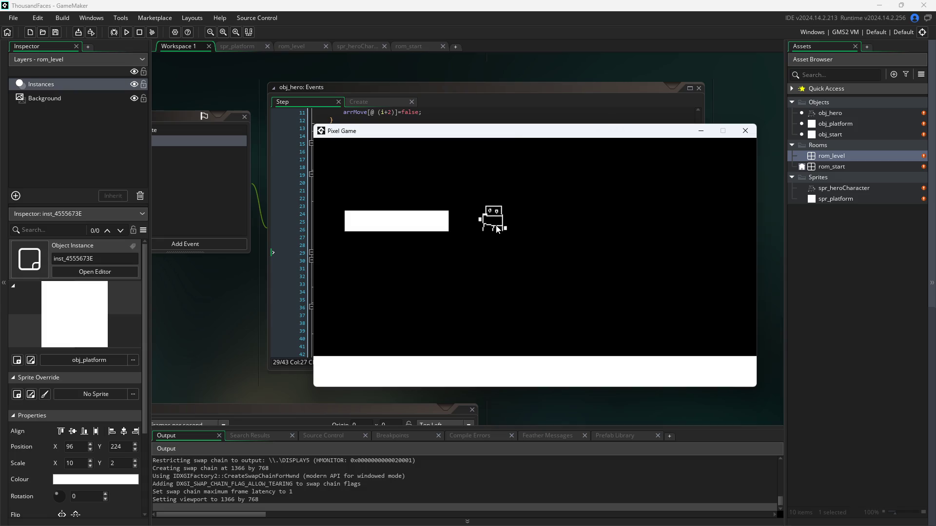
pyautogui.press('w')
pyautogui.press('a')
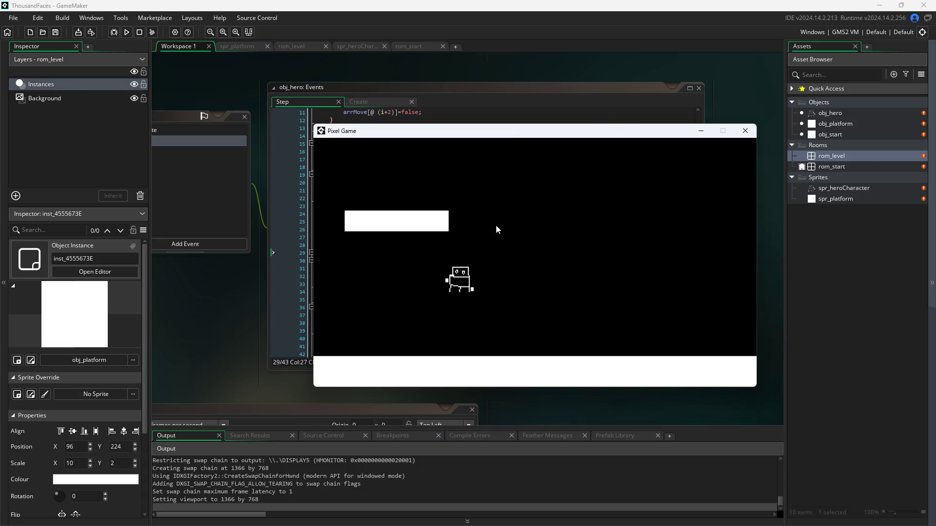
pyautogui.press('w')
pyautogui.press('w')
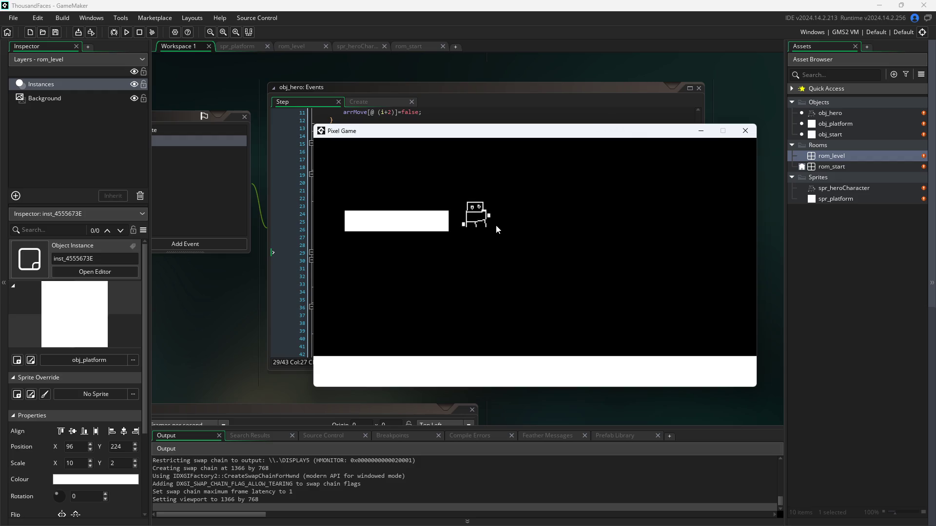
pyautogui.press('a')
pyautogui.press('w')
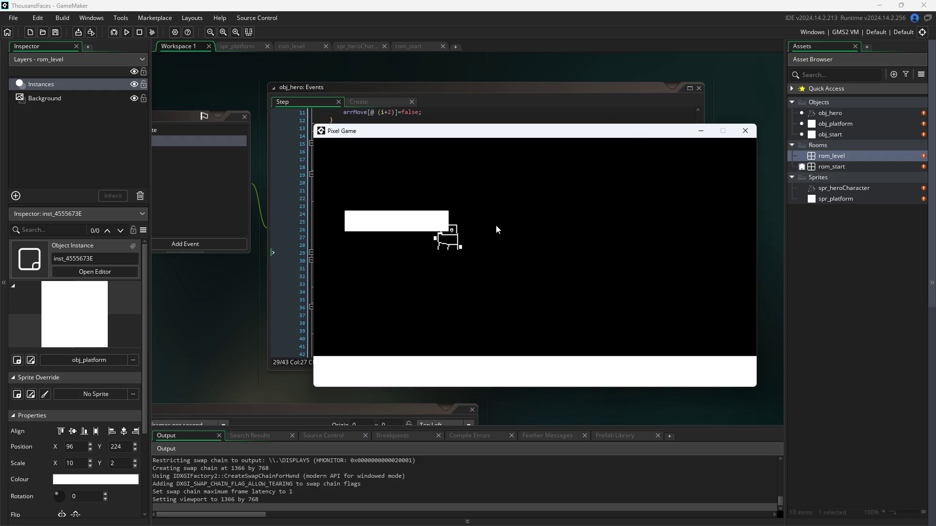
pyautogui.click(746, 131)
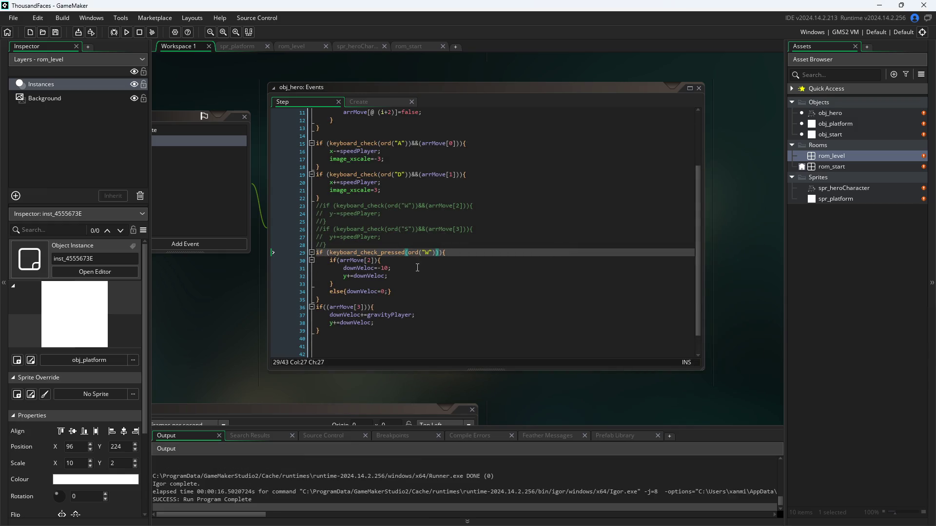
# Change the else branch's downVeloc=0 to -1 on line 34, then save and run the game.
pyautogui.moveTo(417, 253)
pyautogui.click(413, 264)
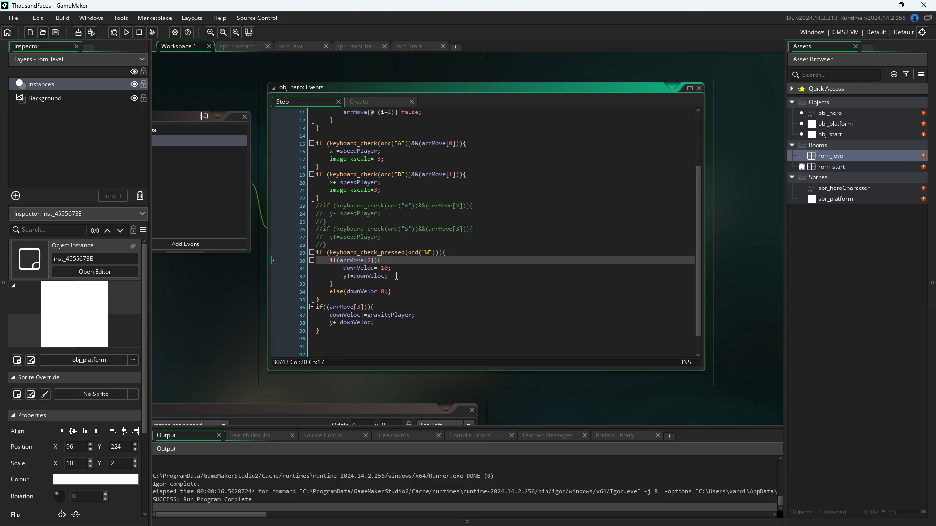
pyautogui.click(383, 292)
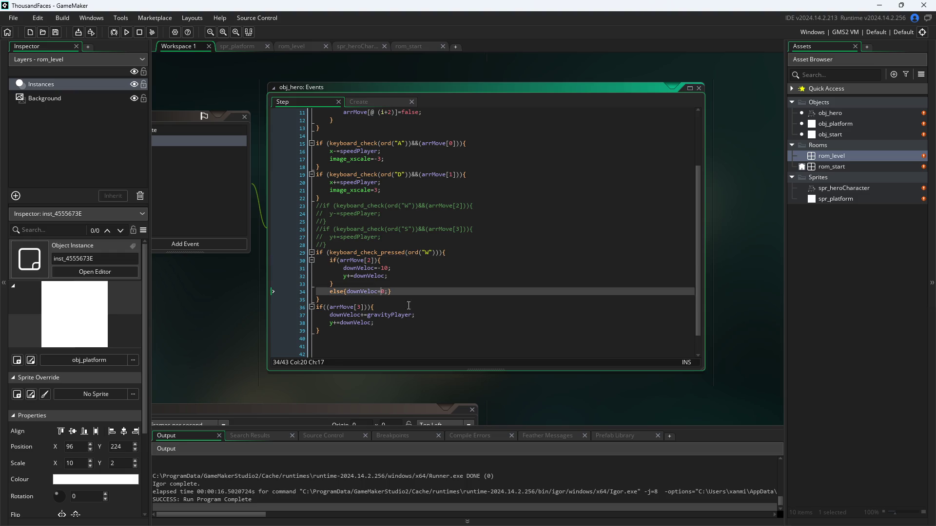
pyautogui.press('Right')
pyautogui.press('BackSpace')
pyautogui.write('-1')
pyautogui.click(261, 345)
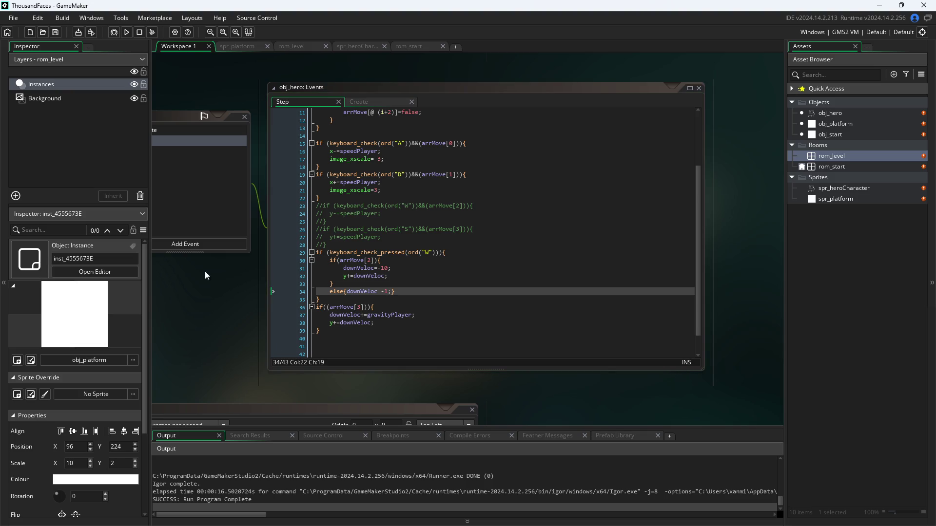
pyautogui.click(126, 31)
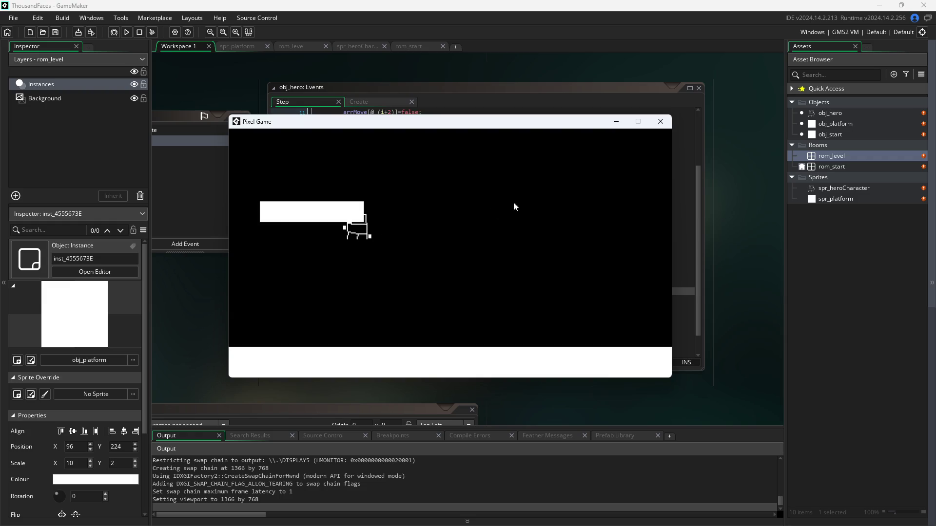
# Close the old game window, relaunch Pixel Game, centre its window and start the level.
pyautogui.click(660, 124)
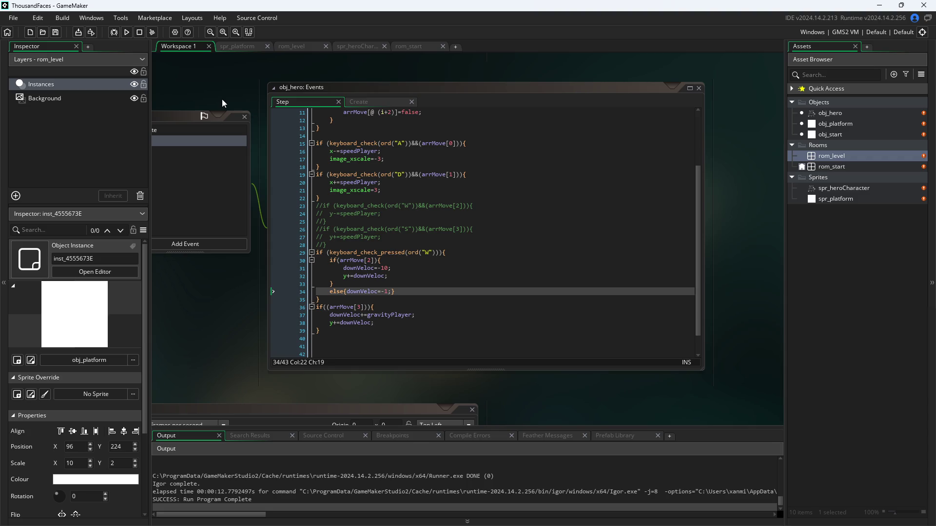
pyautogui.click(127, 32)
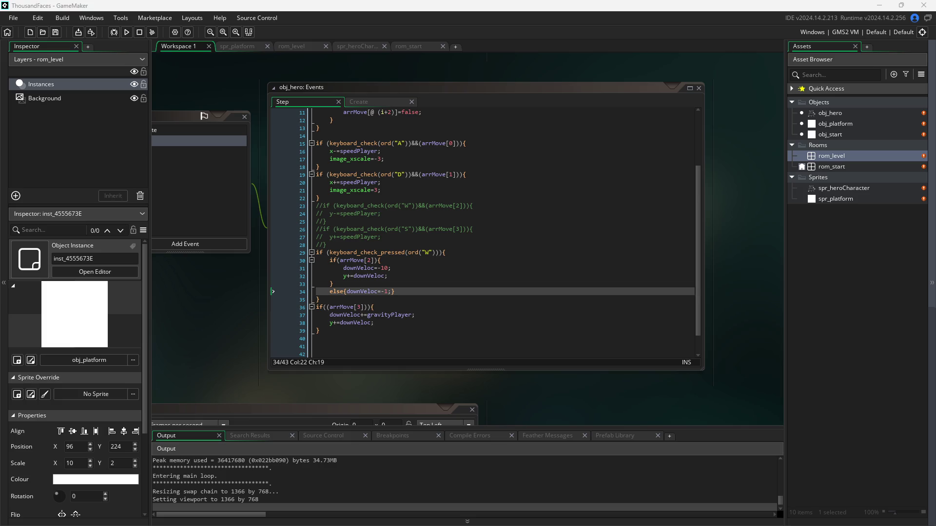
pyautogui.moveTo(830, 481)
pyautogui.mouseDown()
pyautogui.moveTo(362, 195)
pyautogui.moveTo(287, 175)
pyautogui.moveTo(312, 257)
pyautogui.moveTo(299, 164)
pyautogui.mouseUp()
pyautogui.click(377, 273)
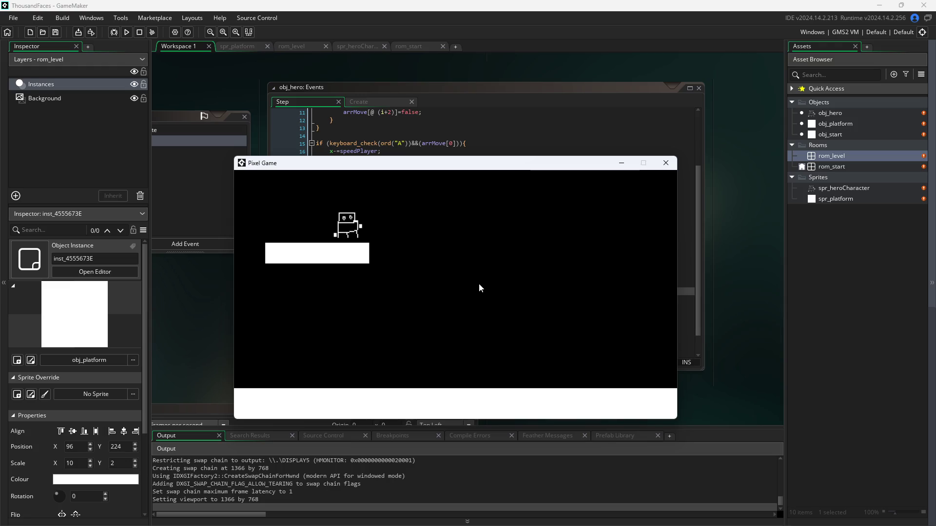
# Walk the hero with D and A and jump repeatedly with W toward the white platform.
pyautogui.press('d')
pyautogui.press('w')
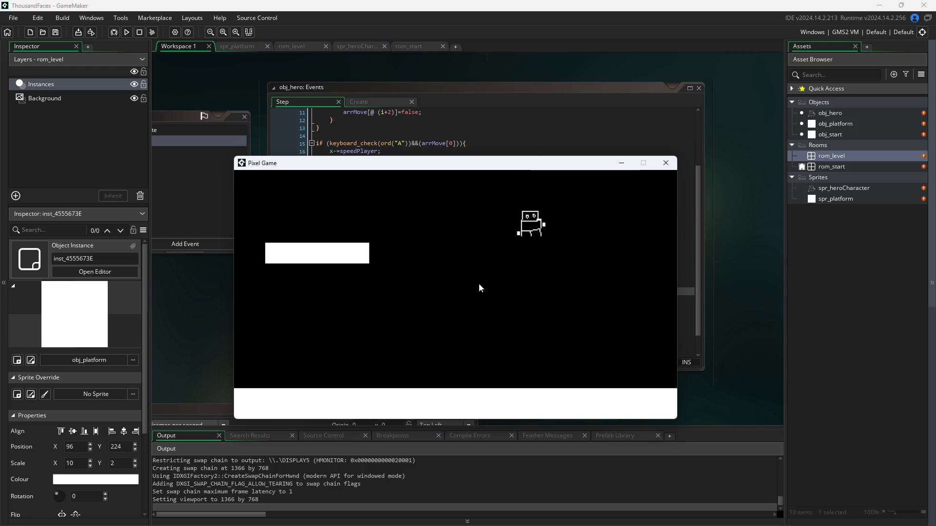
pyautogui.press('a')
pyautogui.press('w')
pyautogui.press('a')
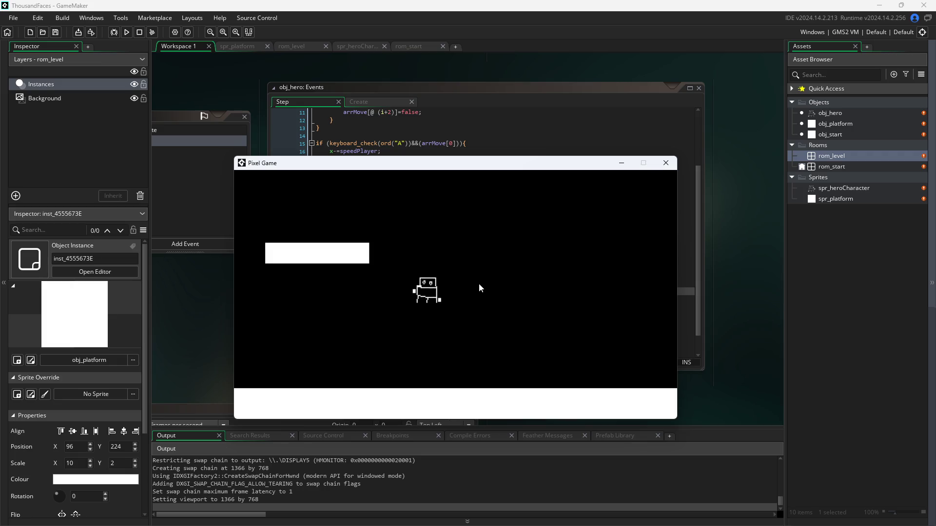
pyautogui.press('w')
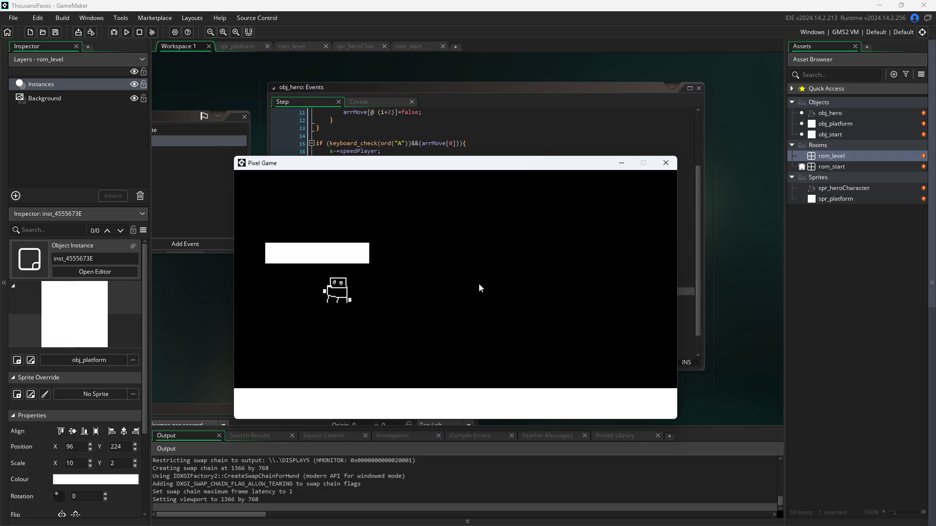
pyautogui.press('w')
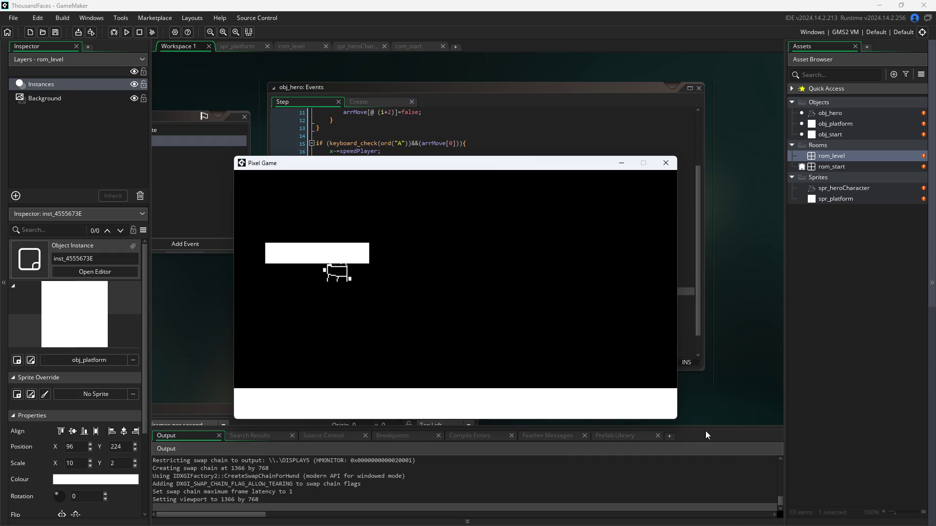
# Close the game window and put the caret at the end of line 32 in the jump block.
pyautogui.click(666, 163)
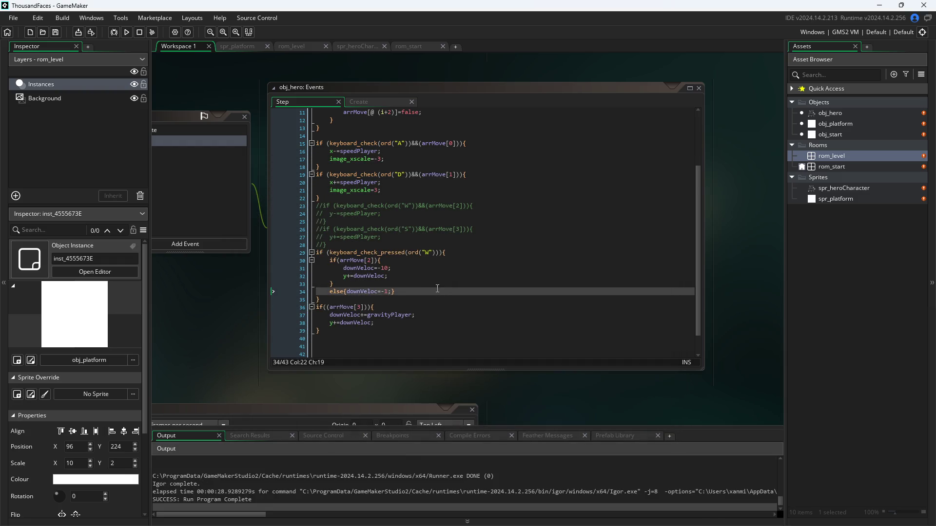
pyautogui.click(437, 291)
pyautogui.press('Up')
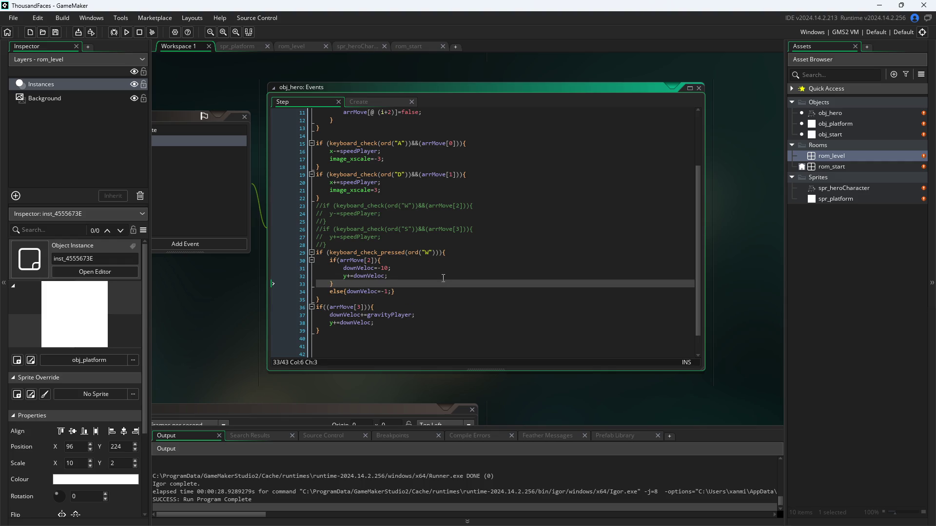
pyautogui.press('Up')
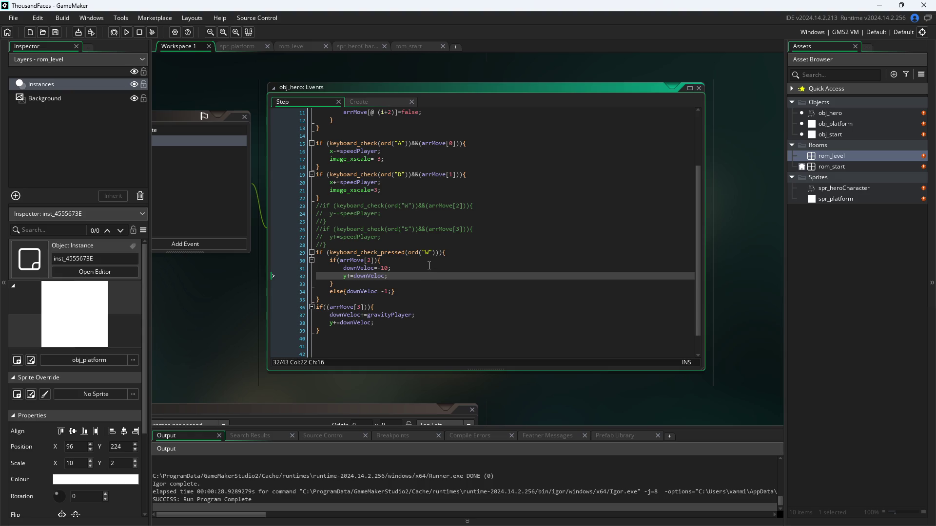
# Review the downVeloc lines and the arrMove[2] check across lines 30–36 of the Step code.
pyautogui.click(419, 267)
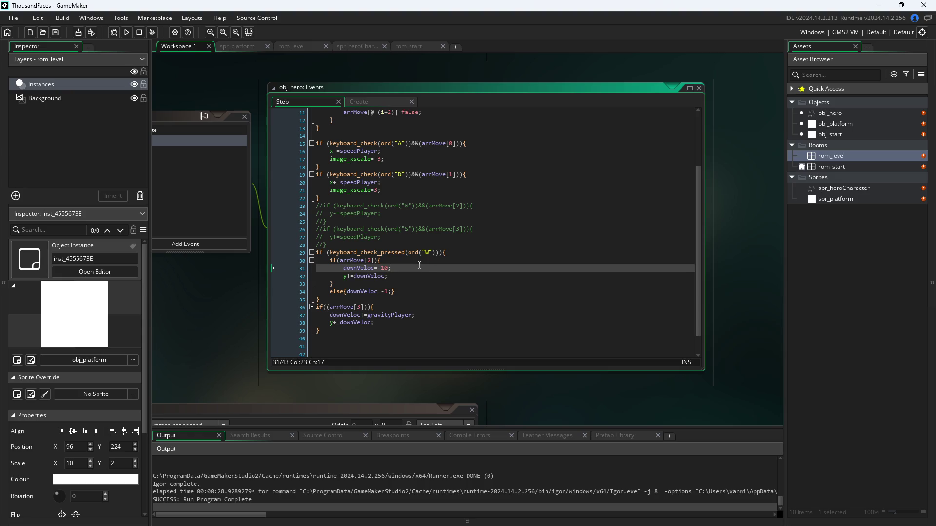
pyautogui.click(436, 253)
pyautogui.click(438, 261)
pyautogui.click(440, 268)
pyautogui.click(440, 276)
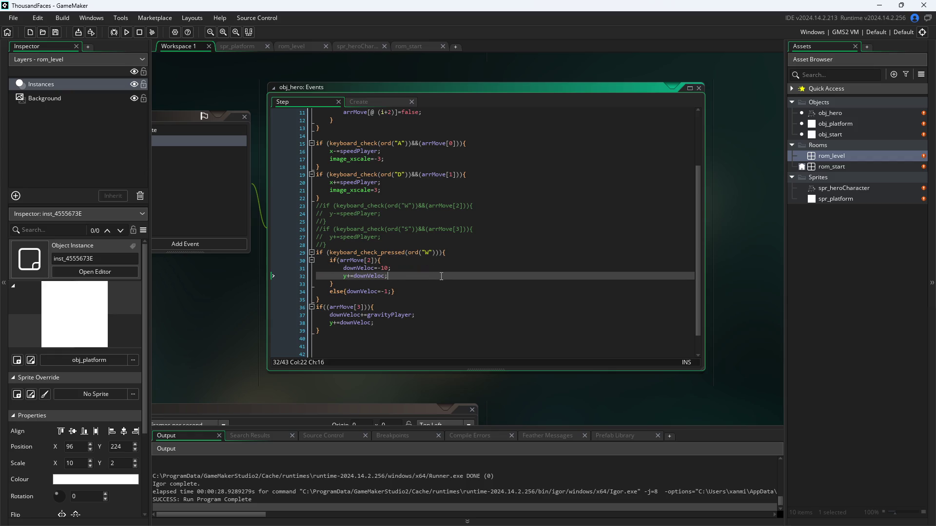
pyautogui.click(440, 284)
pyautogui.click(441, 276)
pyautogui.click(443, 264)
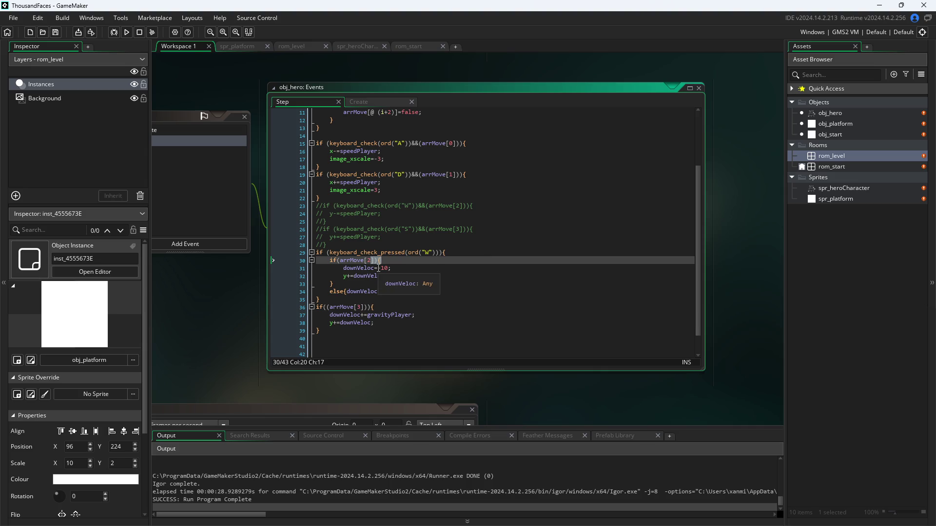
pyautogui.scroll(3, 379, 268)
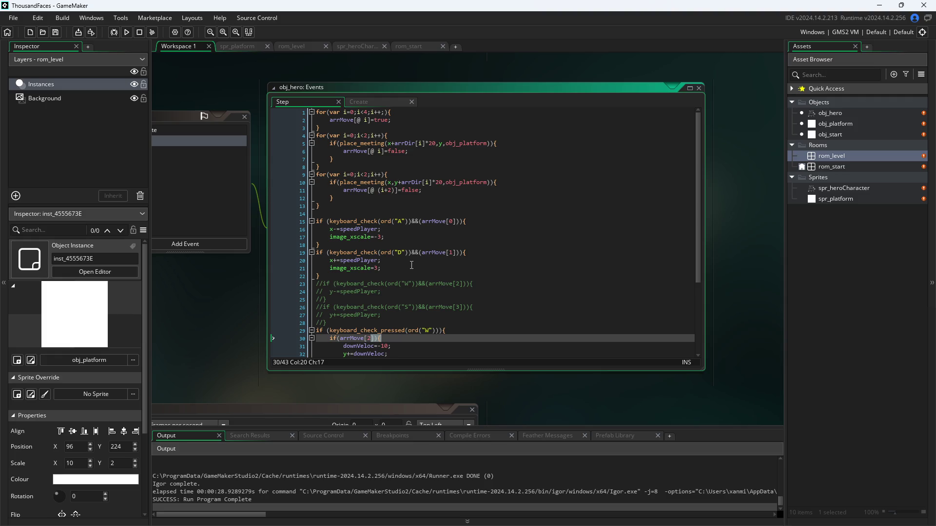
pyautogui.scroll(-4, 375, 285)
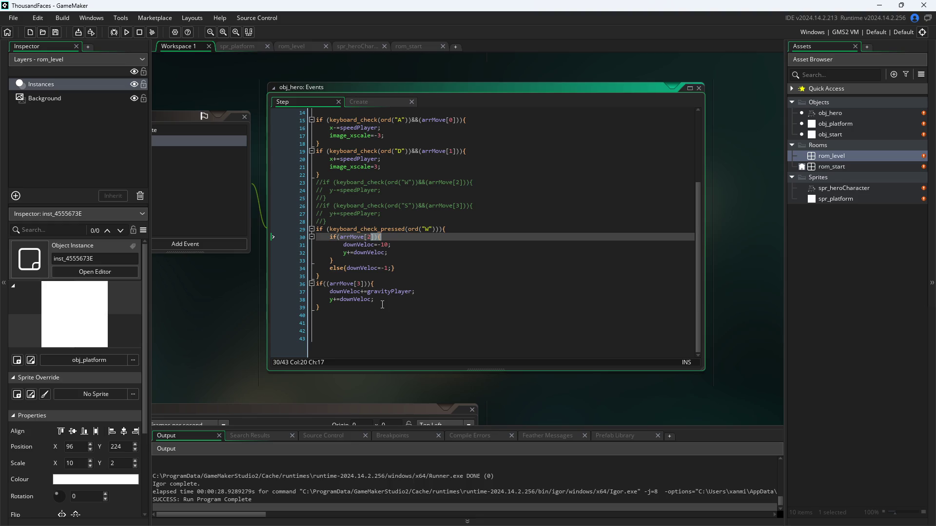
# Insert an exclamation mark before arrMove[3] on line 36 to negate the gravity check.
pyautogui.click(365, 283)
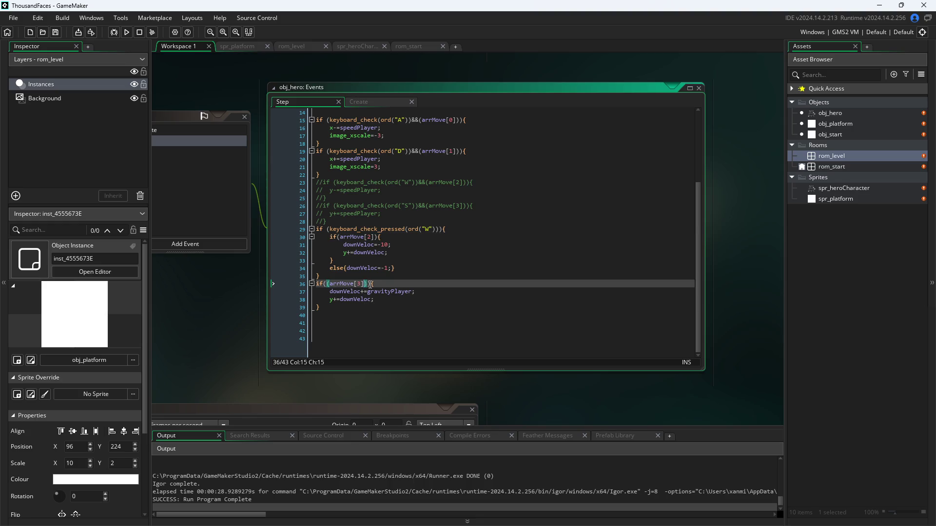
pyautogui.click(357, 307)
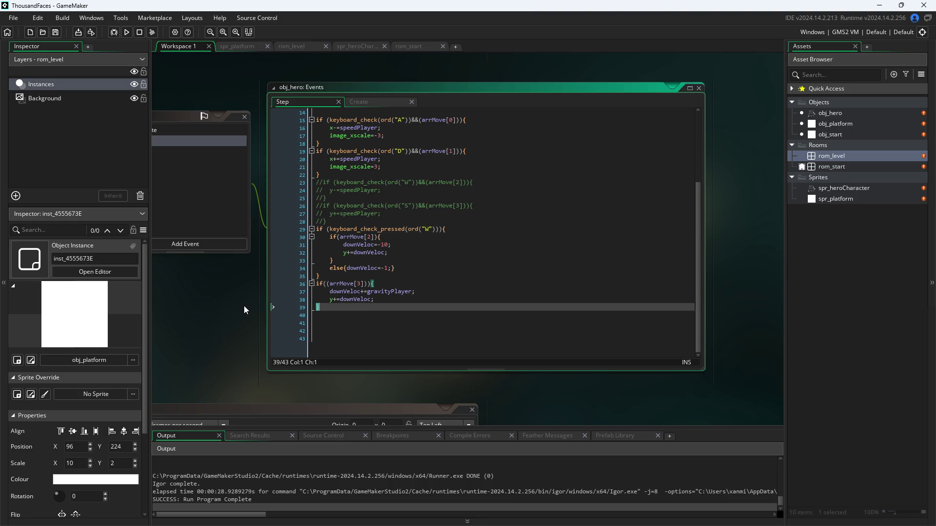
pyautogui.click(336, 285)
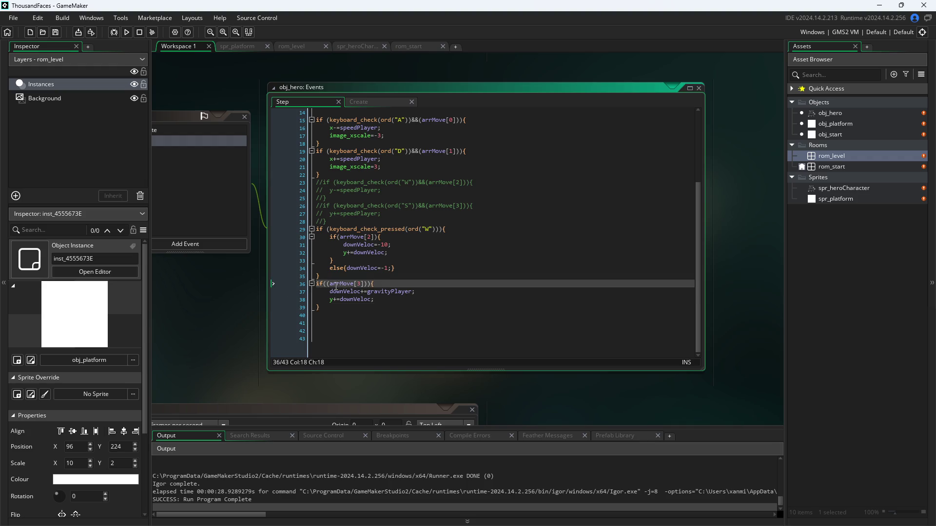
pyautogui.click(330, 284)
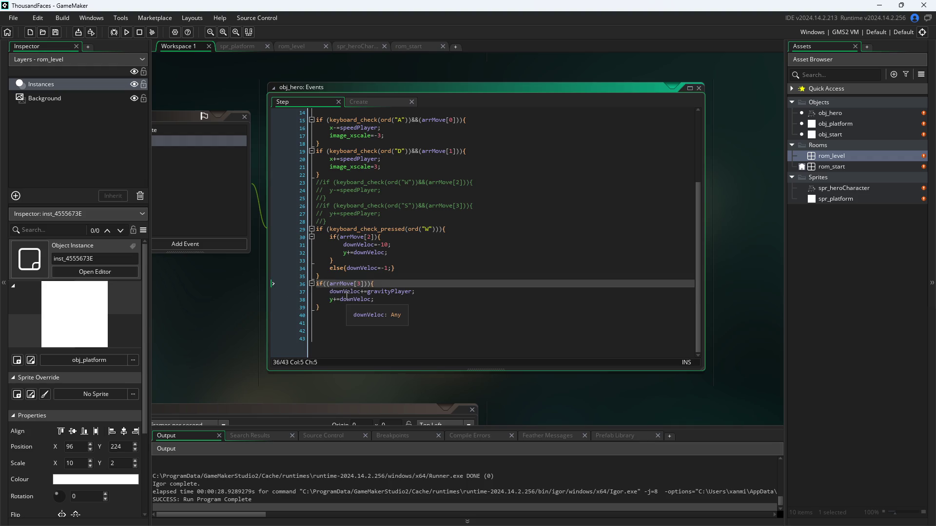
pyautogui.write('!')
# Run the game, walk the hero right and left, then close the game window.
pyautogui.click(206, 369)
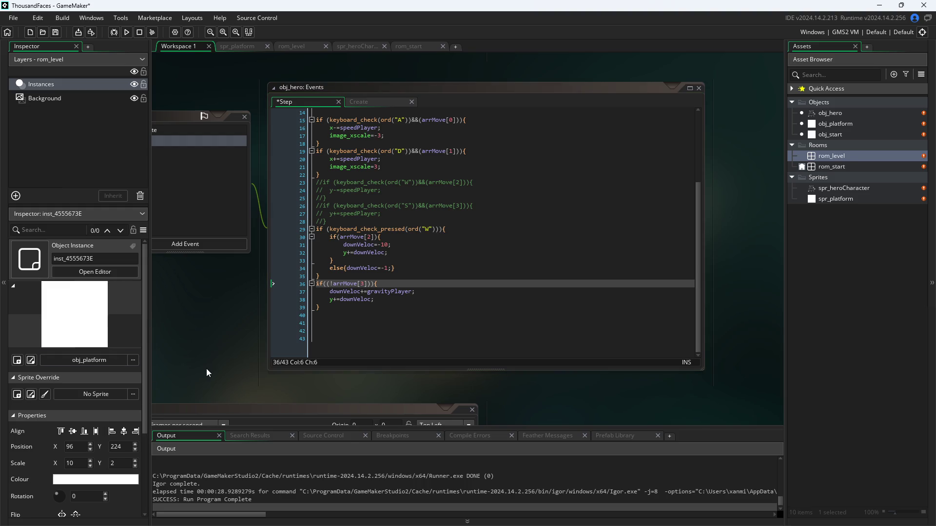
pyautogui.click(126, 31)
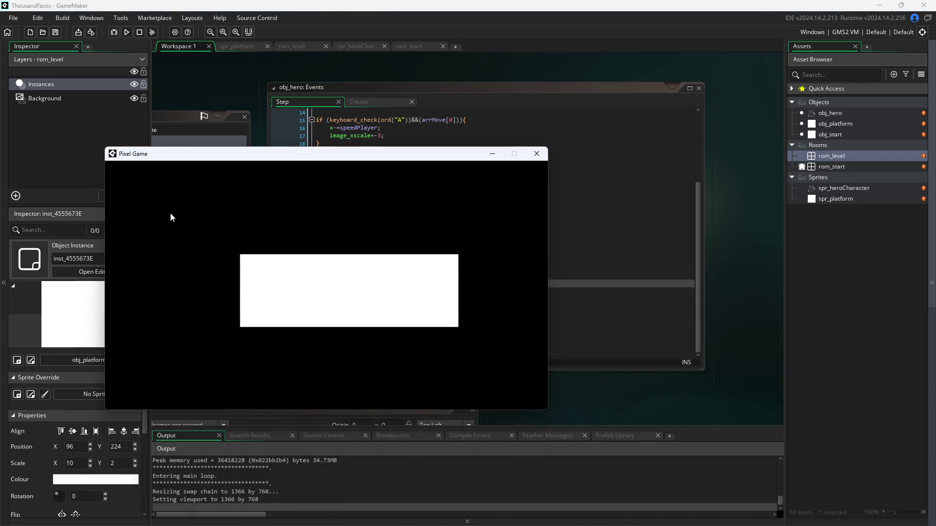
pyautogui.press('d')
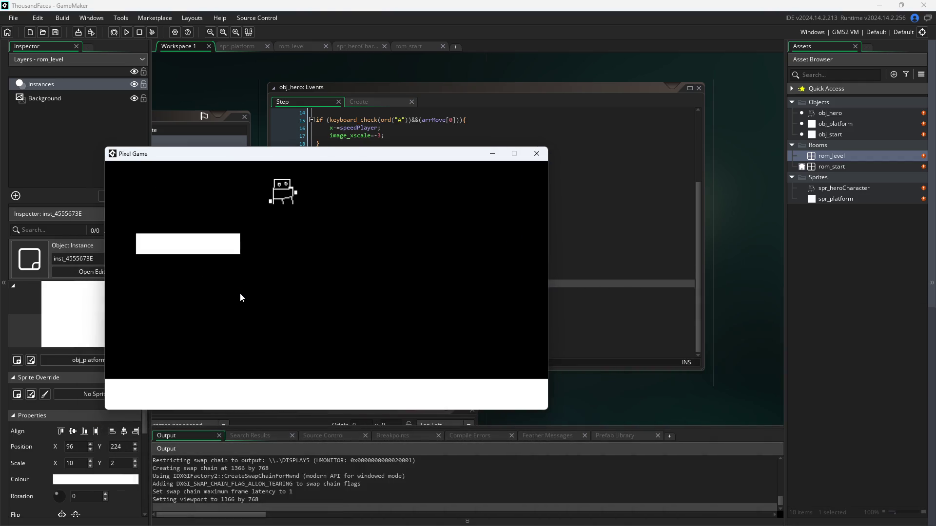
pyautogui.press('a')
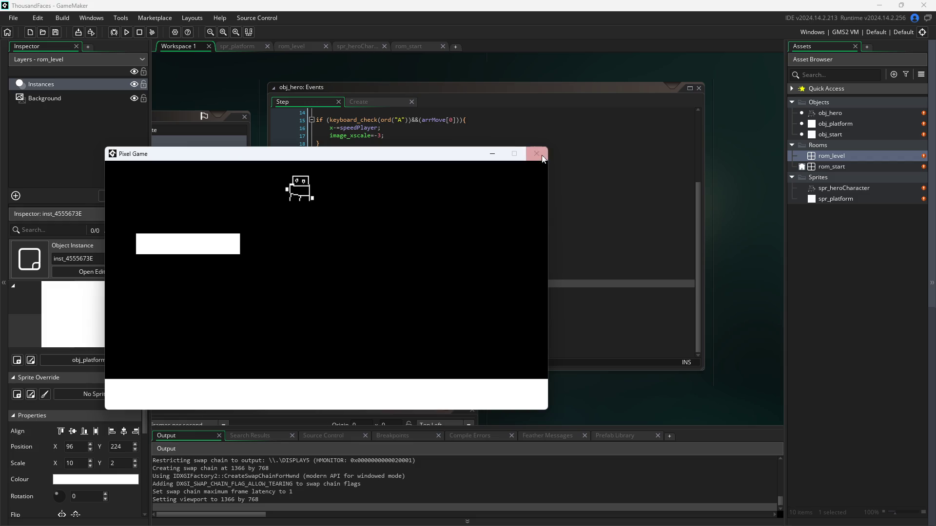
pyautogui.click(537, 155)
# Remove the negation and comment out the arrMove[3] gravity condition on line 36 with Ctrl+K.
pyautogui.click(331, 284)
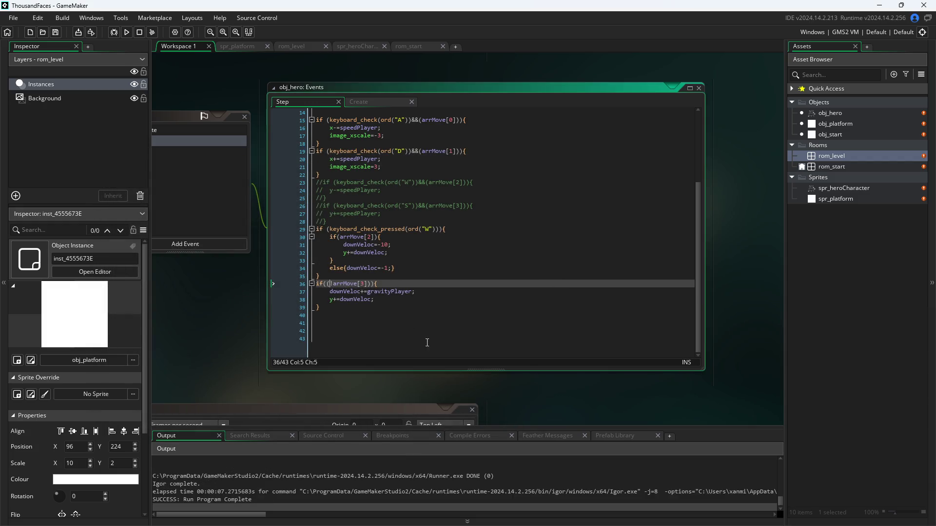
pyautogui.press('BackSpace')
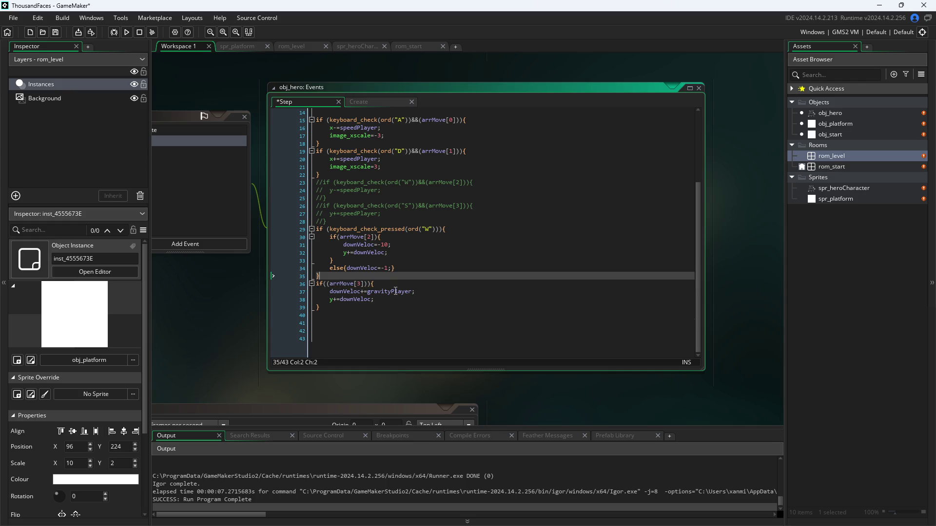
pyautogui.click(381, 299)
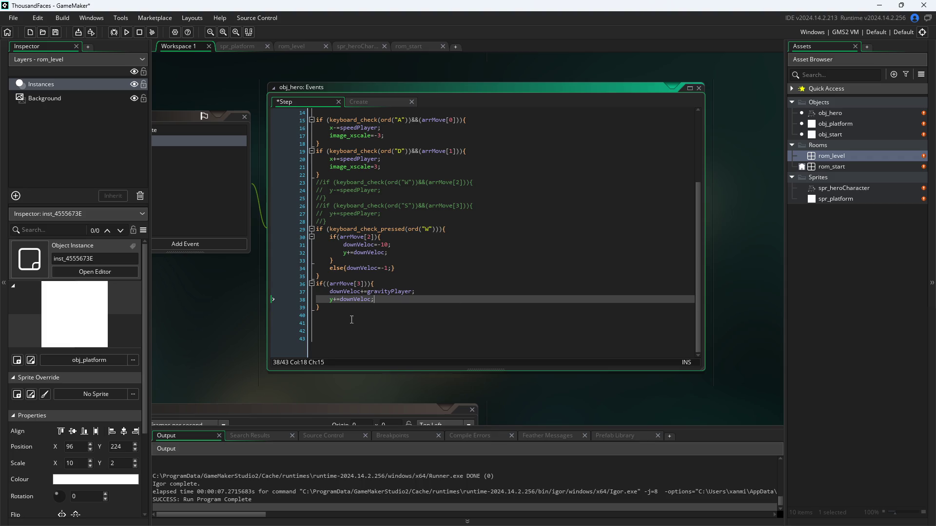
pyautogui.moveTo(385, 285); pyautogui.dragTo(234, 276)
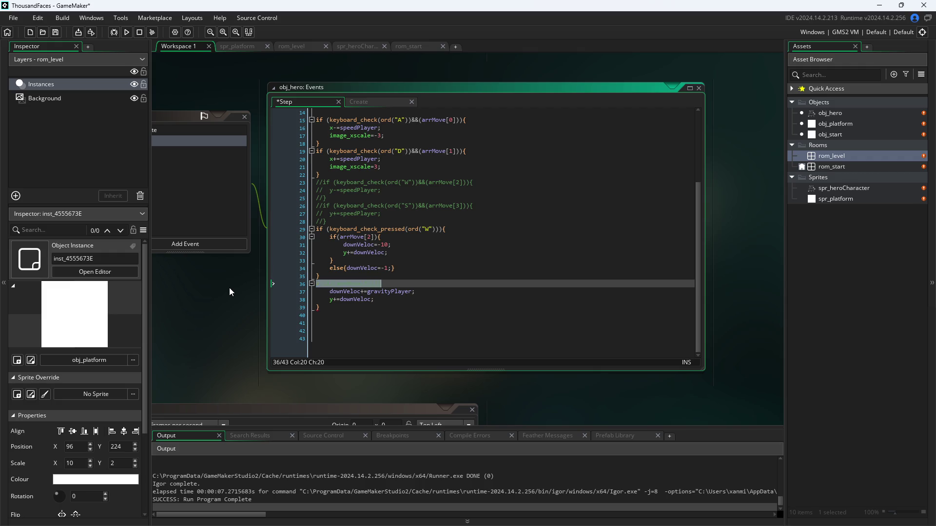
pyautogui.hotkey('ctrl', 'k')
pyautogui.press('Down')
pyautogui.press('Down')
pyautogui.press('Down')
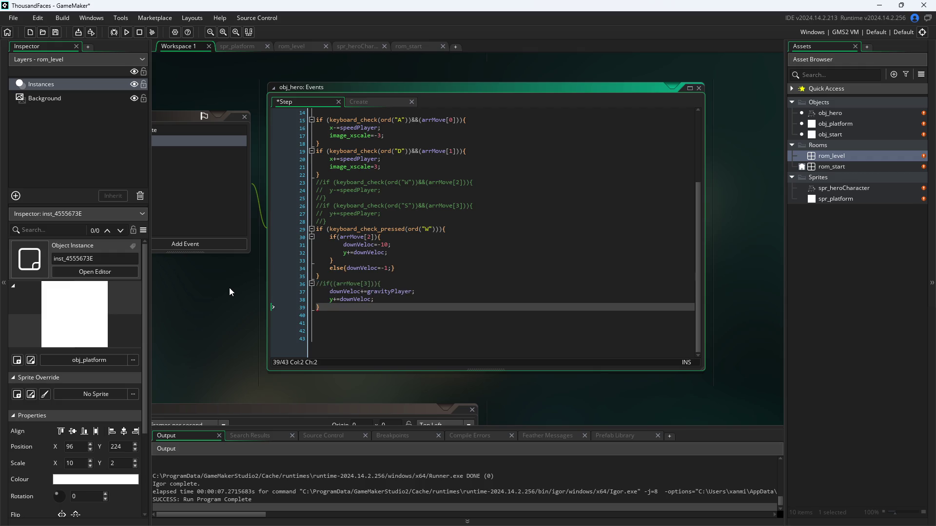
# Delete the gravity block's closing brace on line 39 and run the game with F5.
pyautogui.press('BackSpace')
pyautogui.press('Tab')
pyautogui.click(220, 337)
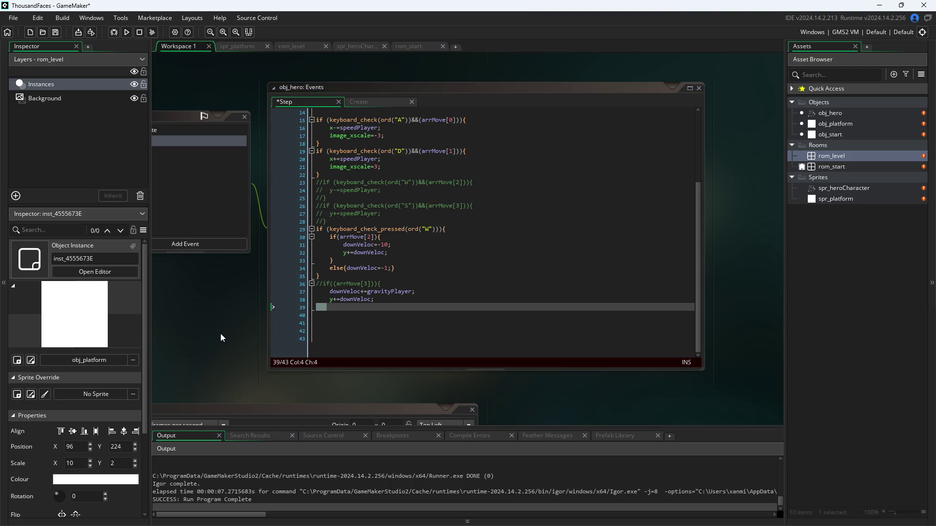
pyautogui.press('F5')
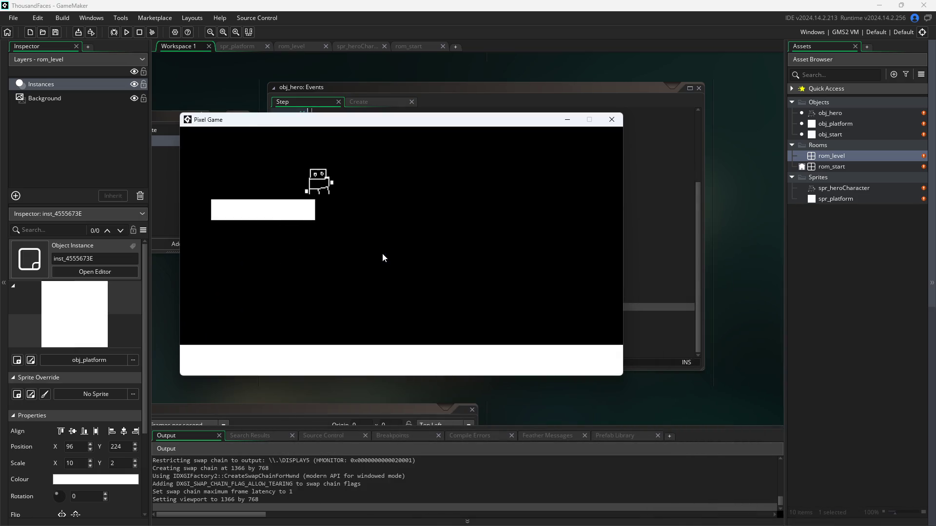
# Walk the hero left and right with the arrow keys and jump it onto the platform's right edge.
pyautogui.press('Left')
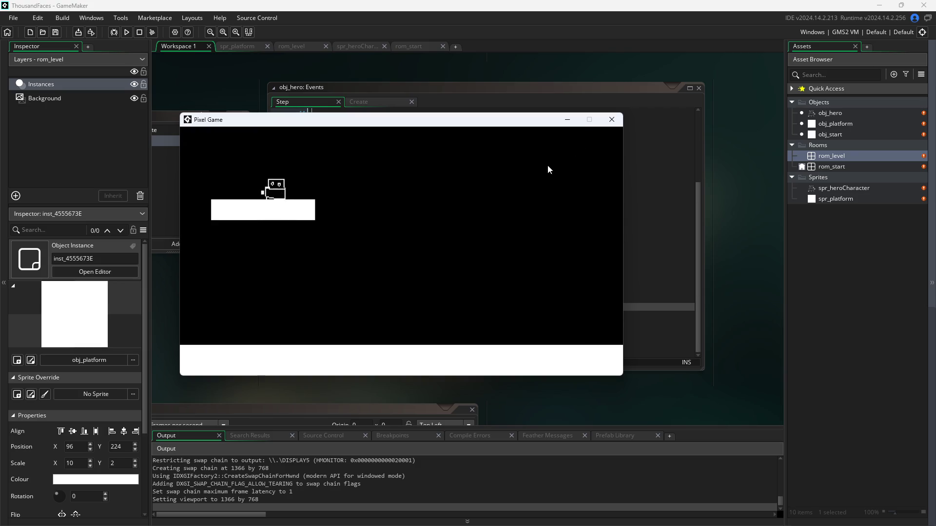
pyautogui.press('Right')
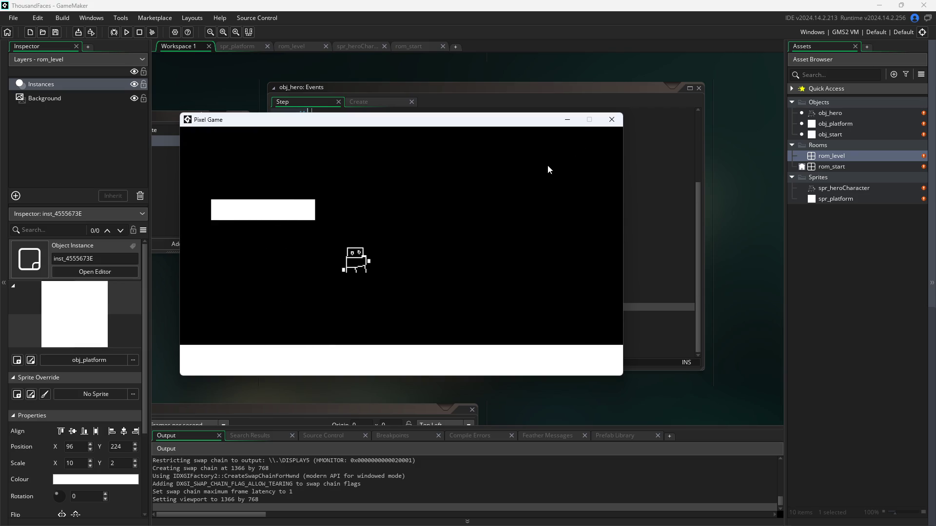
pyautogui.press('Left')
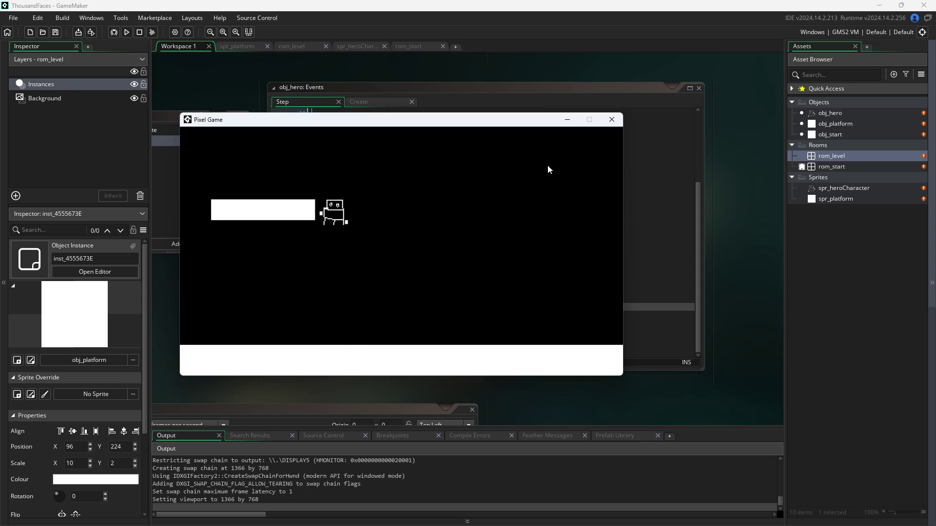
pyautogui.press('Up')
pyautogui.press('Left')
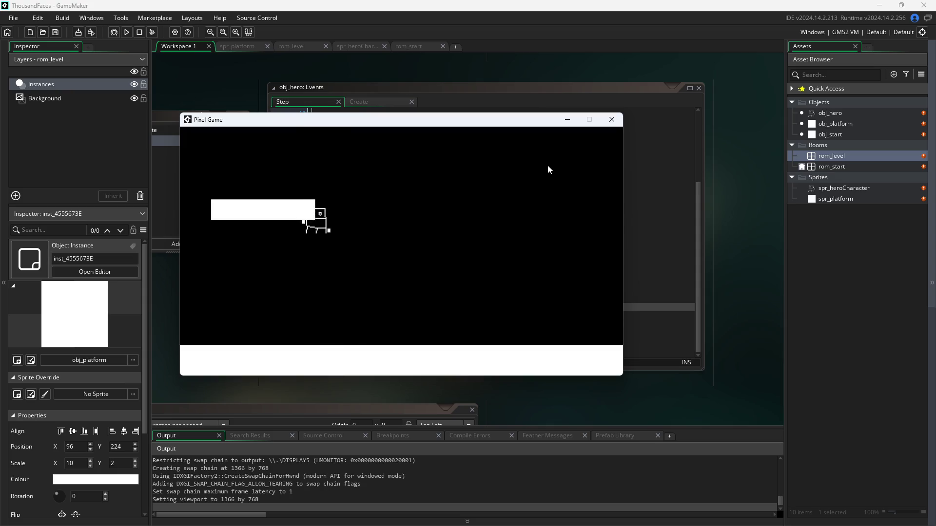
pyautogui.press('Up')
pyautogui.press('Up')
# Change line 34's else branch to downVeloc=0, then run the game and close it.
pyautogui.press('w')
pyautogui.click(612, 120)
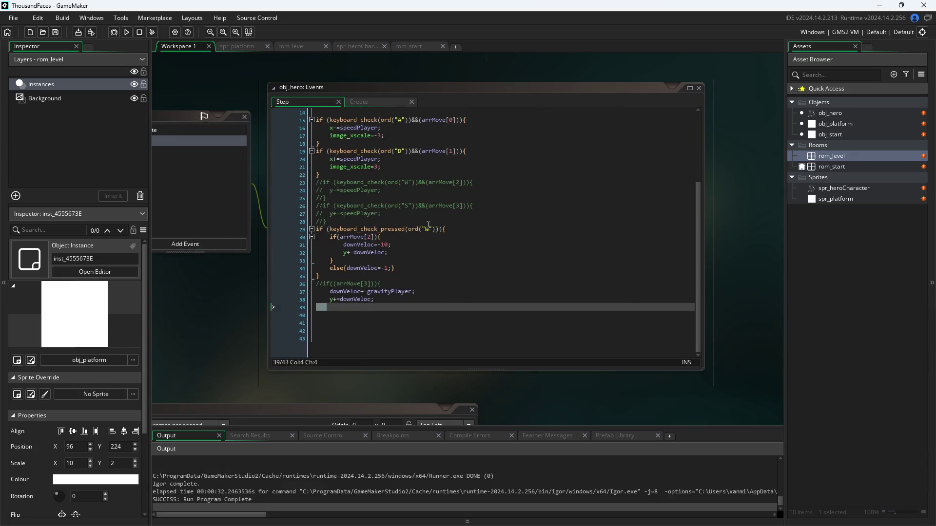
pyautogui.click(389, 267)
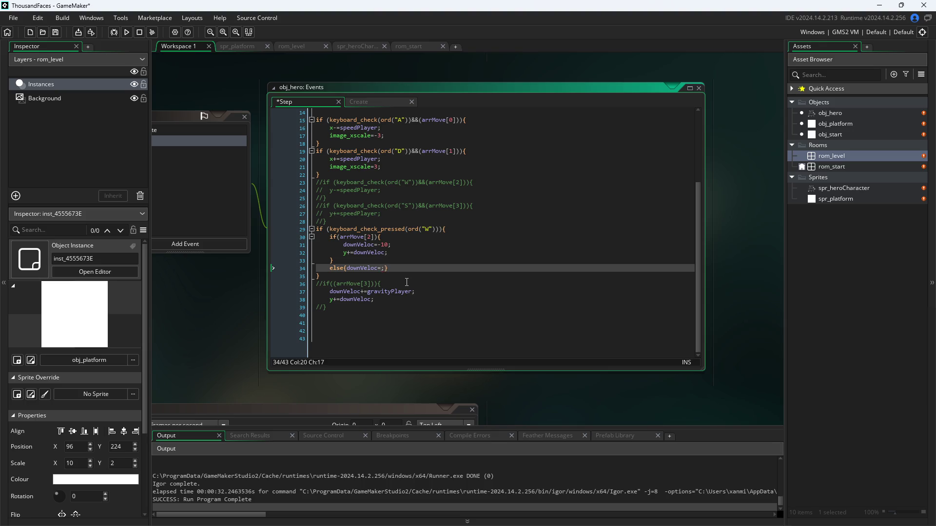
pyautogui.write('0')
pyautogui.click(262, 325)
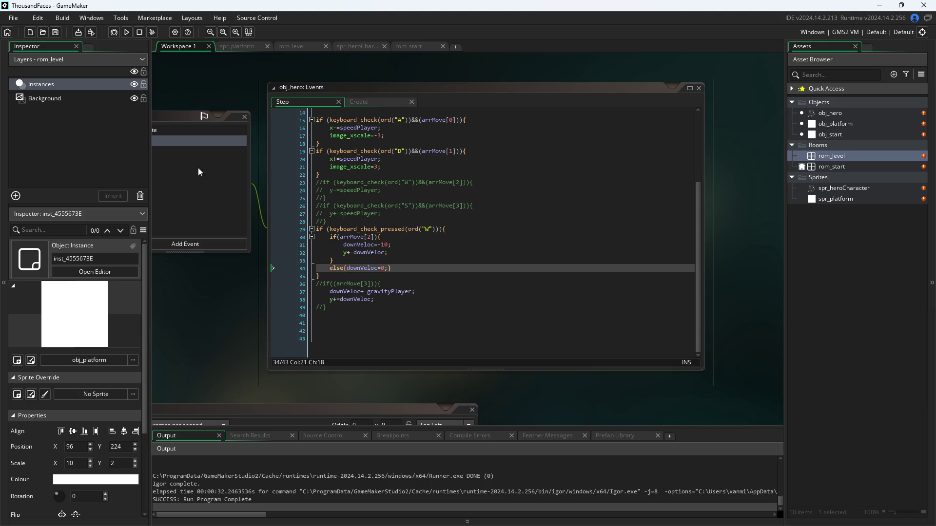
pyautogui.click(126, 33)
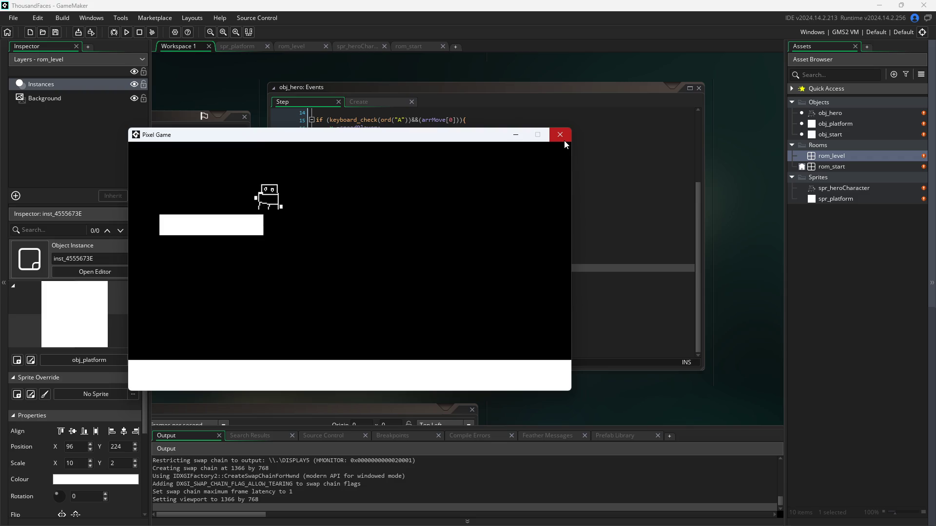
pyautogui.click(564, 141)
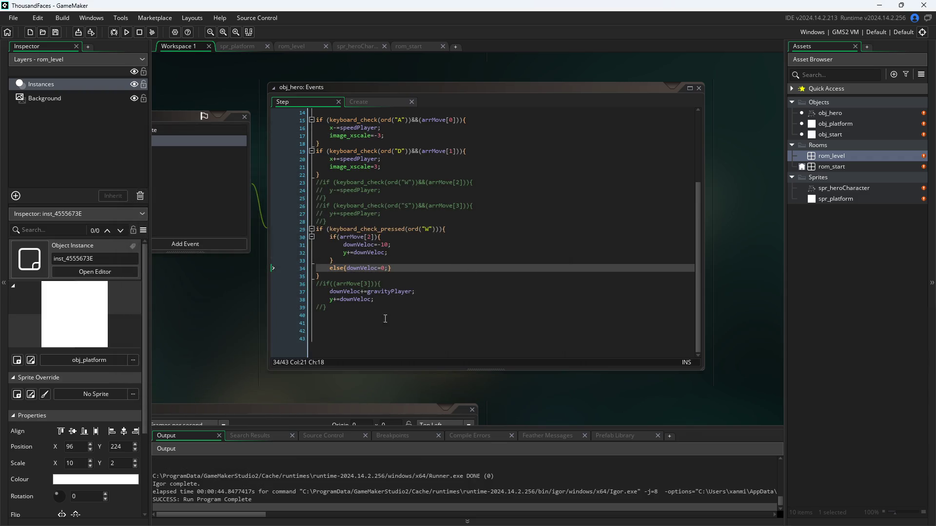
# Add a closing brace on line 39 and uncomment the if((arrMove[3])){ line with Ctrl+Shift+K.
pyautogui.click(278, 307)
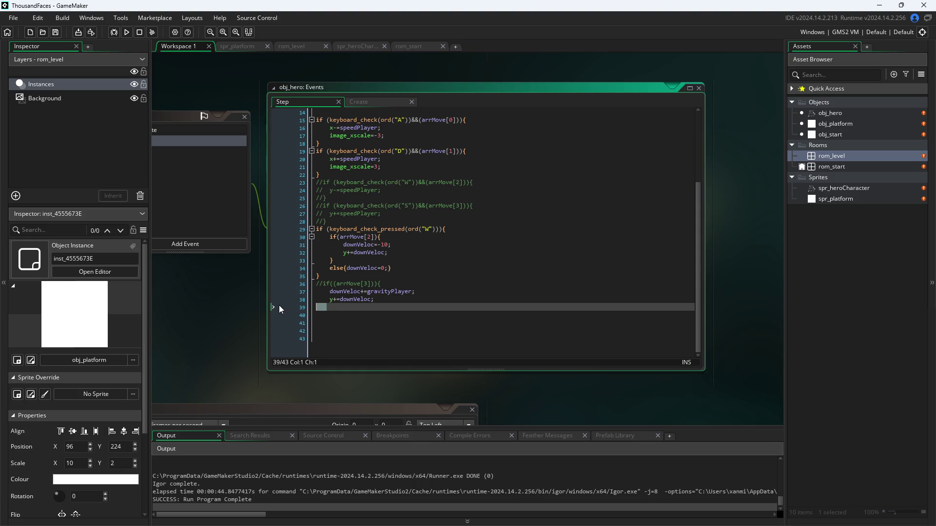
pyautogui.write('}')
pyautogui.press('Up')
pyautogui.press('Up')
pyautogui.press('Up')
pyautogui.hotkey('ctrl', 'shift', 'k')
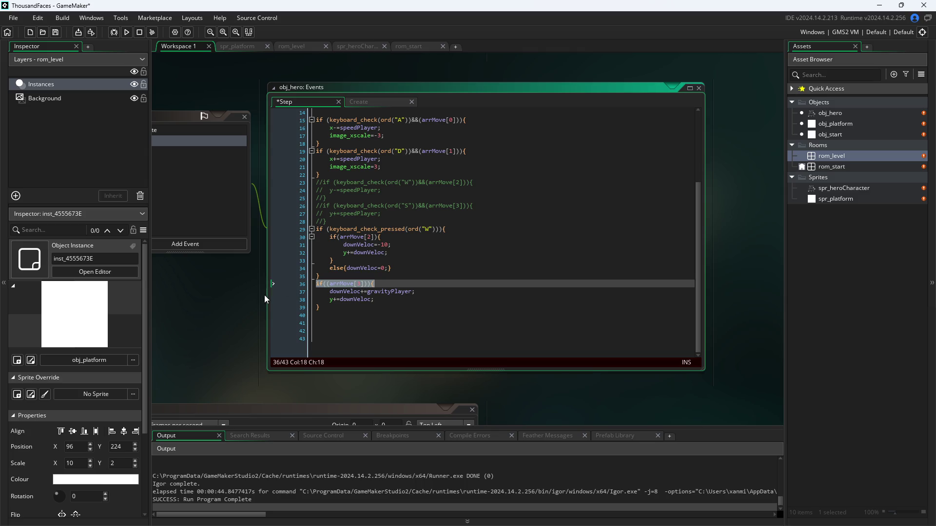
pyautogui.click(251, 298)
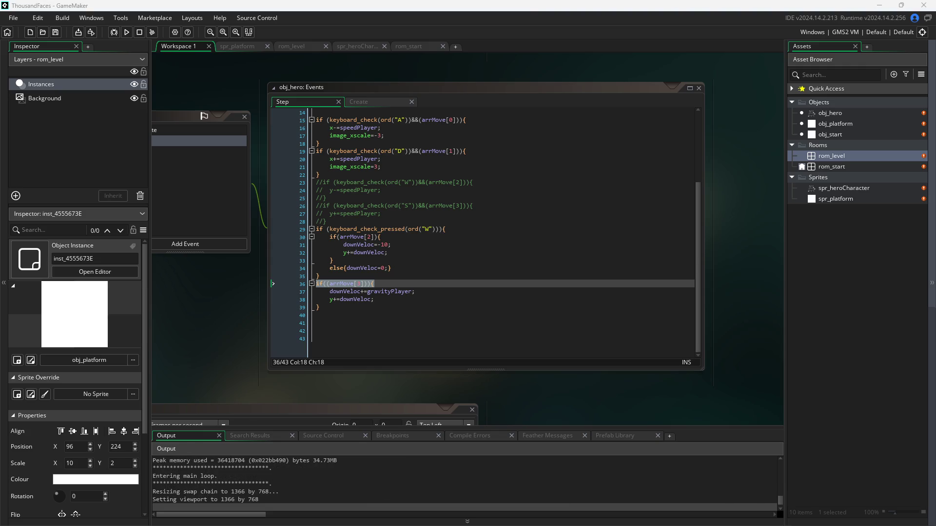
# Walk the hero right and left in the test run, close it, and launch the game again.
pyautogui.press('Right')
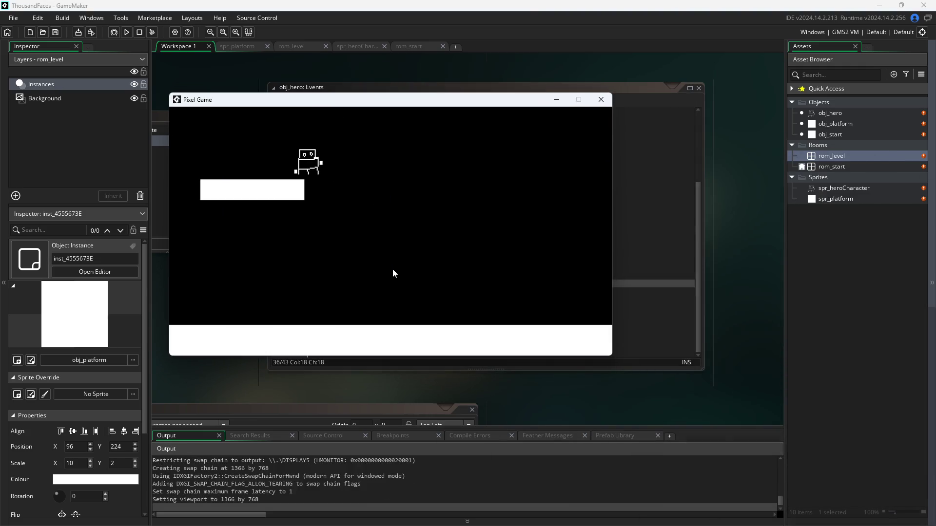
pyautogui.press('Left')
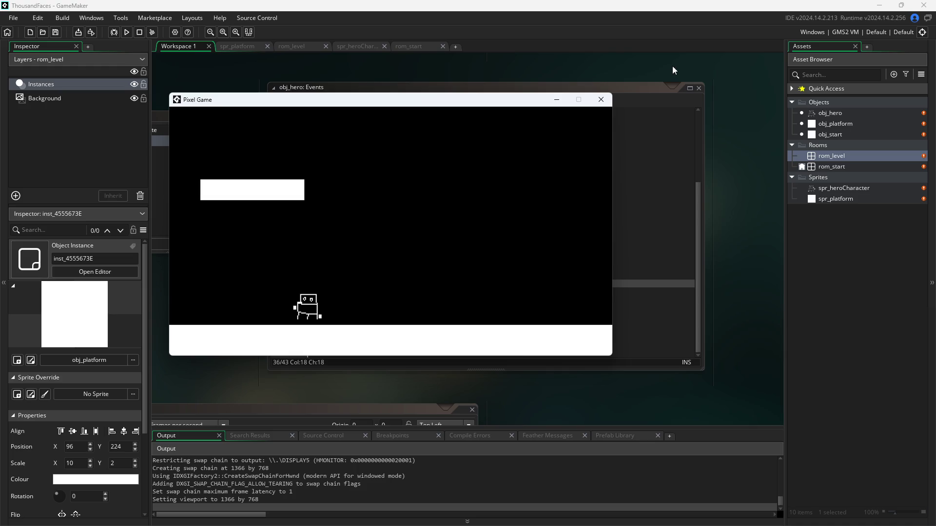
pyautogui.click(601, 100)
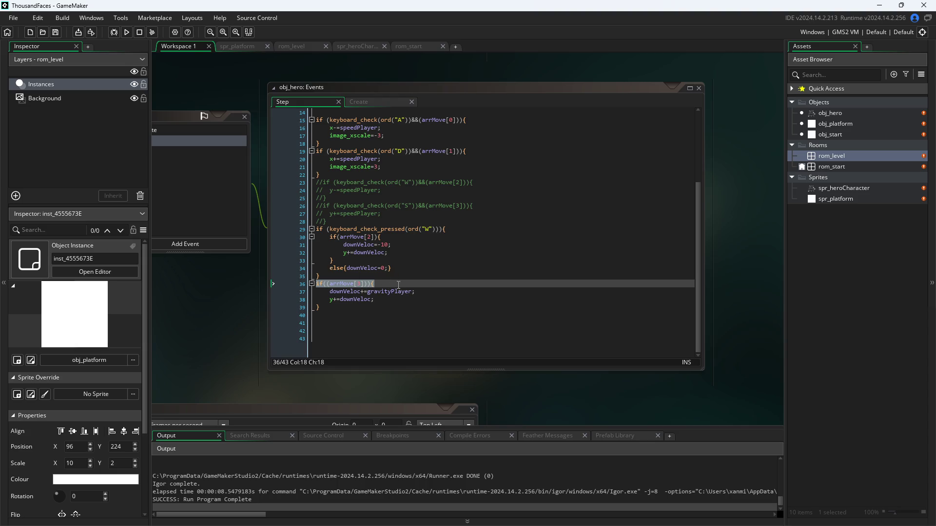
pyautogui.click(439, 229)
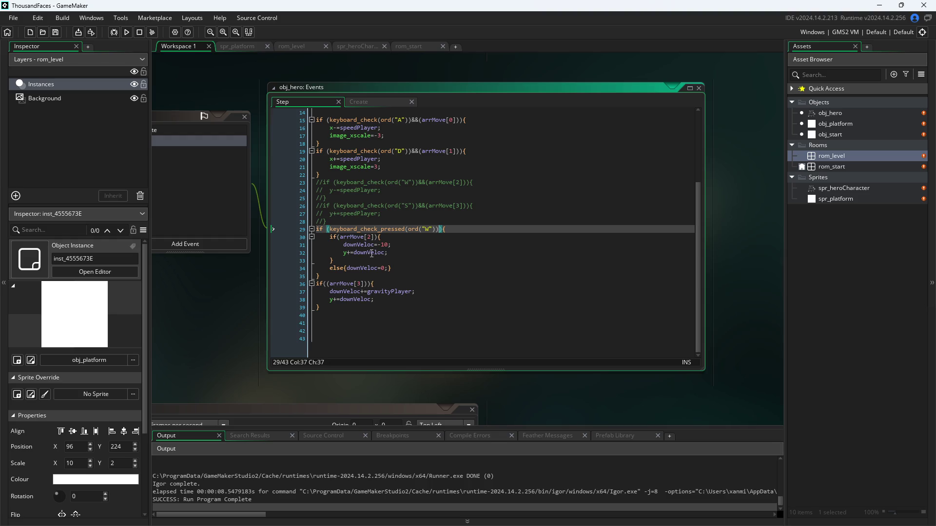
pyautogui.click(188, 339)
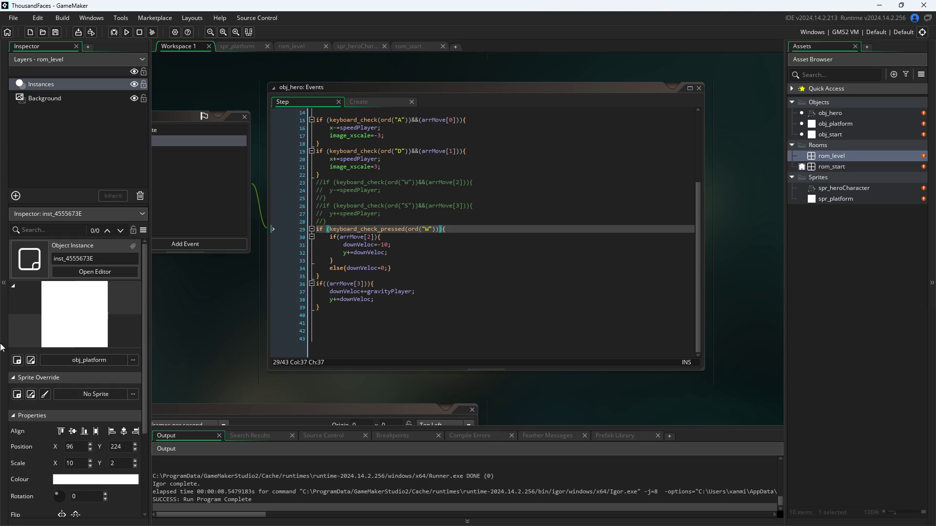
pyautogui.click(127, 34)
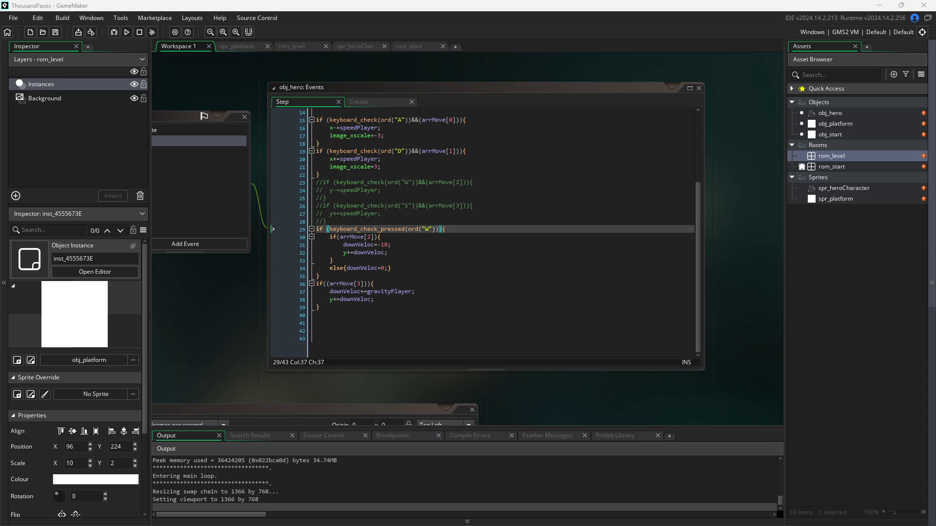
# Walk the hero along the floor with A and D and jump repeatedly with W to test gated gravity.
pyautogui.press('d')
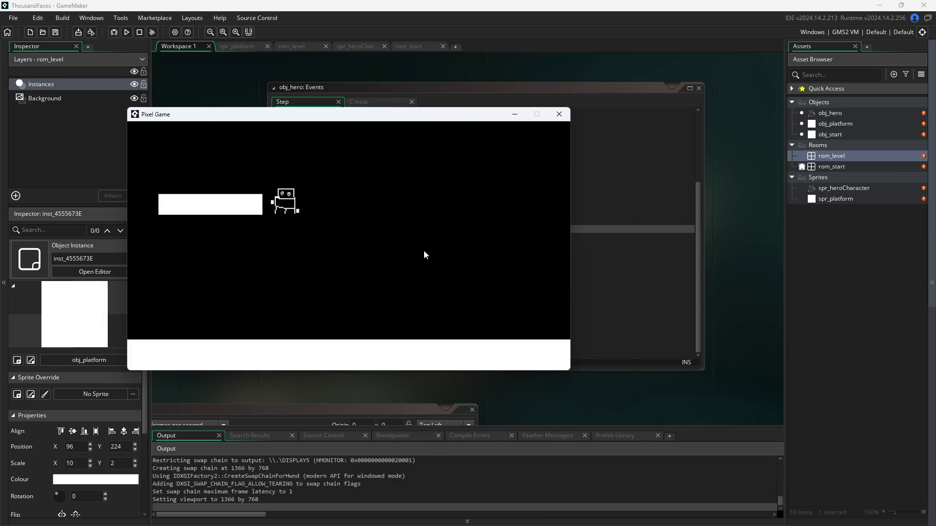
pyautogui.press('w')
pyautogui.press('d')
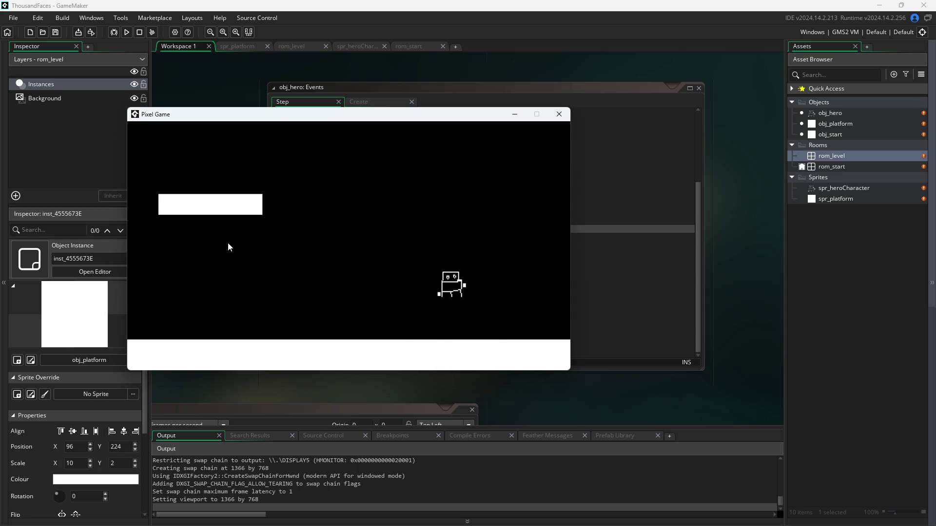
pyautogui.press('w')
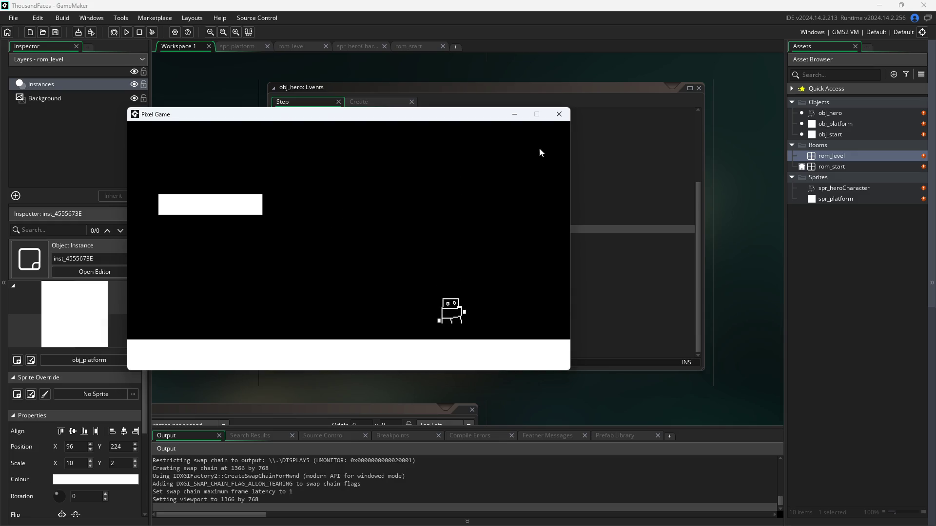
pyautogui.press('w')
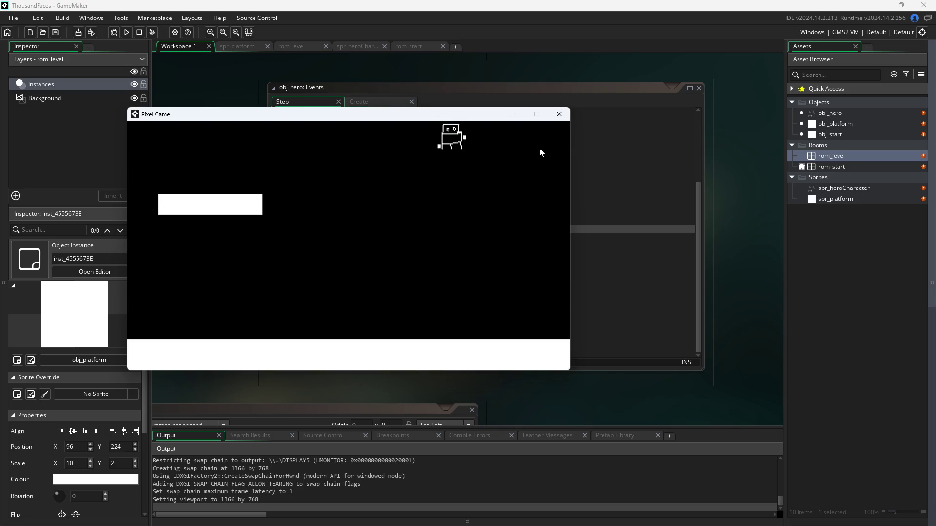
pyautogui.press('w')
pyautogui.press('a')
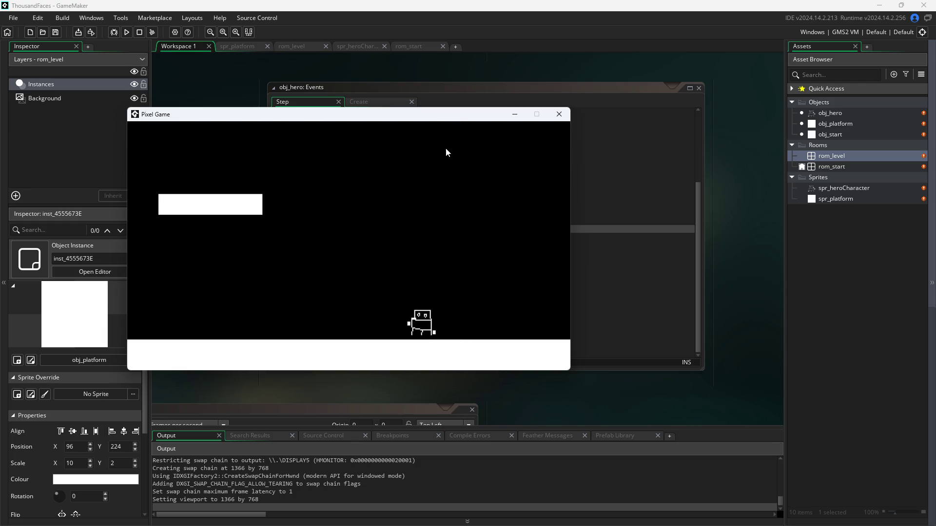
pyautogui.press('w')
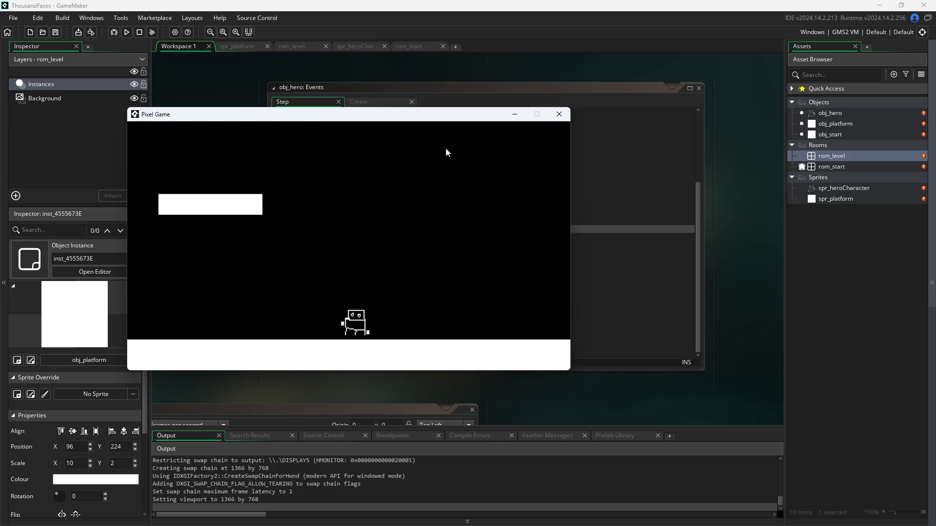
pyautogui.press('a')
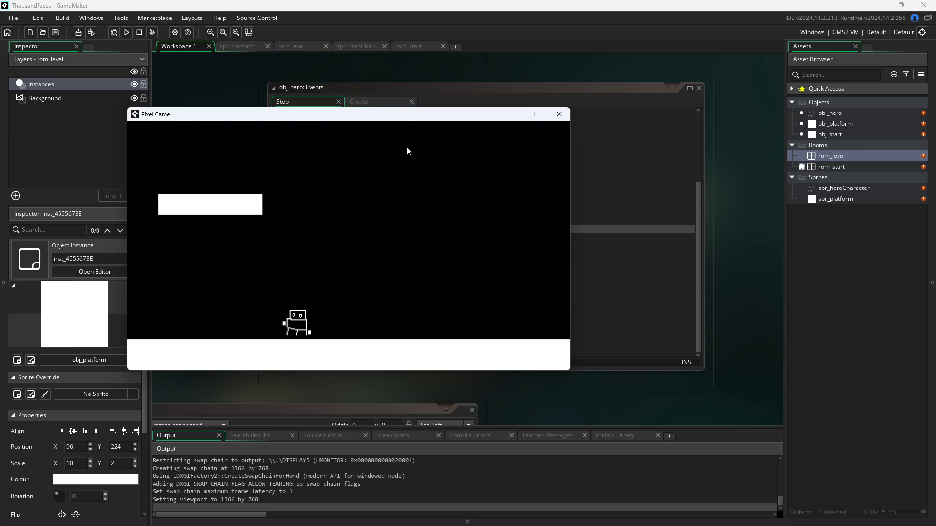
pyautogui.press('d')
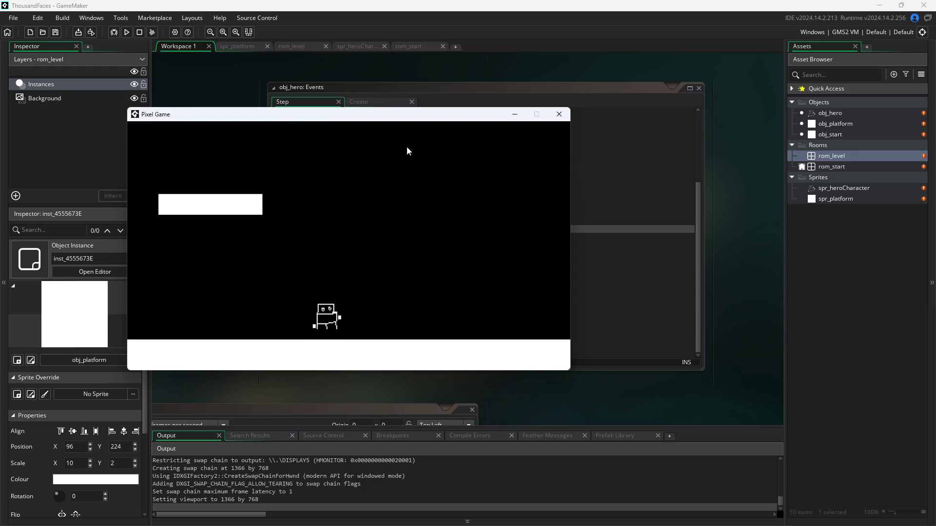
pyautogui.press('w')
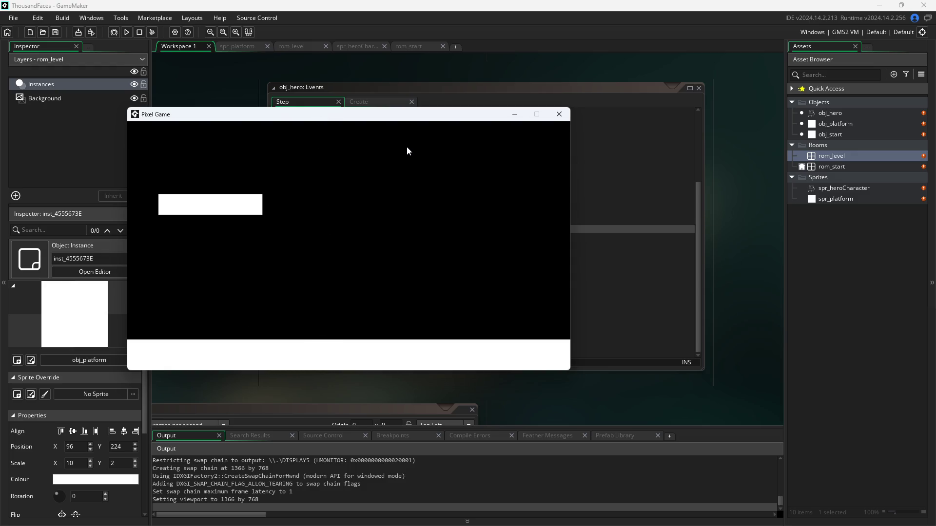